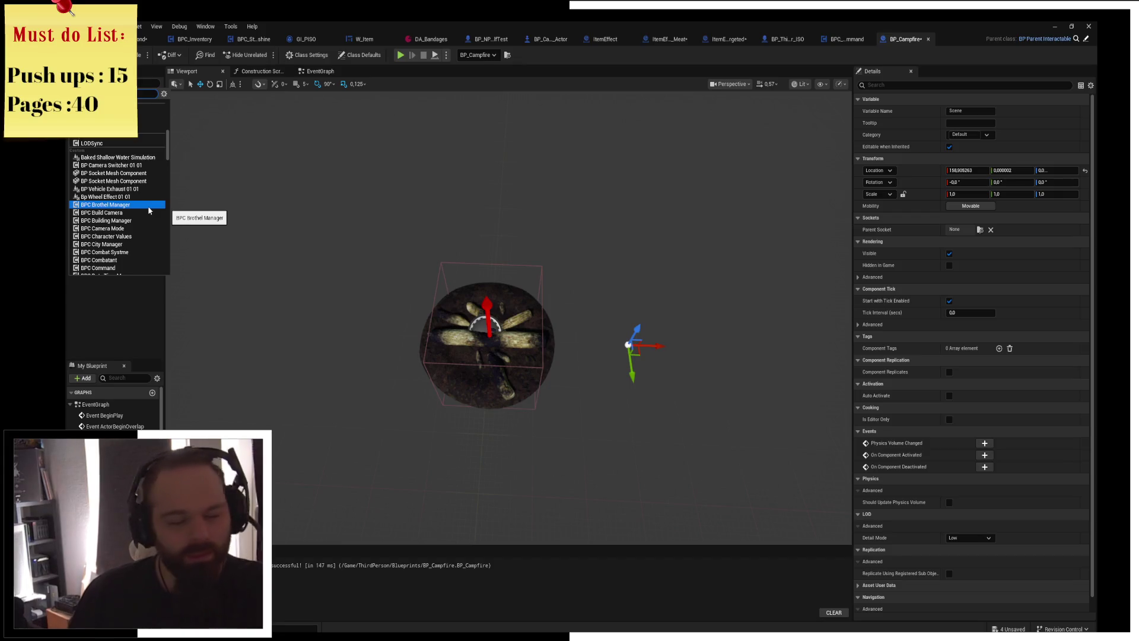
# Scroll up and down through the Add component dropdown to browse the addable components.
pyautogui.scroll(-6, 149, 209)
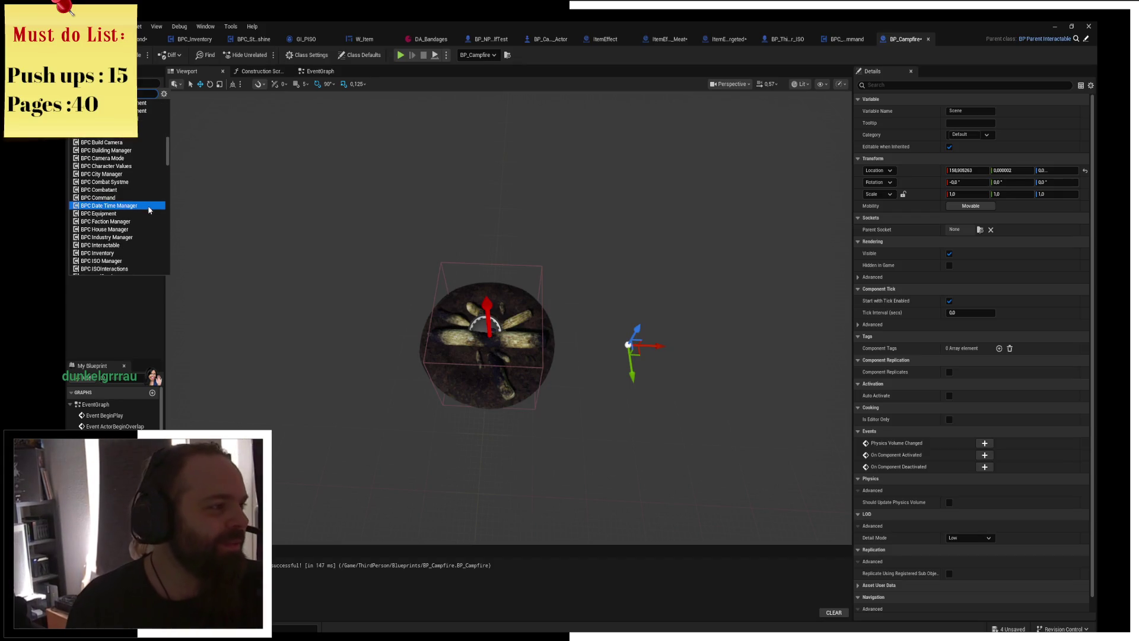
pyautogui.scroll(-10, 148, 210)
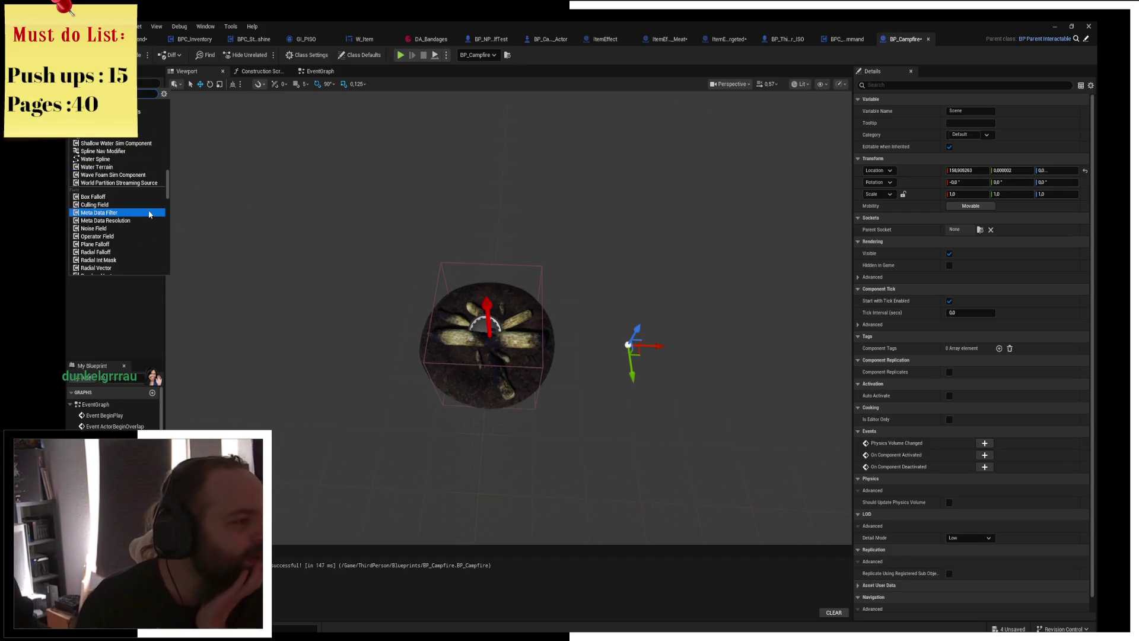
pyautogui.scroll(-12, 147, 216)
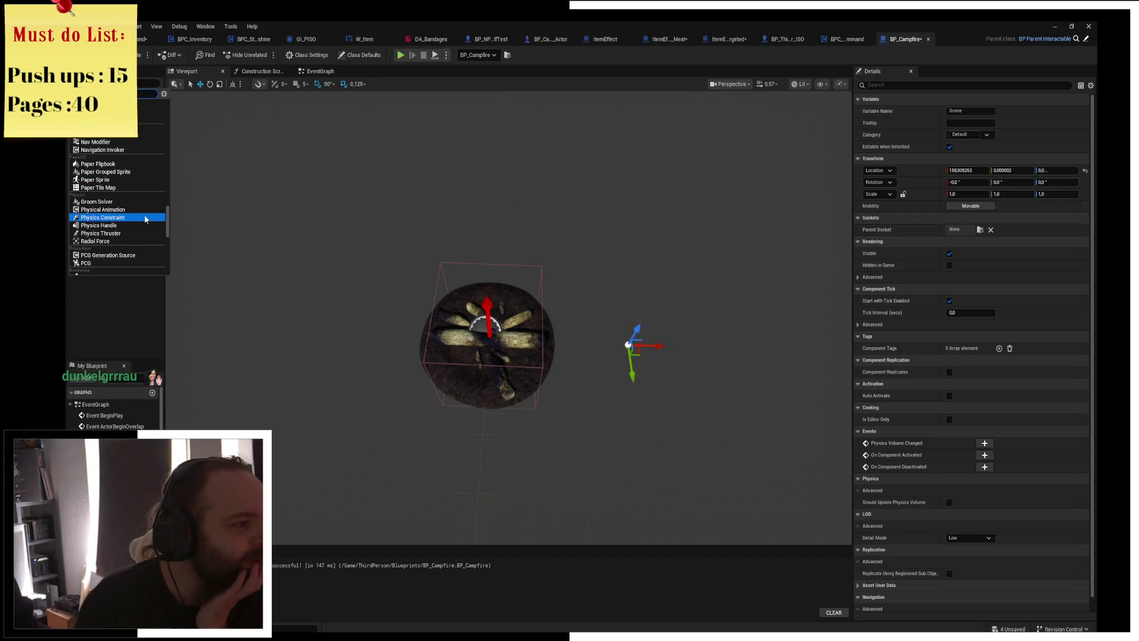
pyautogui.scroll(-10, 146, 219)
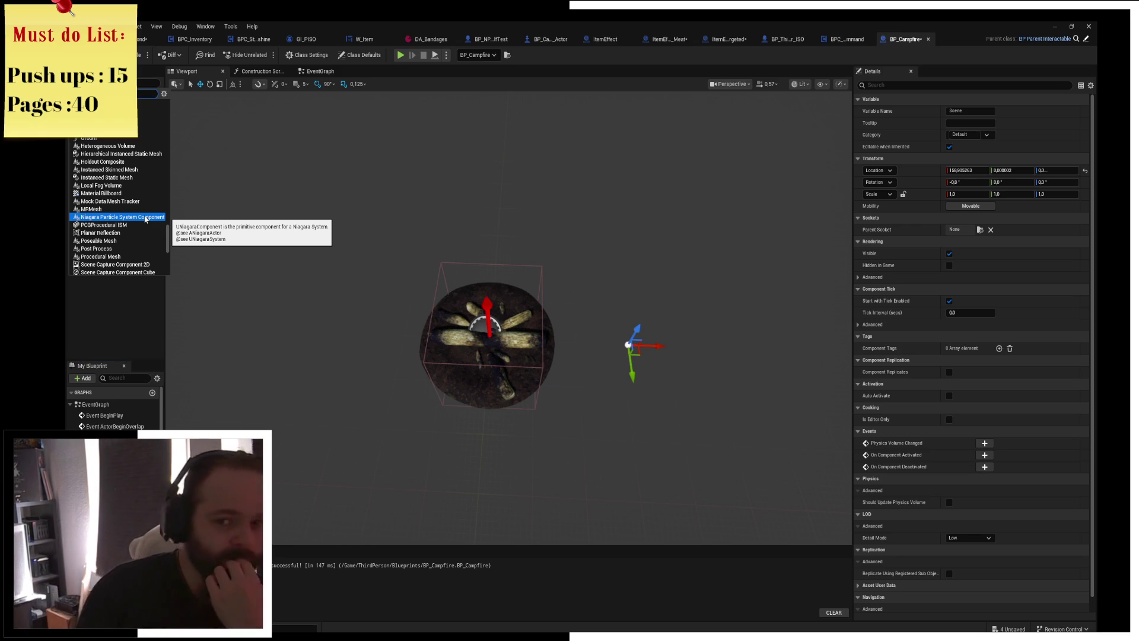
pyautogui.scroll(-15, 145, 219)
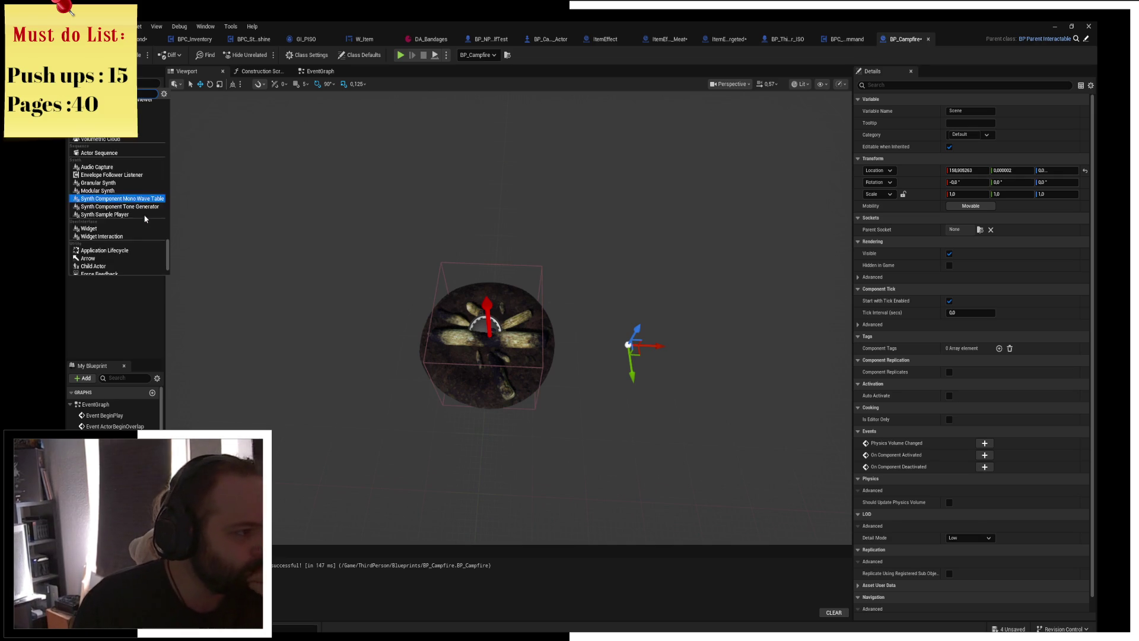
pyautogui.scroll(3, 140, 252)
pyautogui.scroll(10, 141, 255)
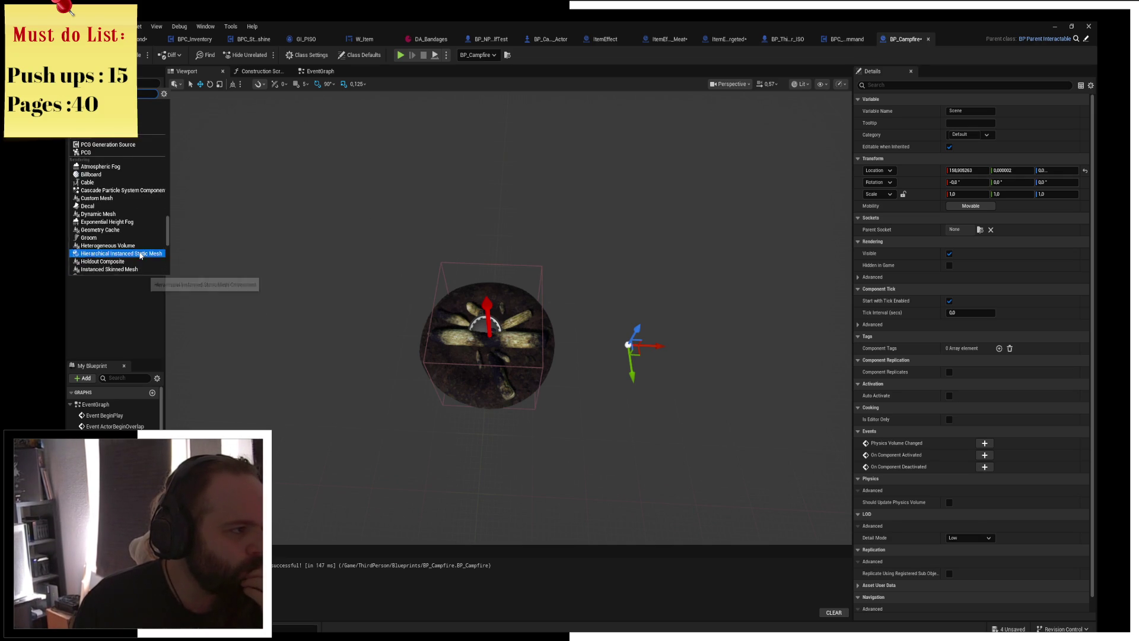
pyautogui.scroll(10, 141, 255)
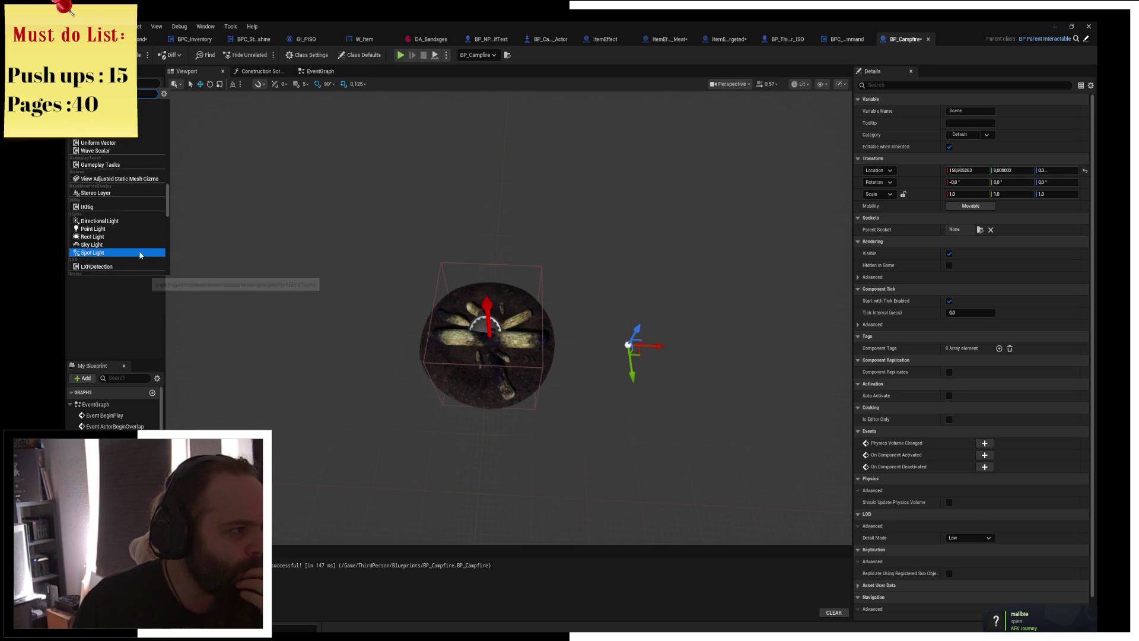
pyautogui.scroll(10, 141, 255)
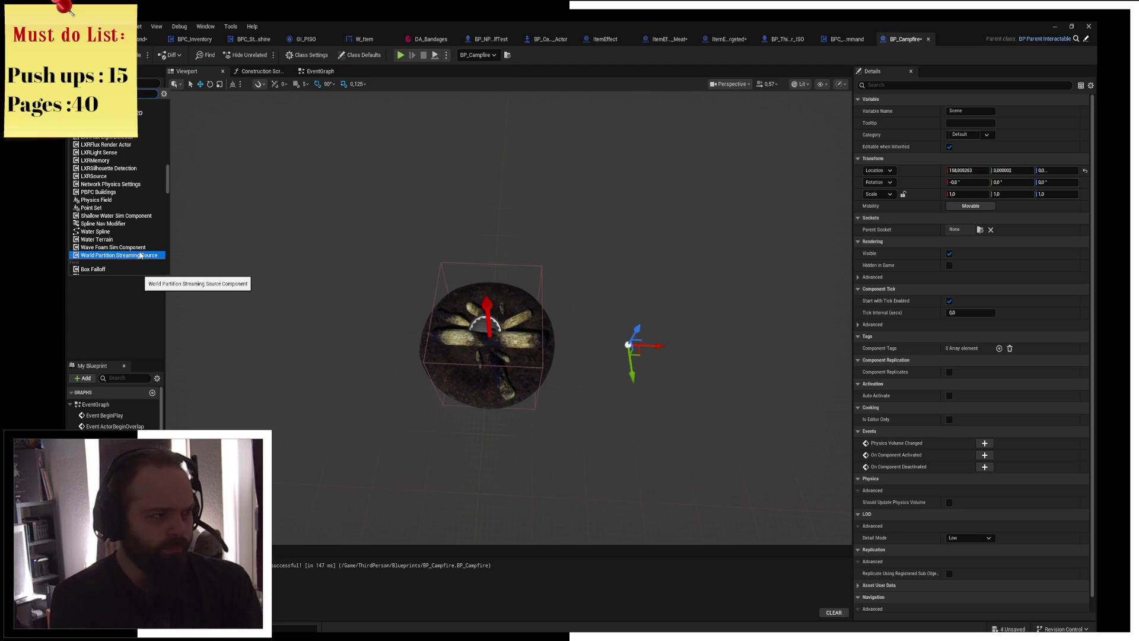
# Close the component list without adding anything and switch to the web browser.
pyautogui.scroll(5, 141, 255)
pyautogui.scroll(10, 141, 255)
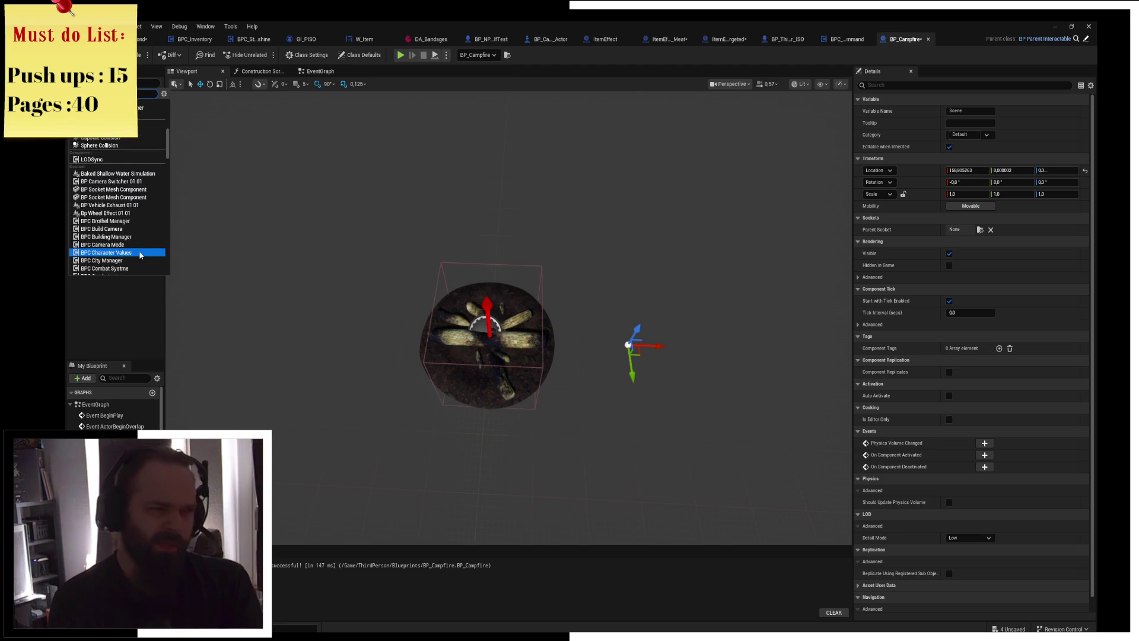
pyautogui.scroll(10, 141, 256)
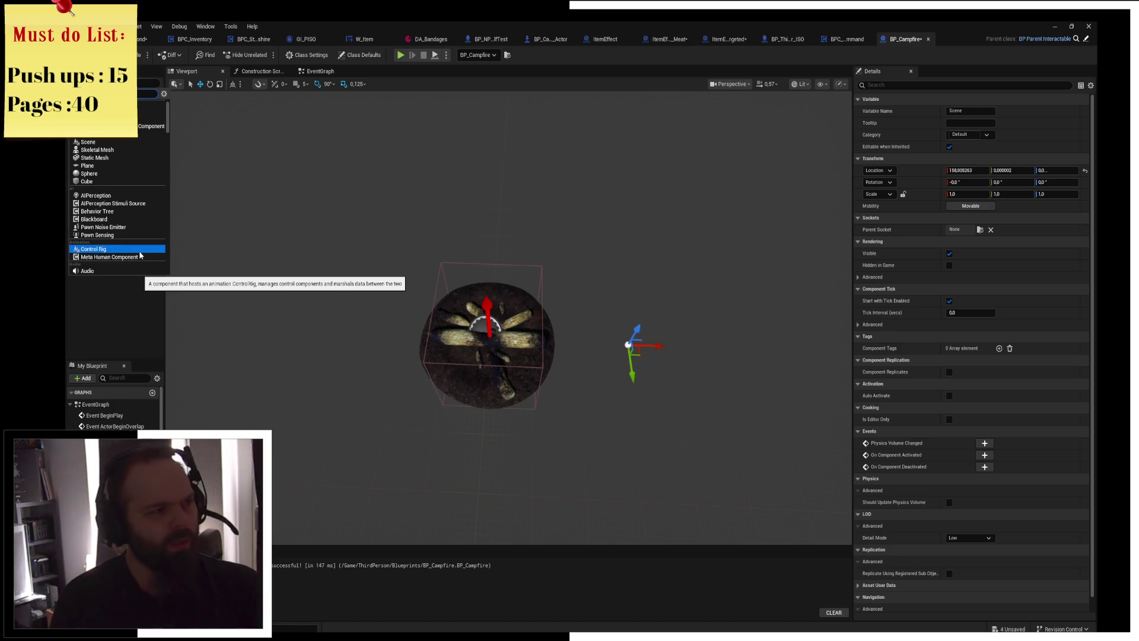
pyautogui.scroll(1, 143, 250)
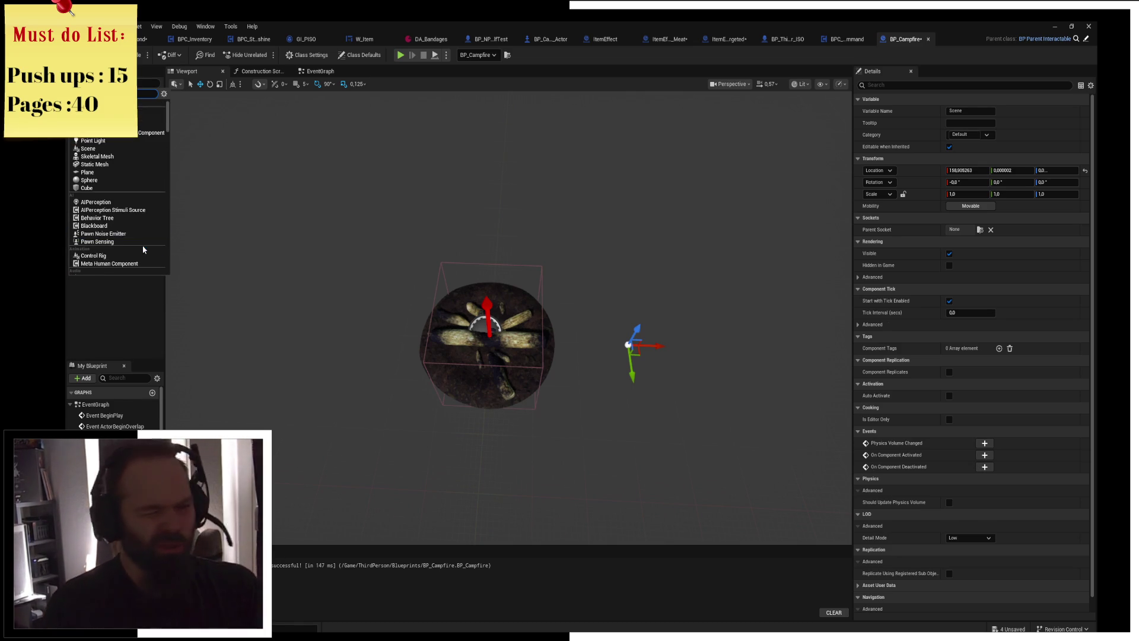
pyautogui.scroll(-3, 143, 250)
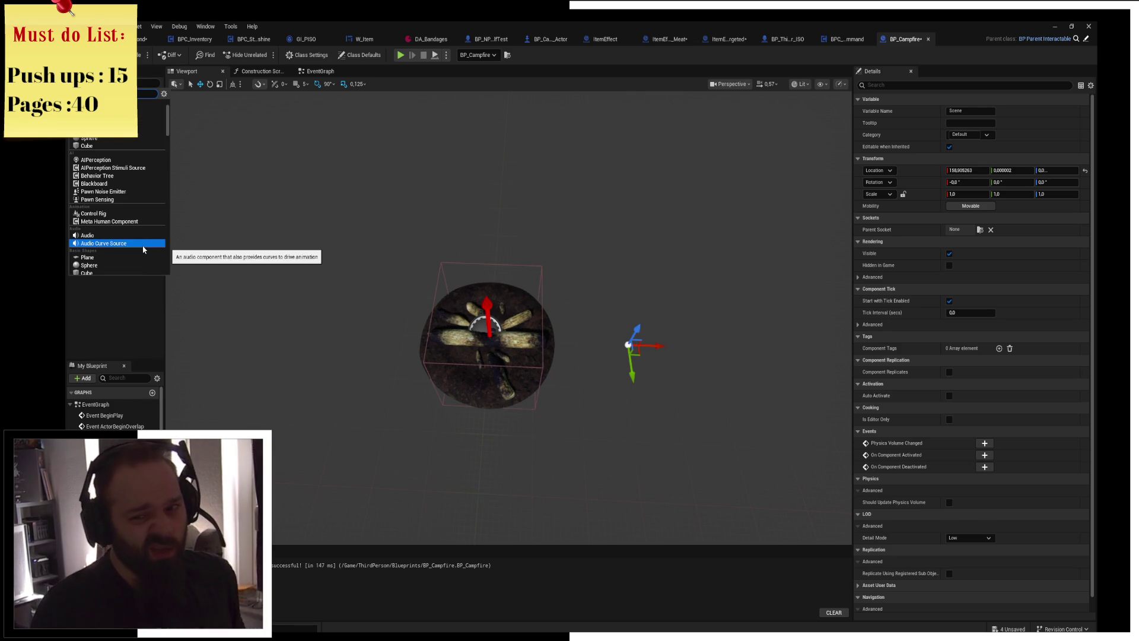
pyautogui.scroll(-3, 143, 250)
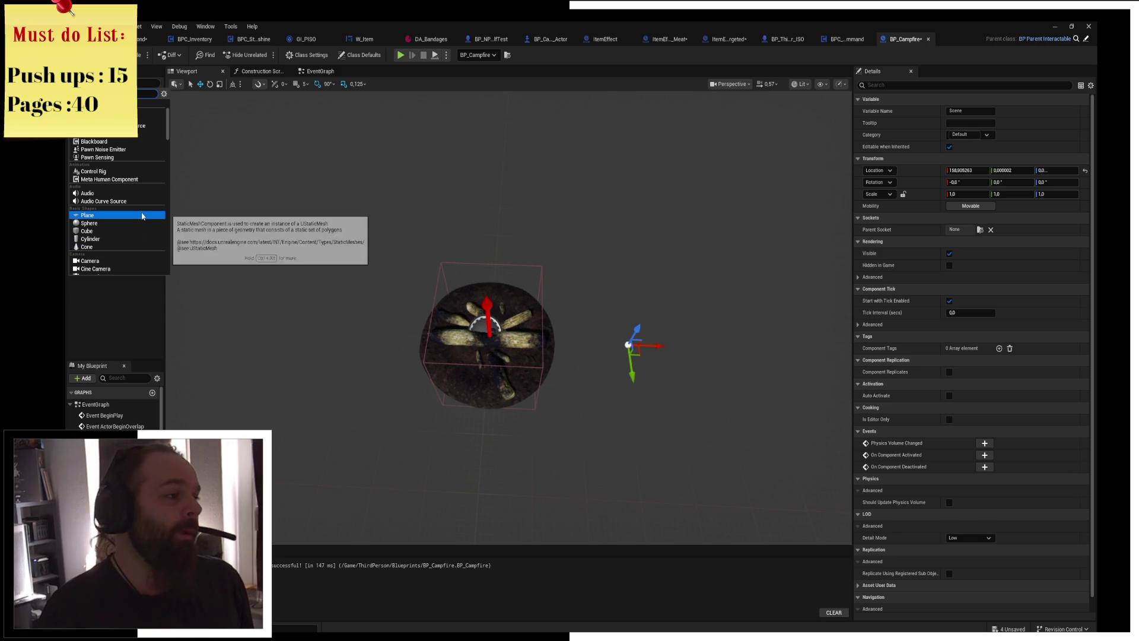
pyautogui.scroll(-10, 143, 216)
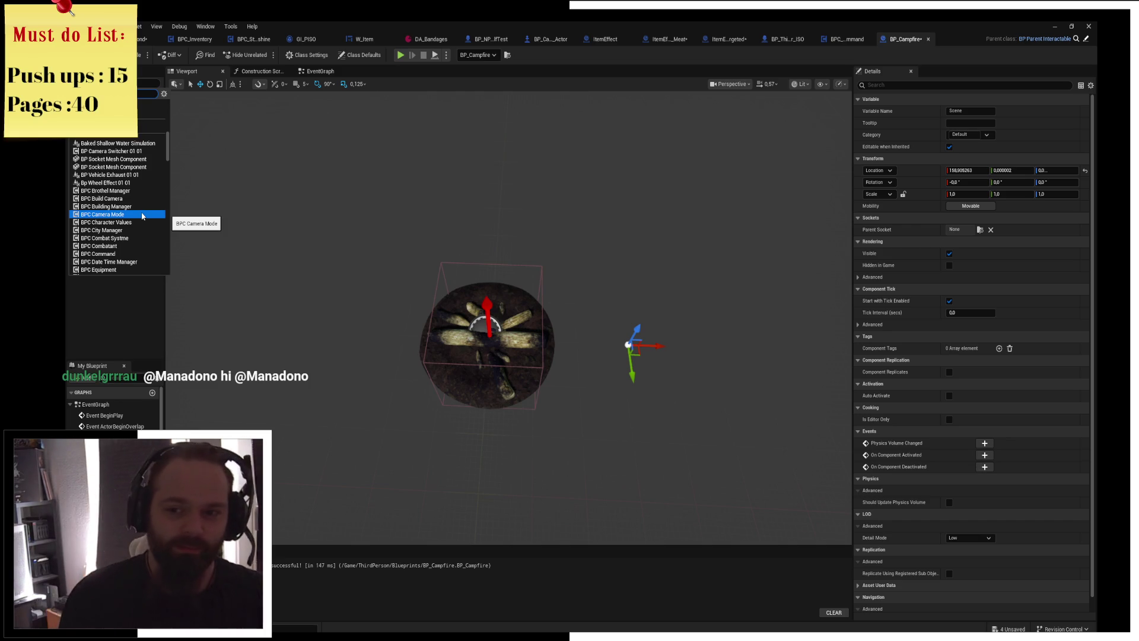
pyautogui.press('Escape')
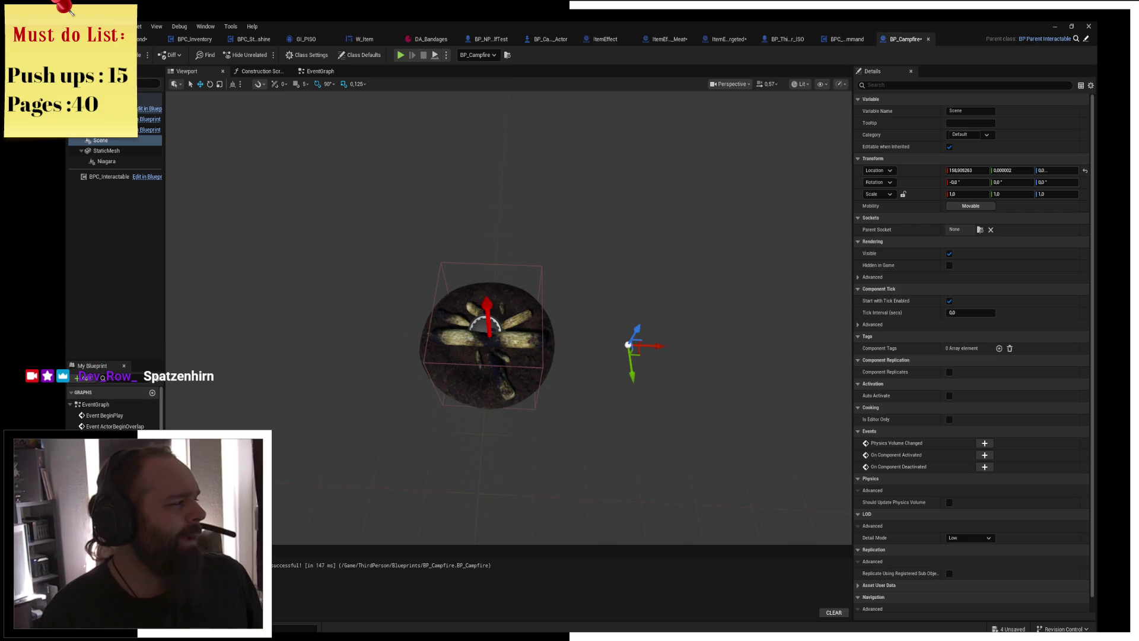
pyautogui.hotkey('alt', 'Tab')
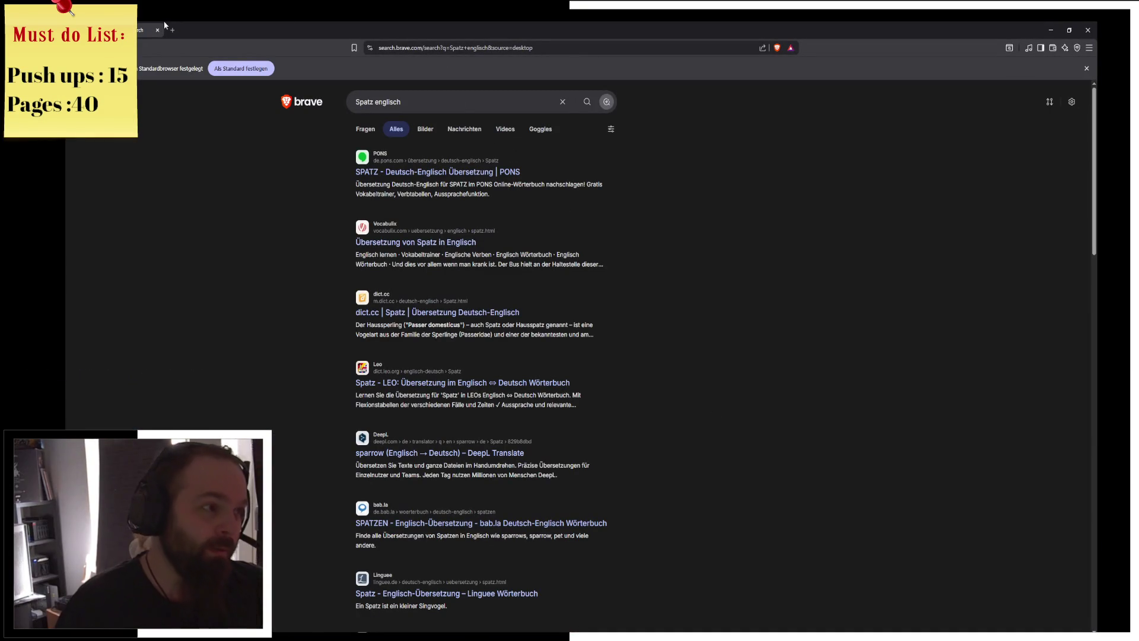
pyautogui.hotkey('alt', 'Tab')
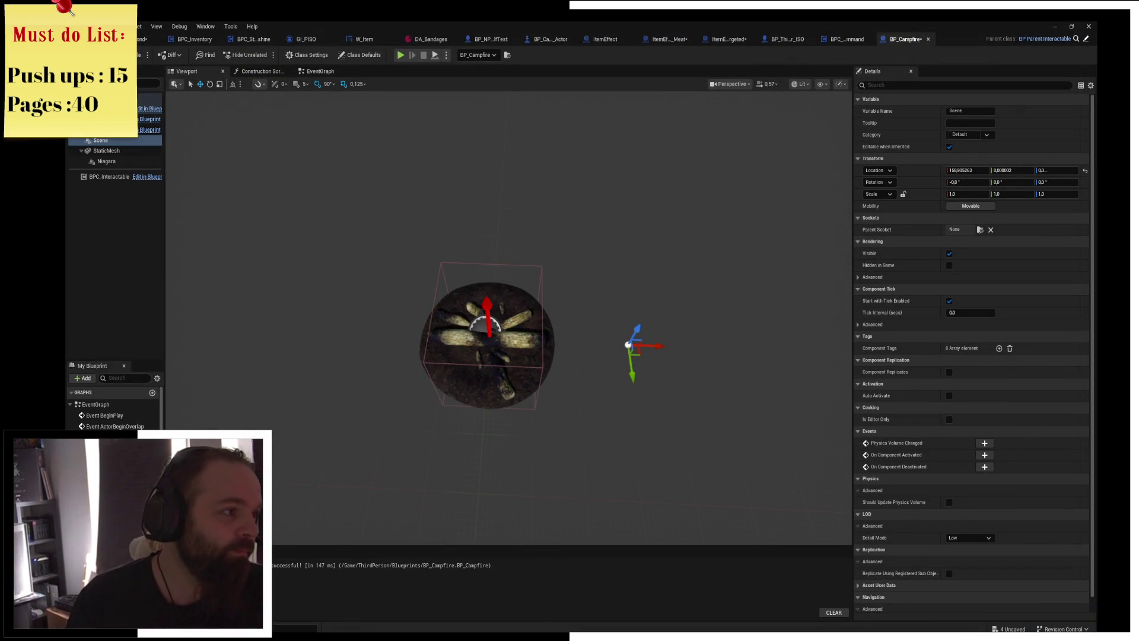
# Open the +Add component list, scroll through it, then close it.
pyautogui.click(83, 84)
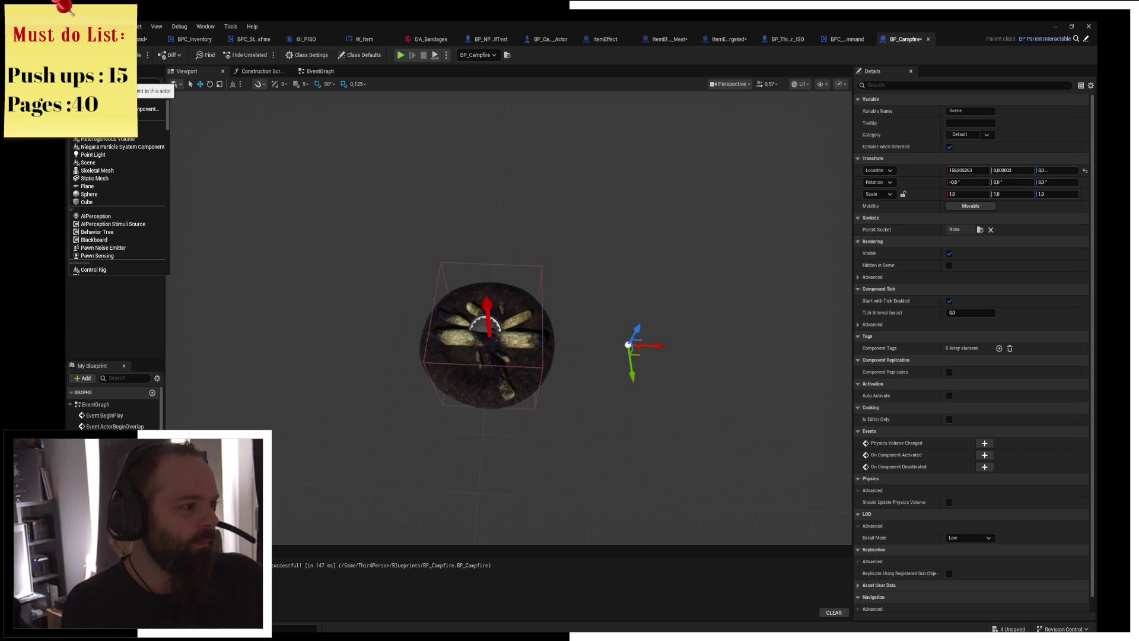
pyautogui.scroll(-5, 153, 199)
pyautogui.scroll(-10, 152, 199)
pyautogui.scroll(-15, 149, 199)
pyautogui.scroll(-15, 148, 217)
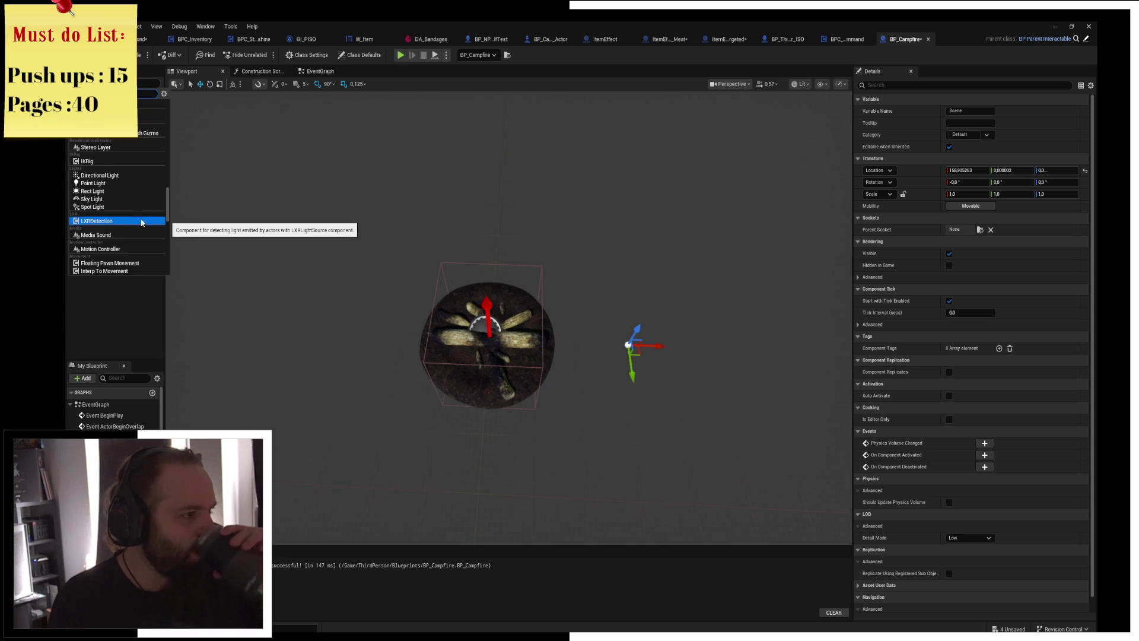
pyautogui.scroll(-10, 142, 223)
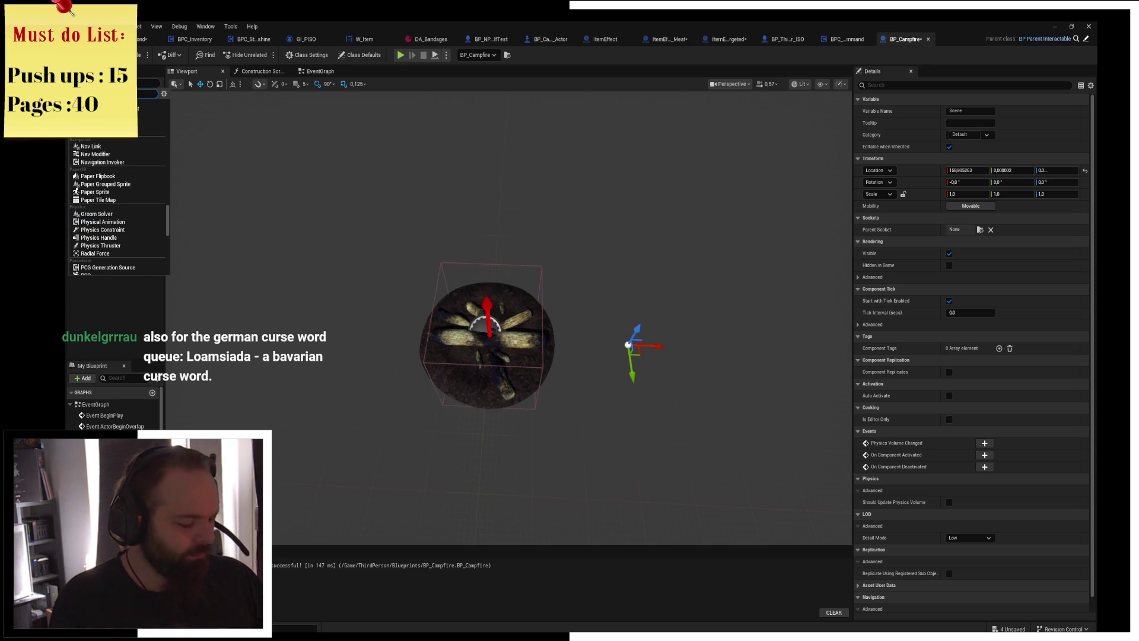
pyautogui.press('Escape')
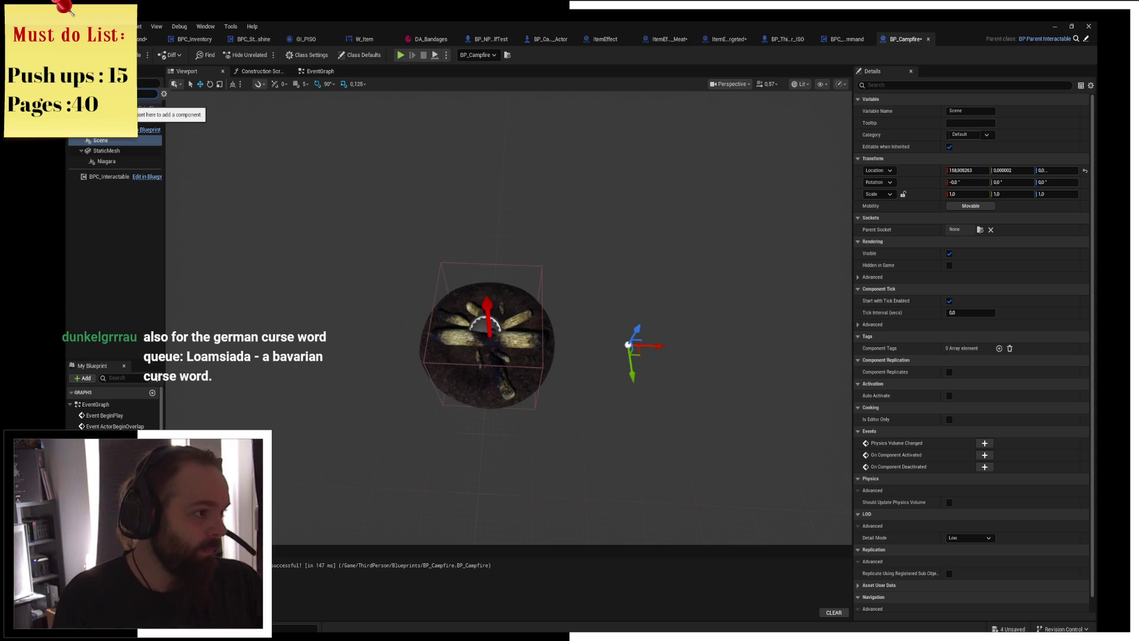
# Reopen the addable components list and scroll down to the Rendering section.
pyautogui.click(83, 93)
pyautogui.scroll(-8, 125, 262)
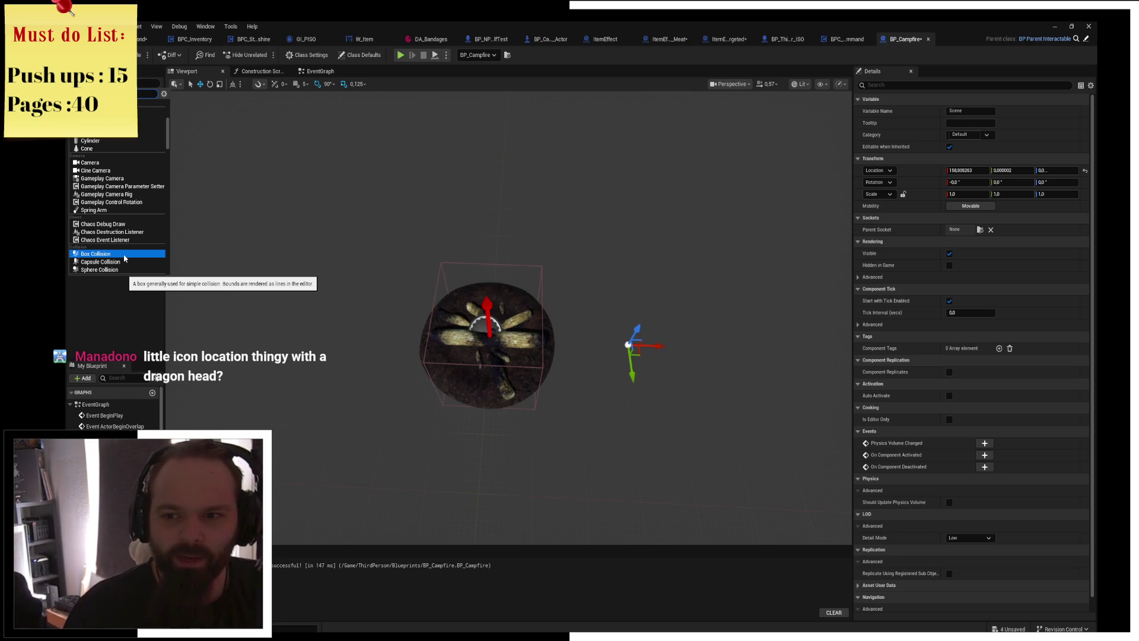
pyautogui.scroll(-10, 127, 258)
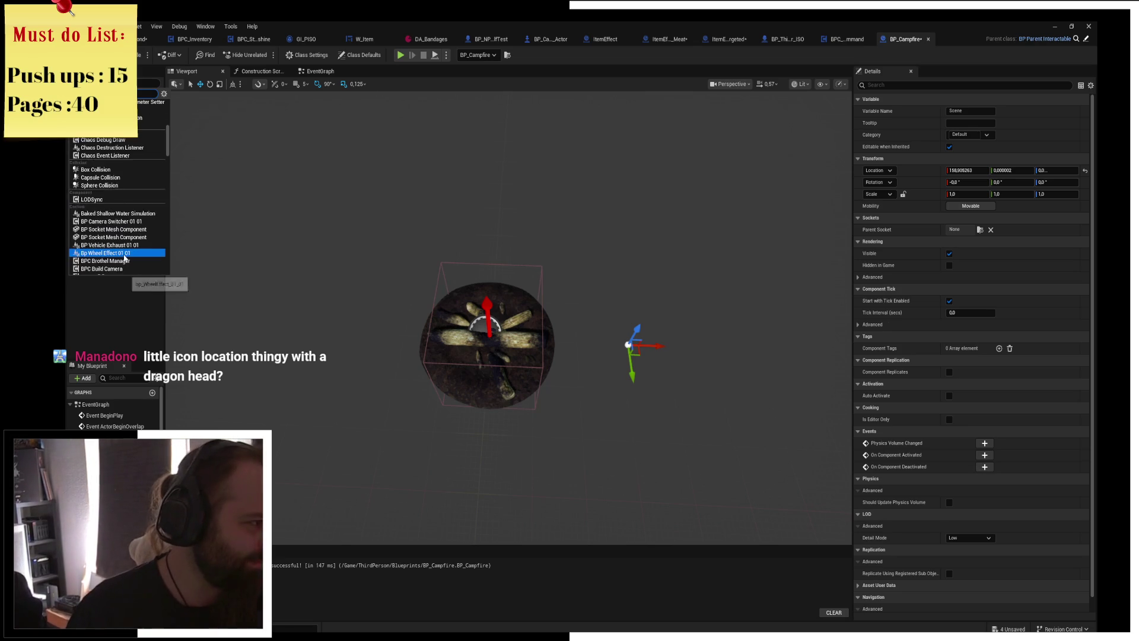
pyautogui.scroll(-15, 135, 259)
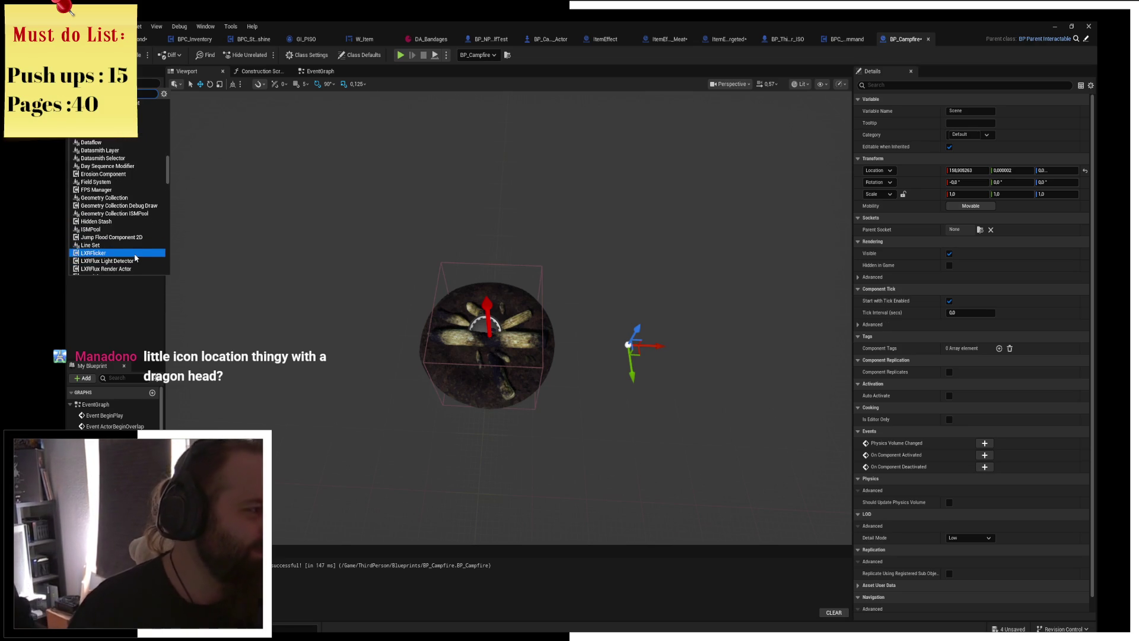
pyautogui.scroll(-15, 142, 256)
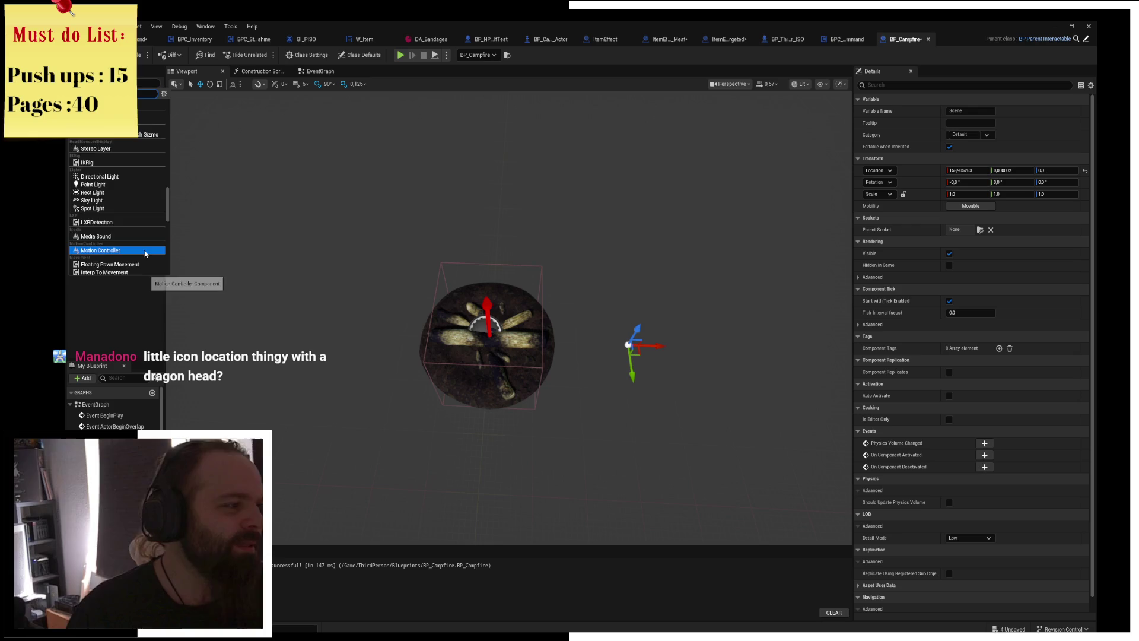
pyautogui.scroll(3, 145, 254)
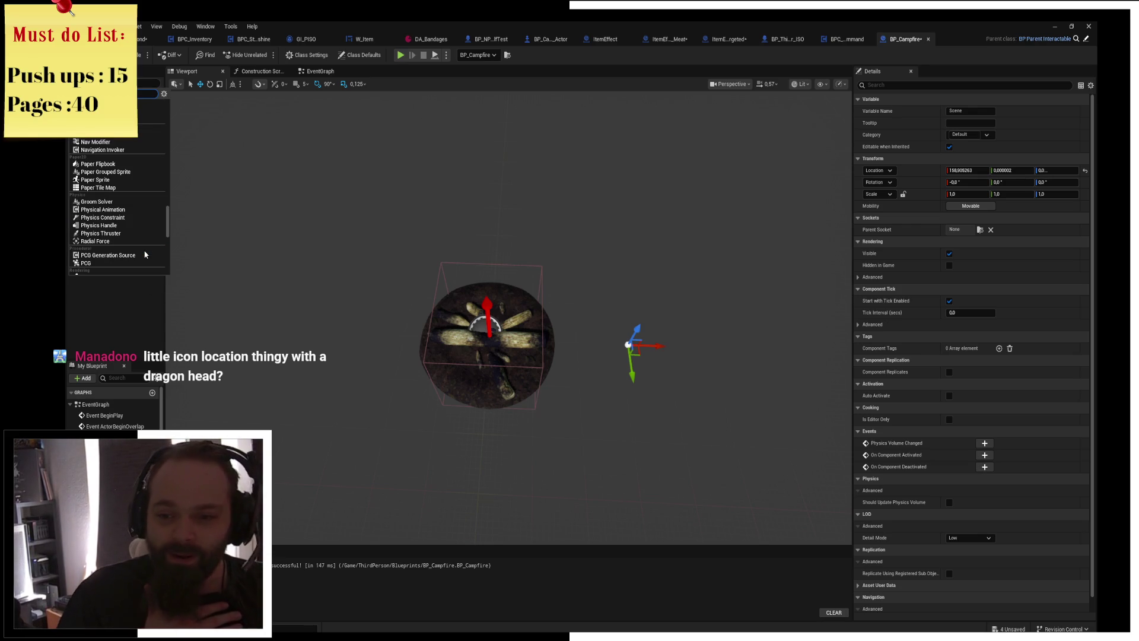
pyautogui.scroll(-5, 145, 254)
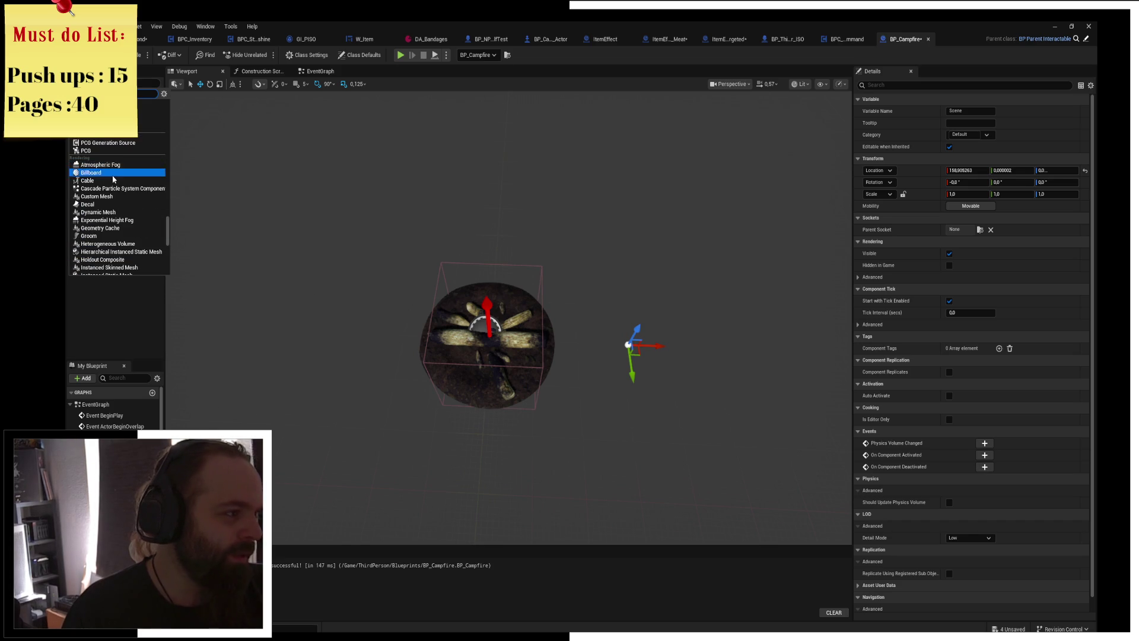
# Add a Billboard component, duplicate it with Ctrl+D, and delete the extra Billboard6.
pyautogui.click(113, 172)
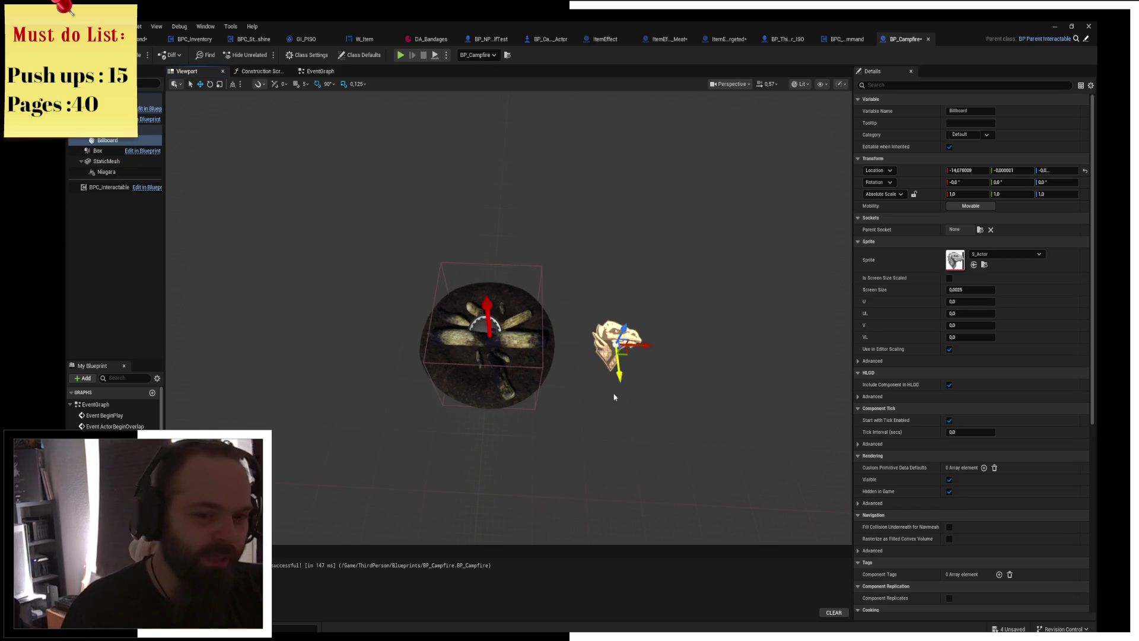
pyautogui.click(100, 142)
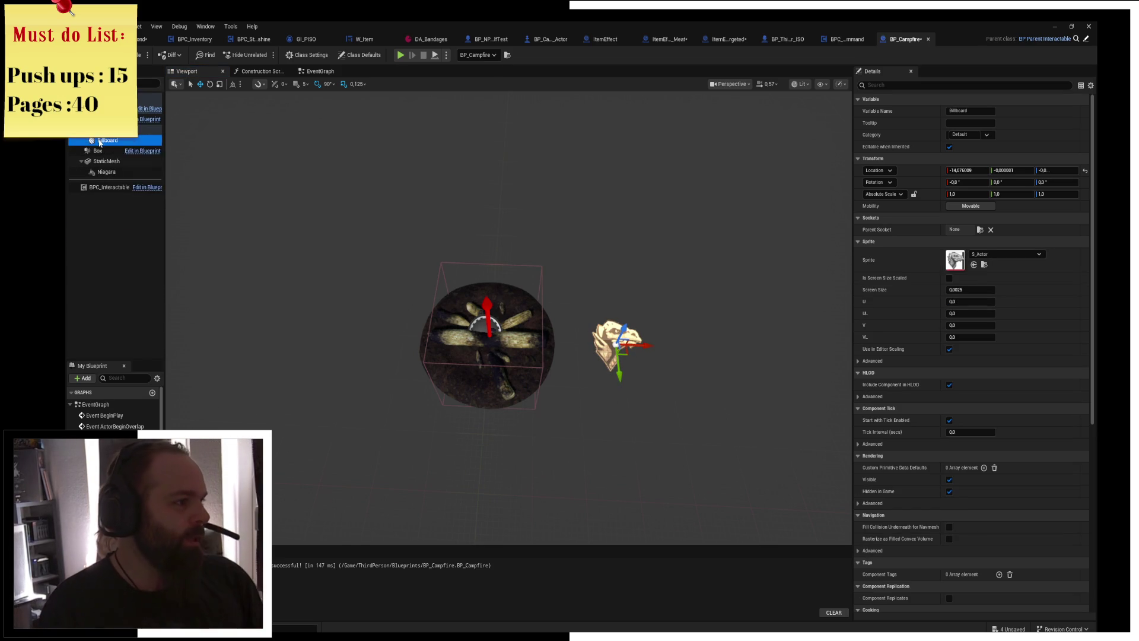
pyautogui.hotkey('ctrl', 'd')
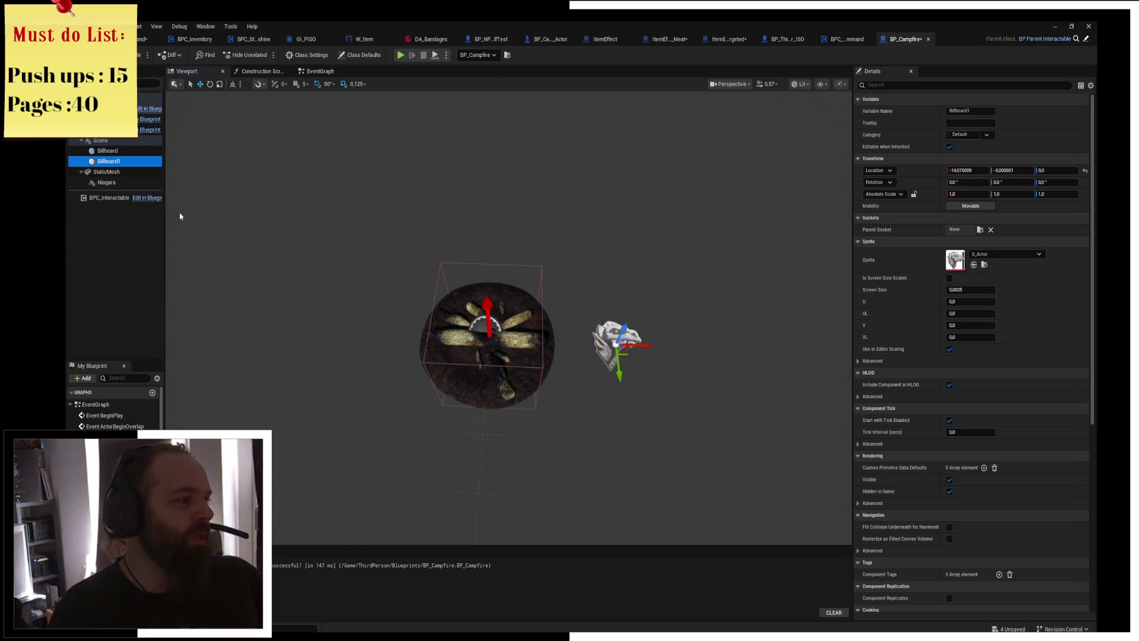
pyautogui.hotkey('ctrl', 'd')
pyautogui.hotkey('ctrl', 'd')
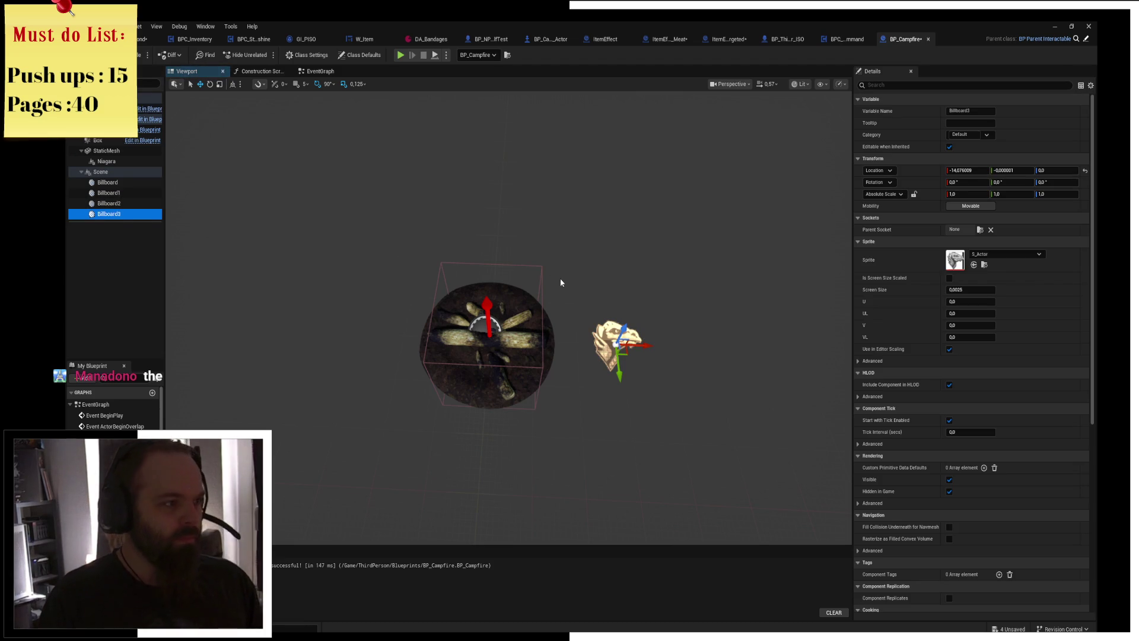
pyautogui.hotkey('ctrl', 'd')
pyautogui.hotkey('ctrl', 'd')
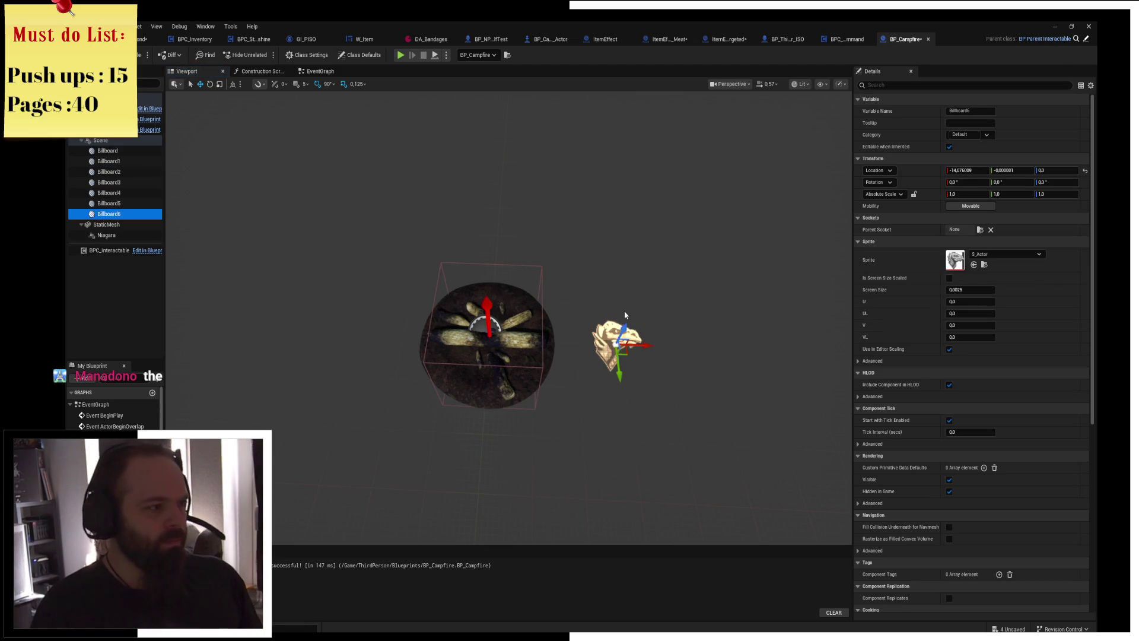
pyautogui.press('Delete')
pyautogui.click(122, 156)
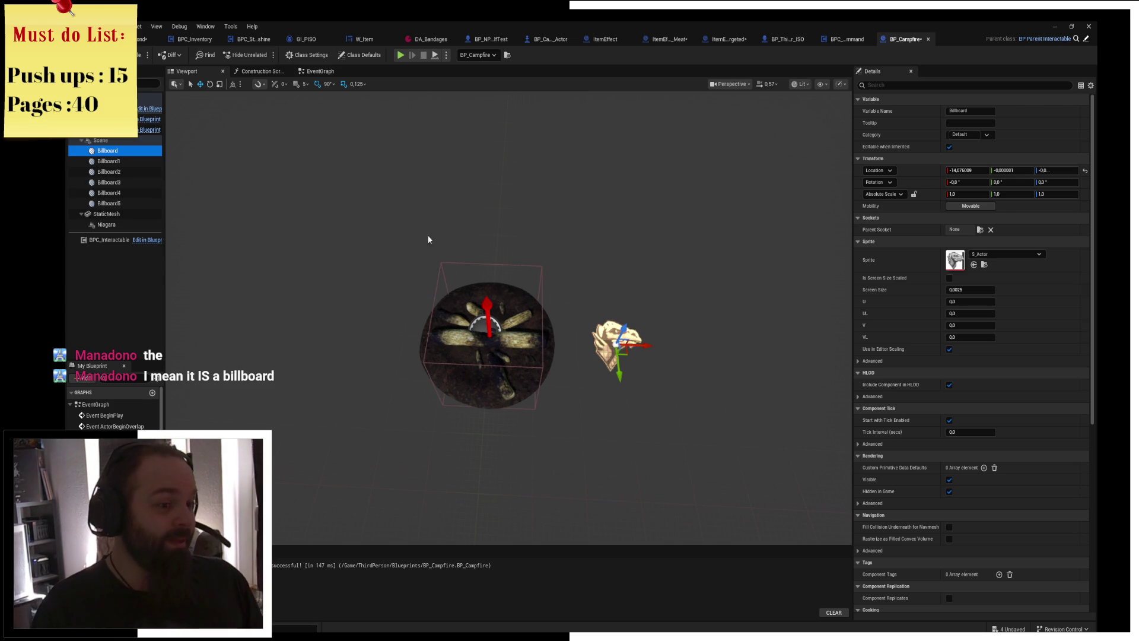
# Move Billboard, Billboard1, Billboard2 and Billboard3 to the left, top and upper-right of the campfire.
pyautogui.moveTo(647, 344); pyautogui.dragTo(344, 350)
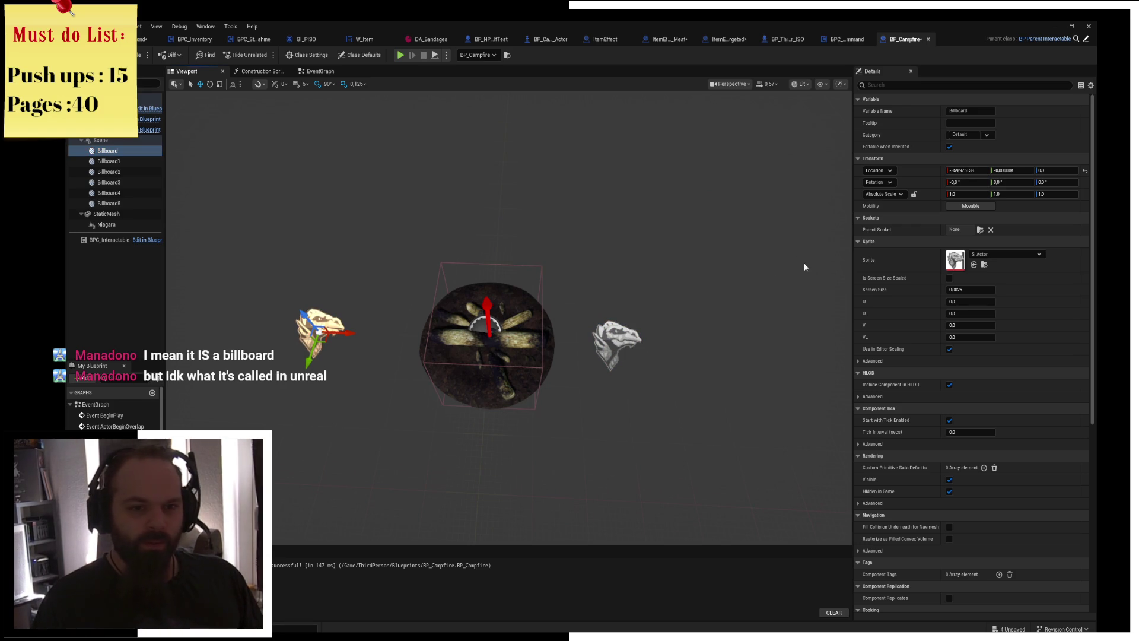
pyautogui.click(123, 162)
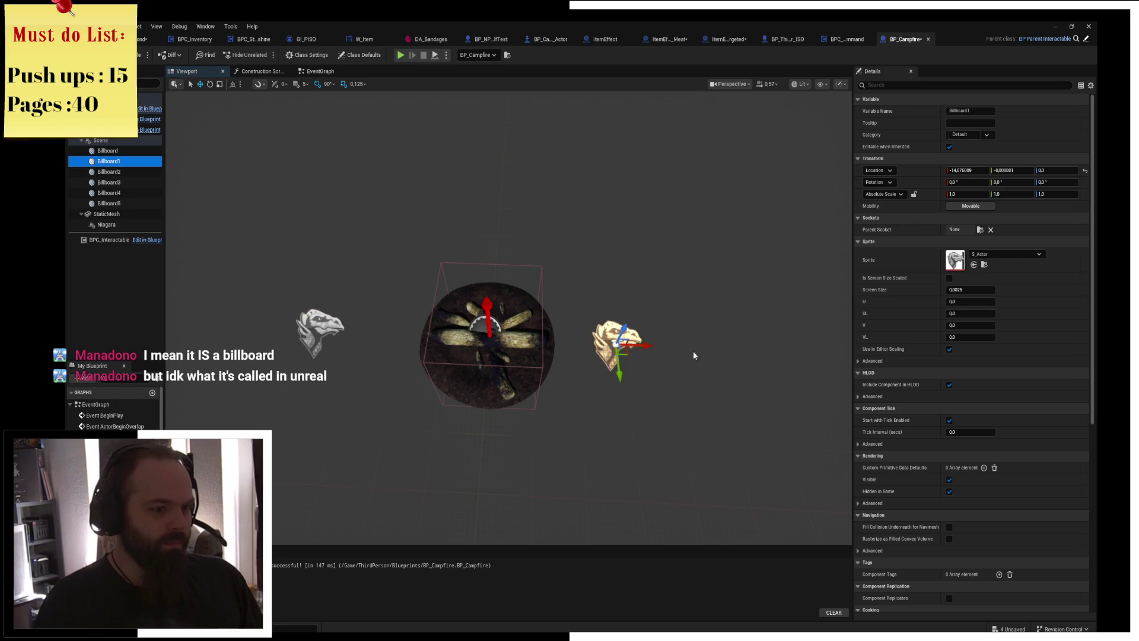
pyautogui.moveTo(620, 347); pyautogui.dragTo(508, 306)
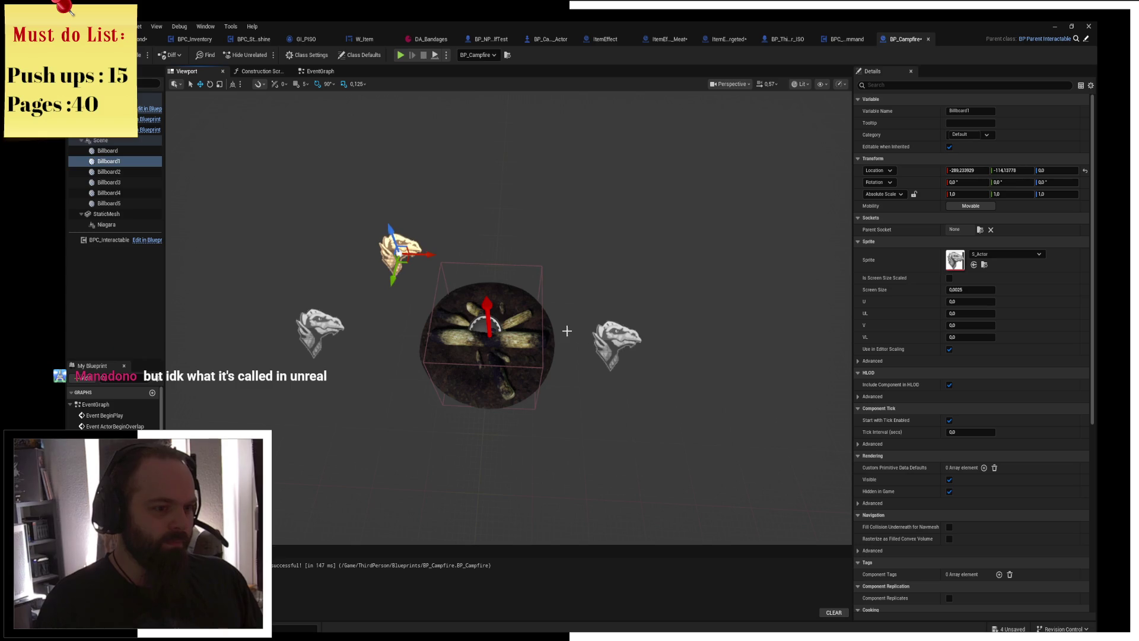
pyautogui.click(600, 336)
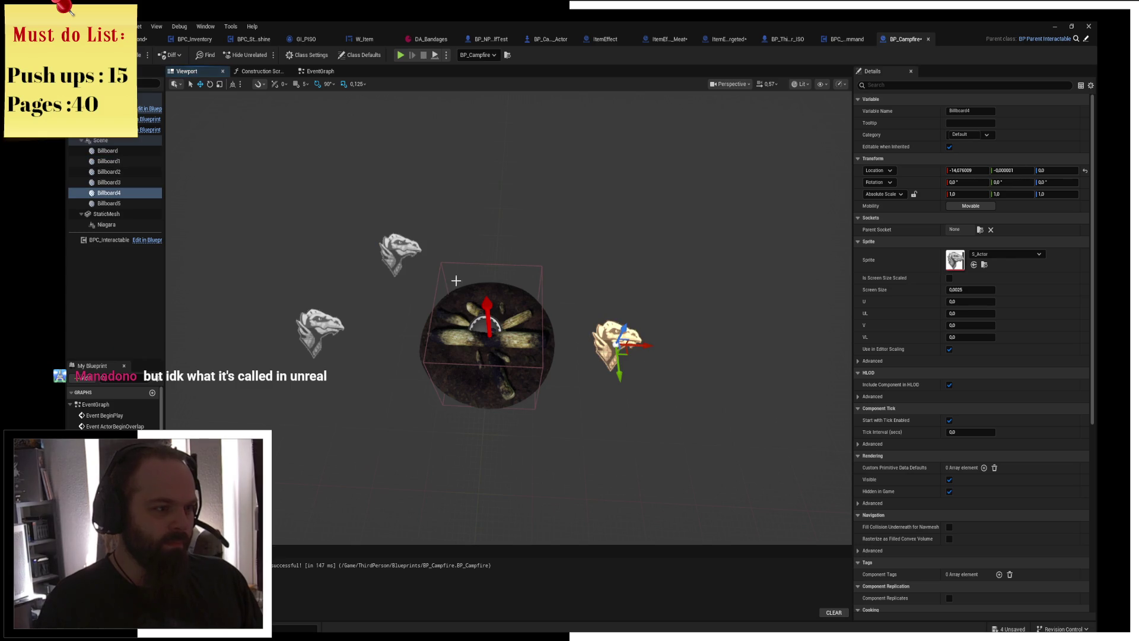
pyautogui.click(123, 172)
pyautogui.click(123, 162)
pyautogui.moveTo(408, 260); pyautogui.dragTo(367, 301)
pyautogui.click(104, 171)
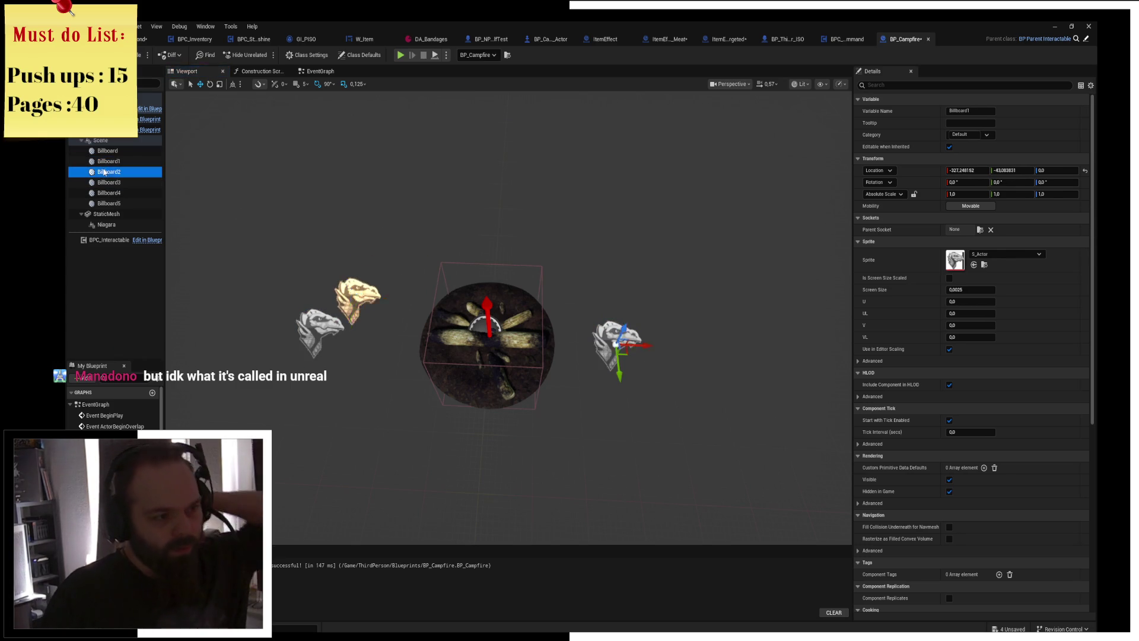
pyautogui.moveTo(629, 355)
pyautogui.mouseDown()
pyautogui.moveTo(486, 273)
pyautogui.moveTo(480, 240)
pyautogui.mouseUp()
pyautogui.click(108, 182)
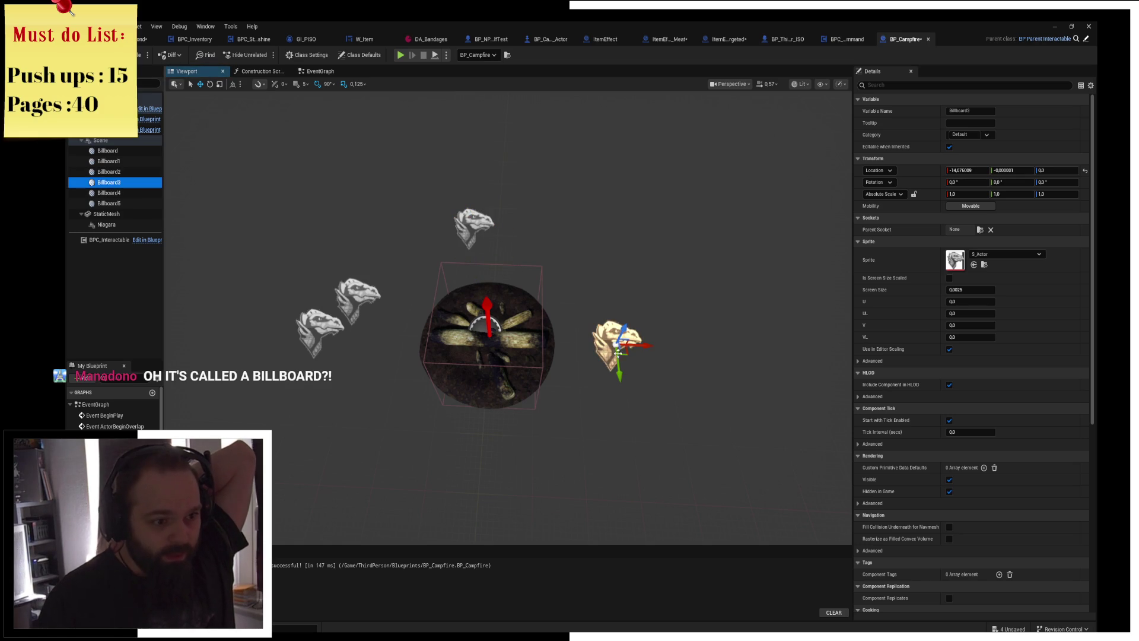
pyautogui.moveTo(614, 353); pyautogui.dragTo(589, 273)
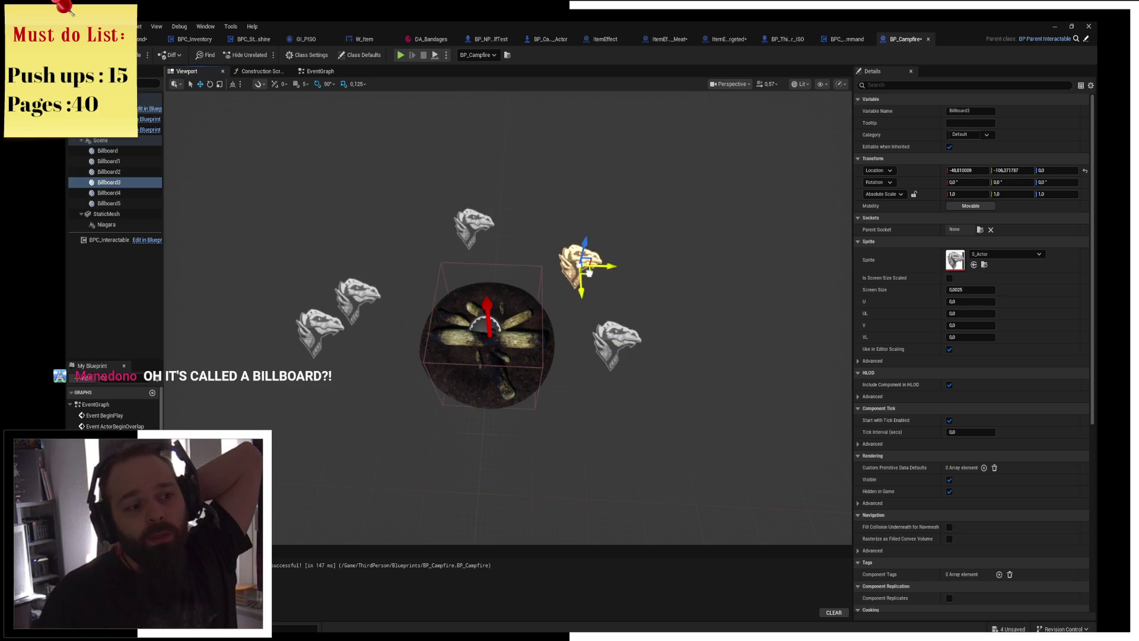
# Place Billboard4 below and Billboard5 right of the campfire, then fine-tune the ring spacing.
pyautogui.click(620, 350)
pyautogui.moveTo(622, 351)
pyautogui.mouseDown()
pyautogui.moveTo(587, 428)
pyautogui.moveTo(489, 476)
pyautogui.mouseUp()
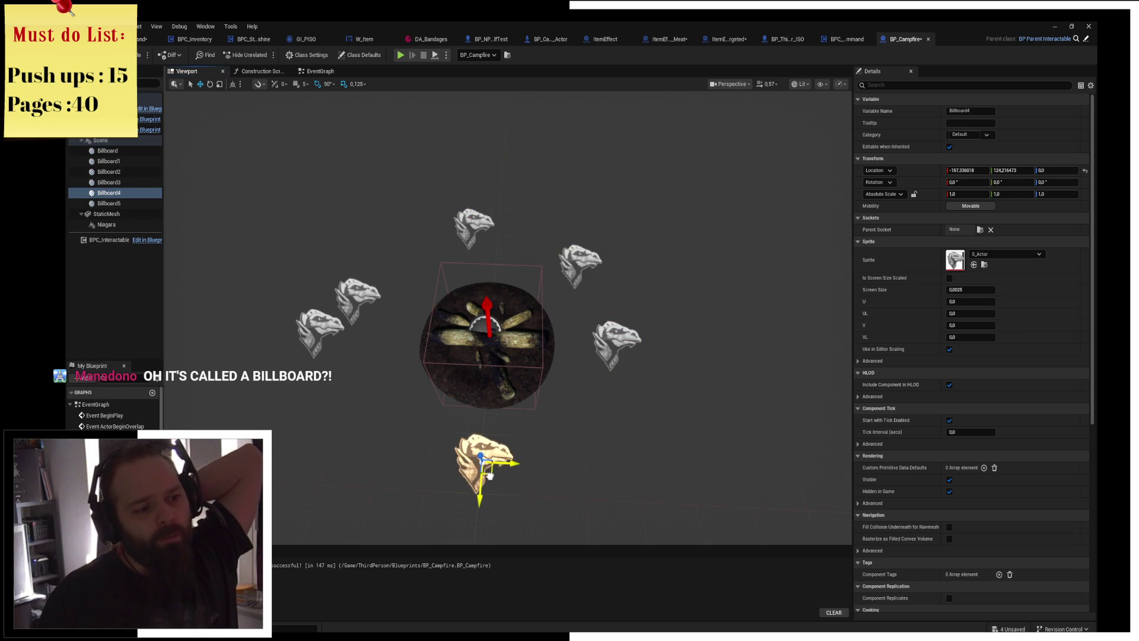
pyautogui.click(620, 341)
pyautogui.moveTo(612, 364); pyautogui.dragTo(617, 374)
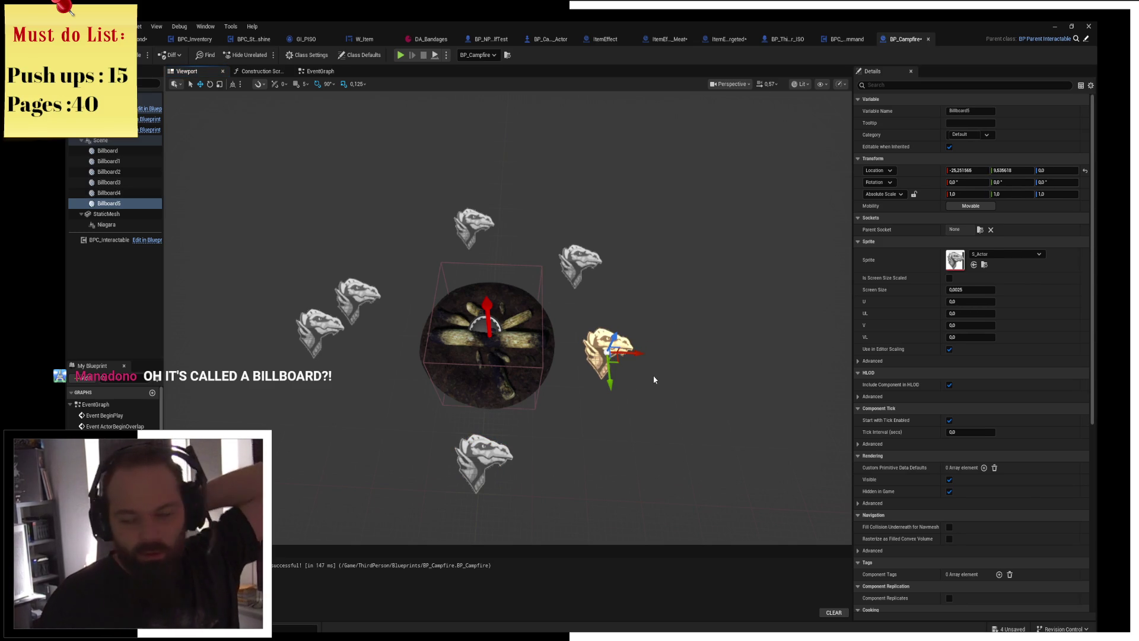
pyautogui.click(496, 474)
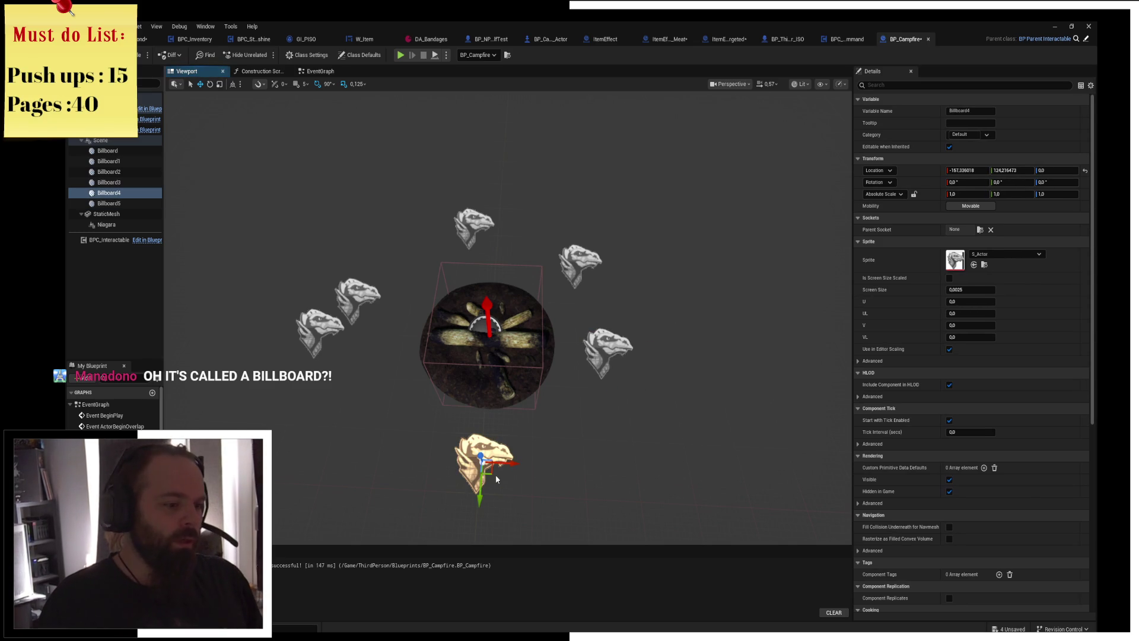
pyautogui.moveTo(496, 478); pyautogui.dragTo(547, 455)
pyautogui.click(610, 353)
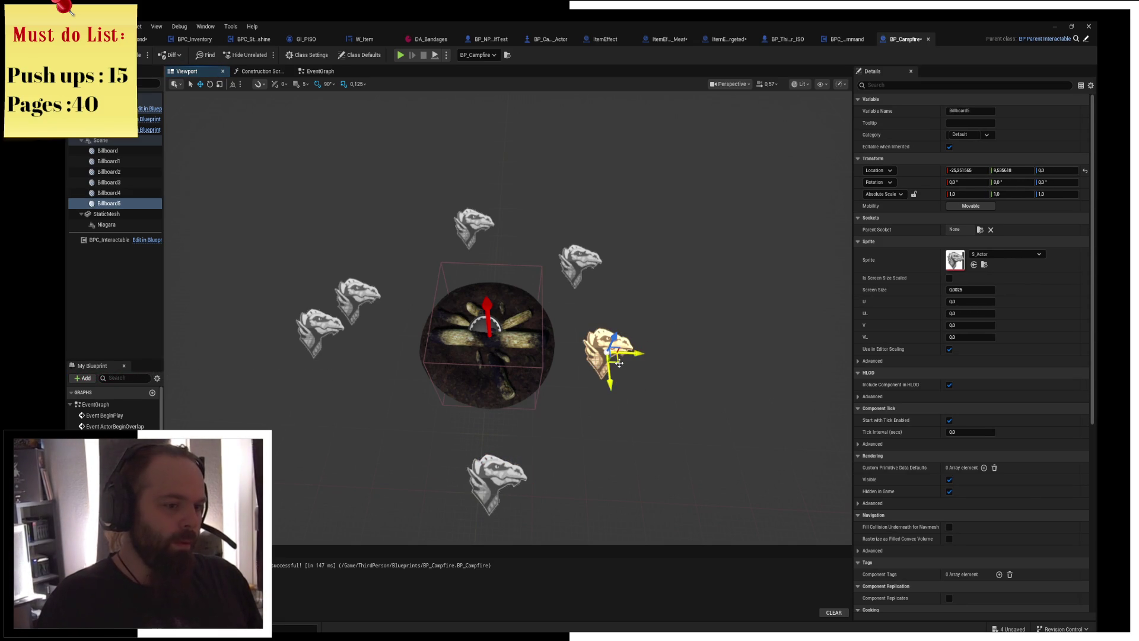
pyautogui.moveTo(611, 356); pyautogui.dragTo(638, 356)
pyautogui.click(571, 261)
pyautogui.moveTo(573, 262); pyautogui.dragTo(584, 255)
pyautogui.click(483, 242)
pyautogui.moveTo(484, 242); pyautogui.dragTo(473, 240)
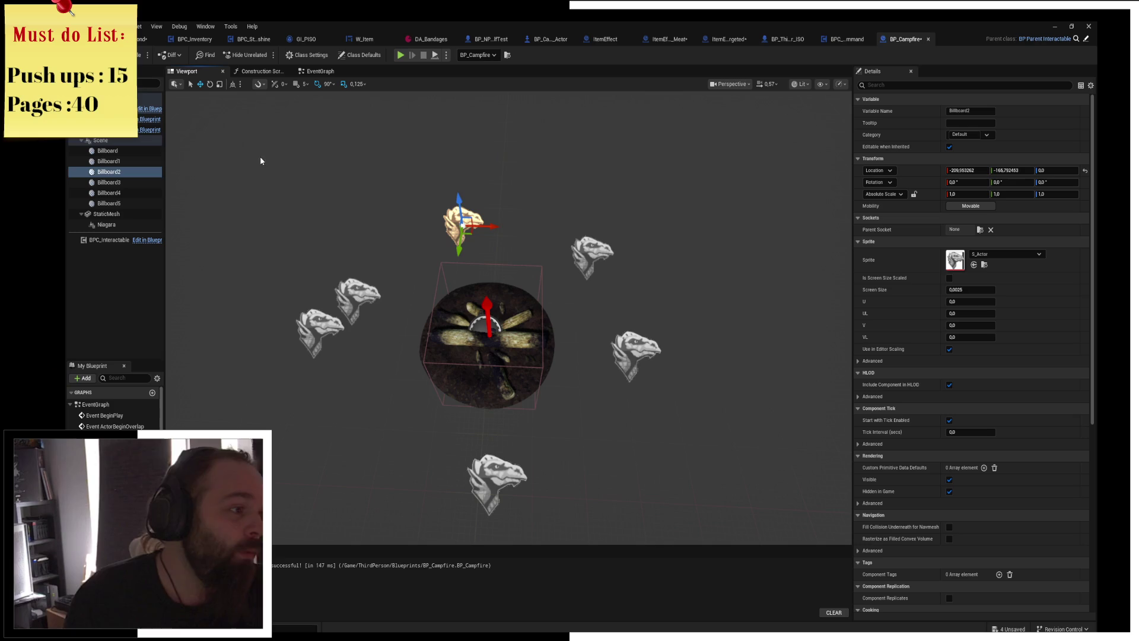
# Rename the first three billboards to Squad_Location_01, Squad_Location_02 and Squad_Location_03.
pyautogui.click(148, 152)
pyautogui.press('F2')
pyautogui.write('Squad_Locatio')
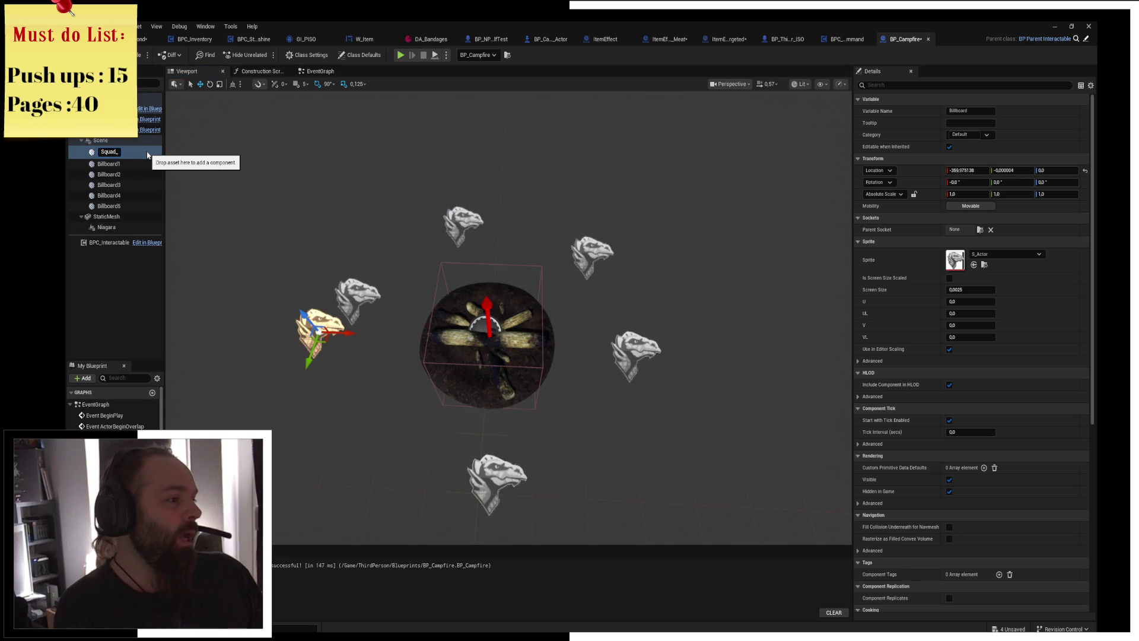
pyautogui.write('n_01')
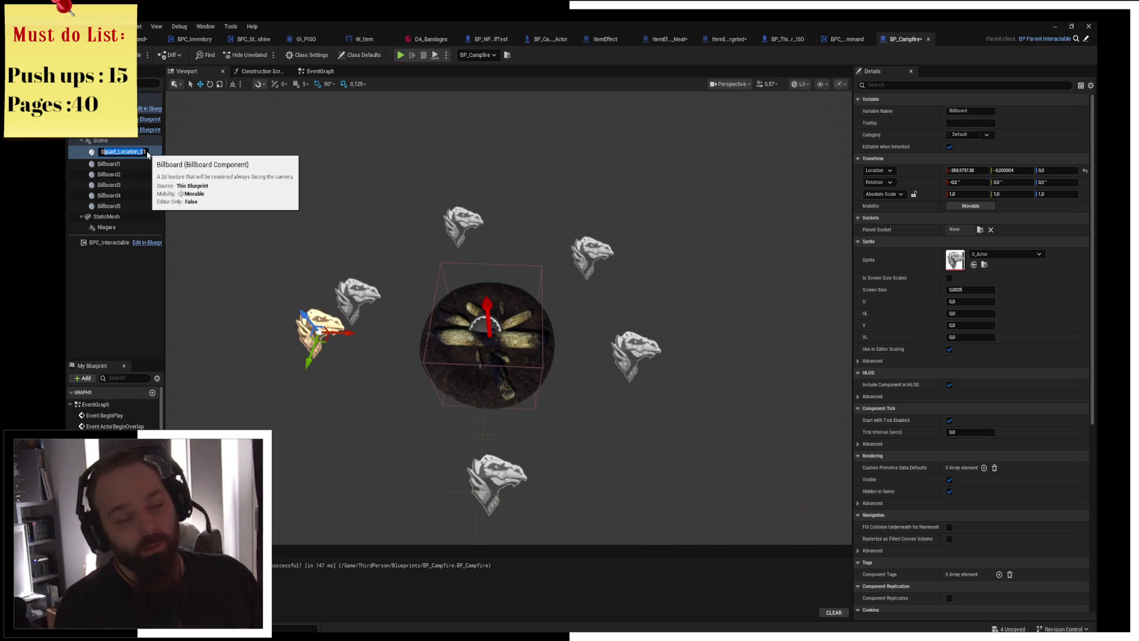
pyautogui.press('Return')
pyautogui.click(148, 152)
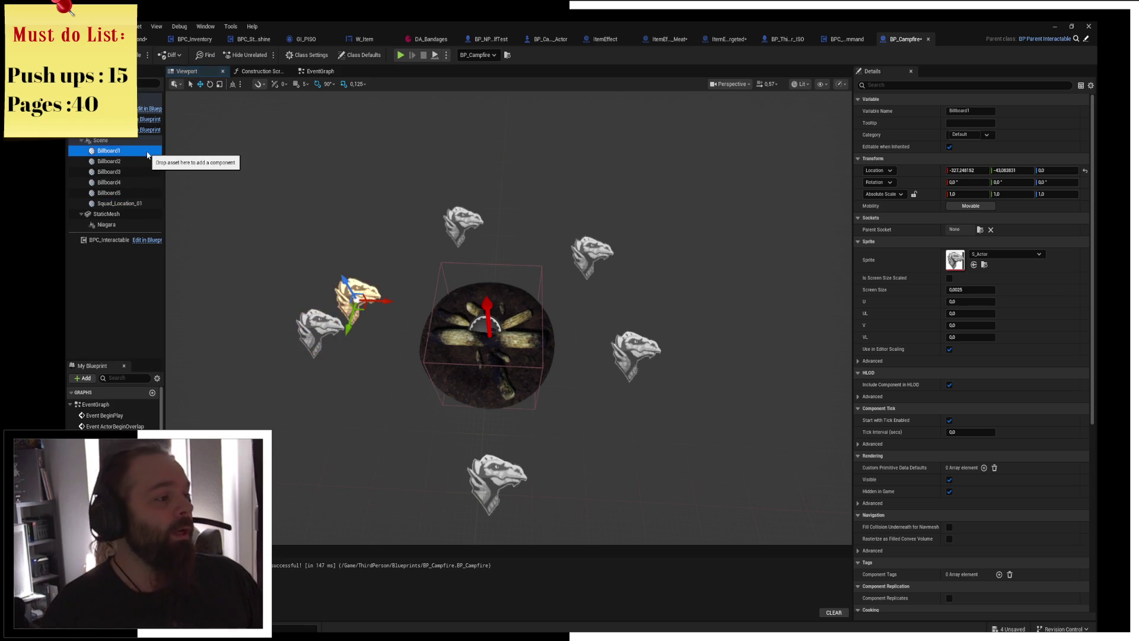
pyautogui.press('F2')
pyautogui.write('Squad_Location_0')
pyautogui.write('2')
pyautogui.press('Return')
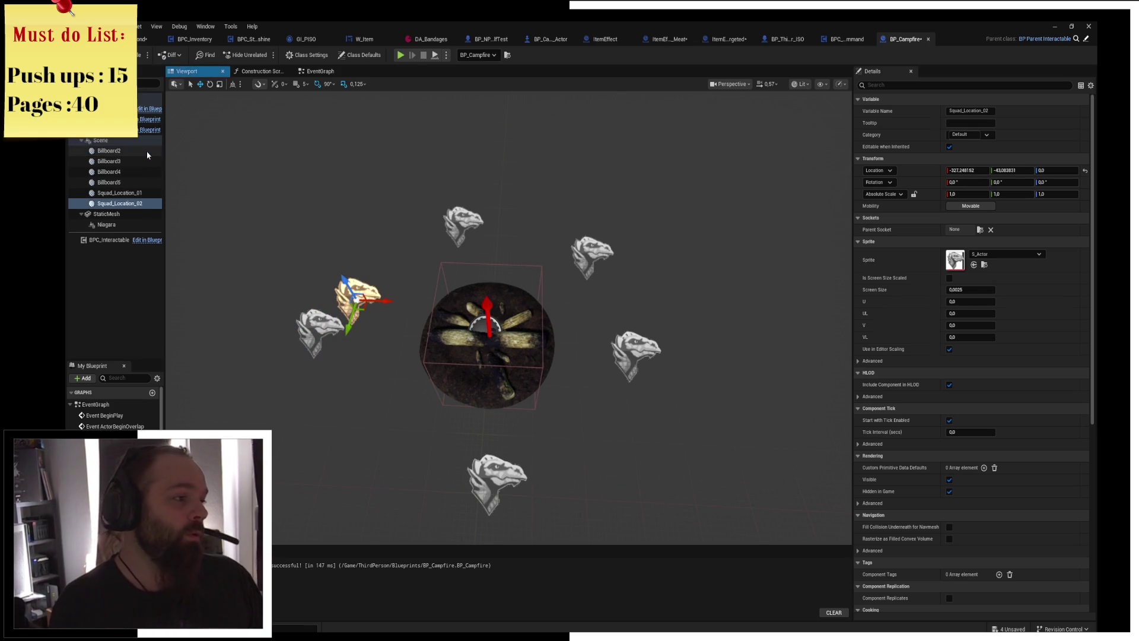
pyautogui.click(148, 152)
pyautogui.press('F2')
pyautogui.write('Squad_Location_0')
pyautogui.write('3')
pyautogui.press('Return')
# Rename the remaining billboards to Squad_Location_04, Squad_Location_05 and Squad_Location_06.
pyautogui.click(148, 163)
pyautogui.press('F2')
pyautogui.write('Squad_Location_0')
pyautogui.write('4')
pyautogui.press('Return')
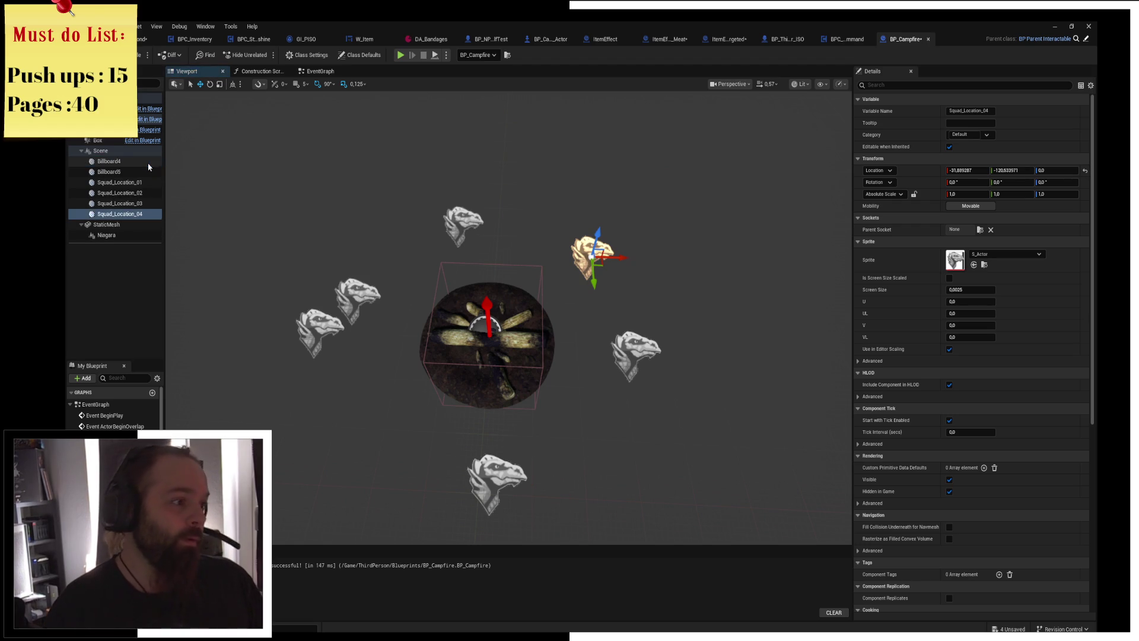
pyautogui.click(148, 164)
pyautogui.press('F2')
pyautogui.write('Squad_Location_0')
pyautogui.write('5')
pyautogui.press('Return')
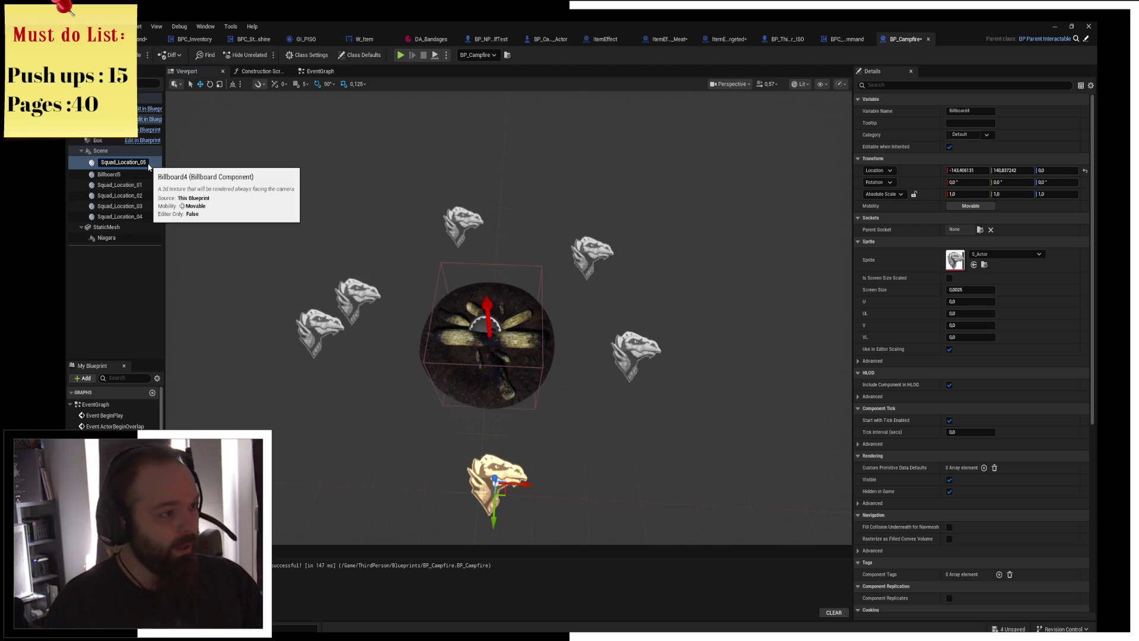
pyautogui.click(147, 163)
pyautogui.press('F2')
pyautogui.write('Squad_Location_0')
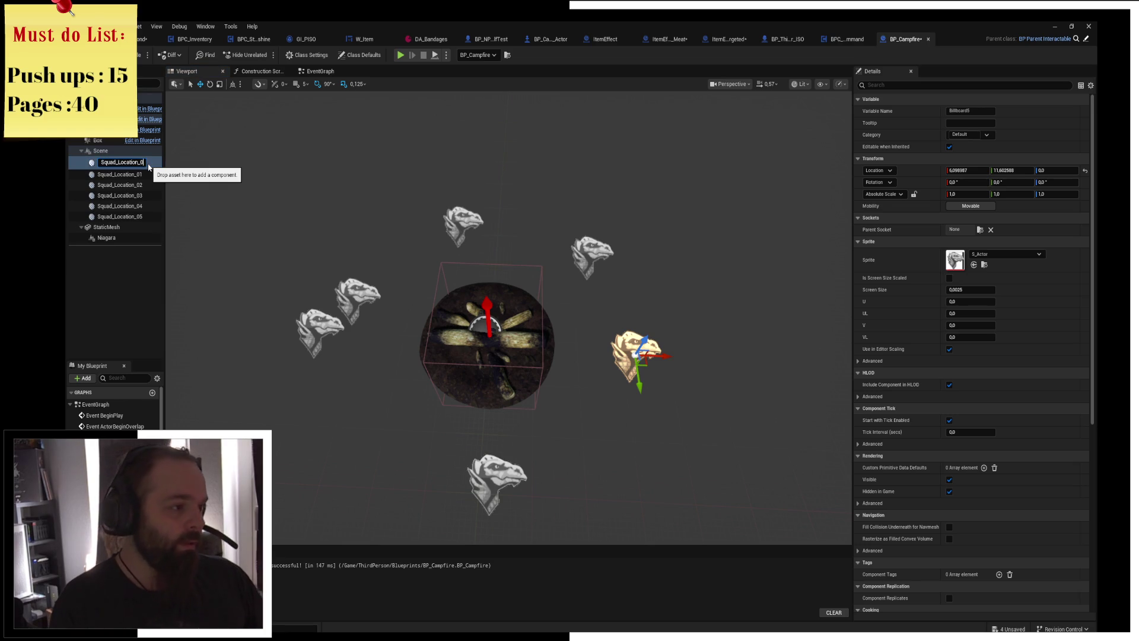
pyautogui.write('6')
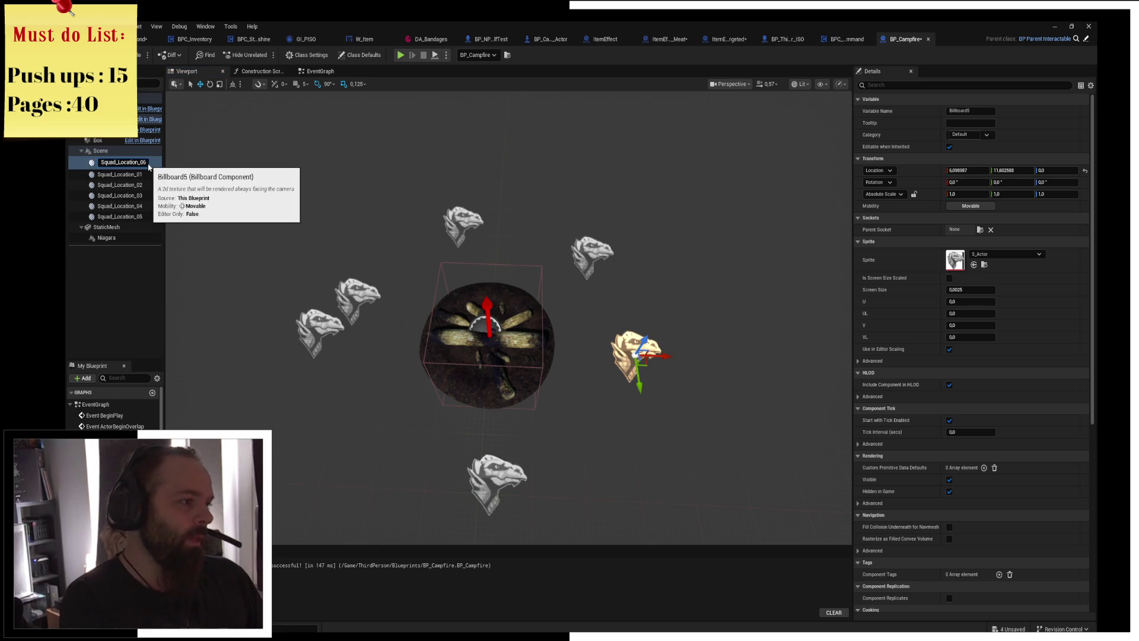
pyautogui.press('Return')
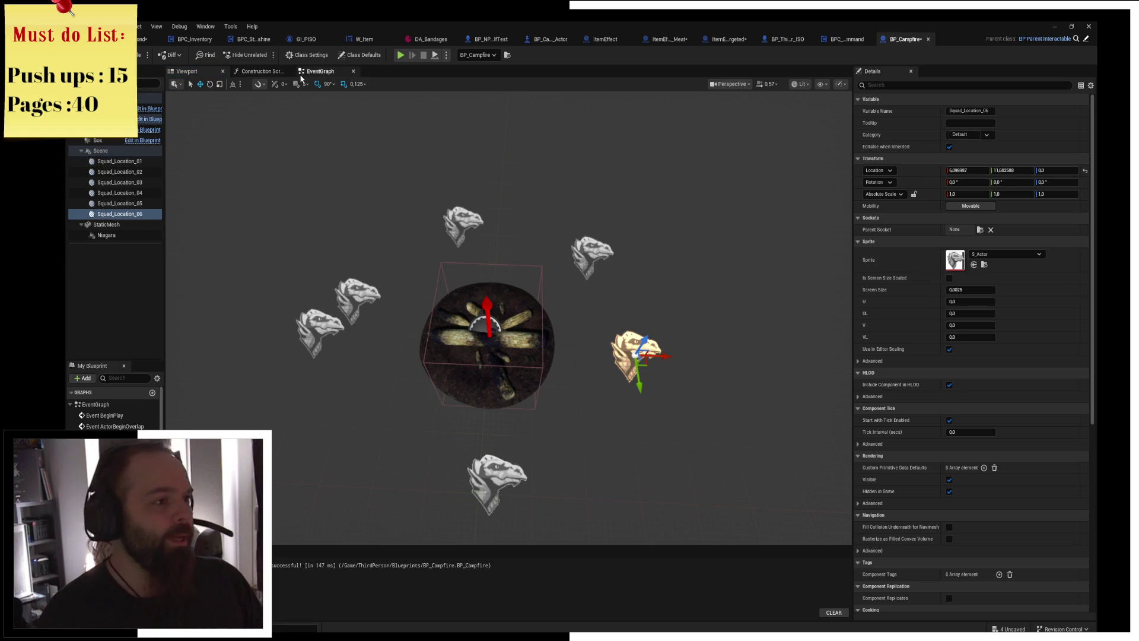
# In the Event Graph, move the On Btn No node aside and search actions for 'get camera pawn'.
pyautogui.click(320, 71)
pyautogui.moveTo(587, 319); pyautogui.dragTo(586, 381)
pyautogui.click(591, 332)
pyautogui.moveTo(600, 298); pyautogui.dragTo(499, 293)
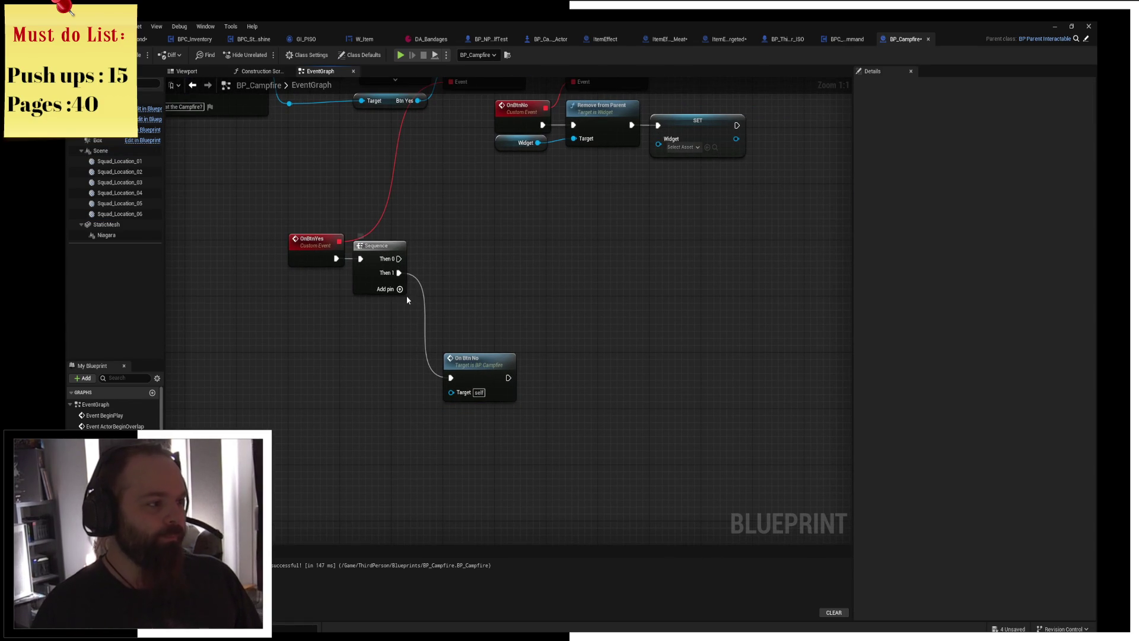
pyautogui.moveTo(487, 231); pyautogui.dragTo(522, 279)
pyautogui.rightClick(339, 204)
pyautogui.write('get')
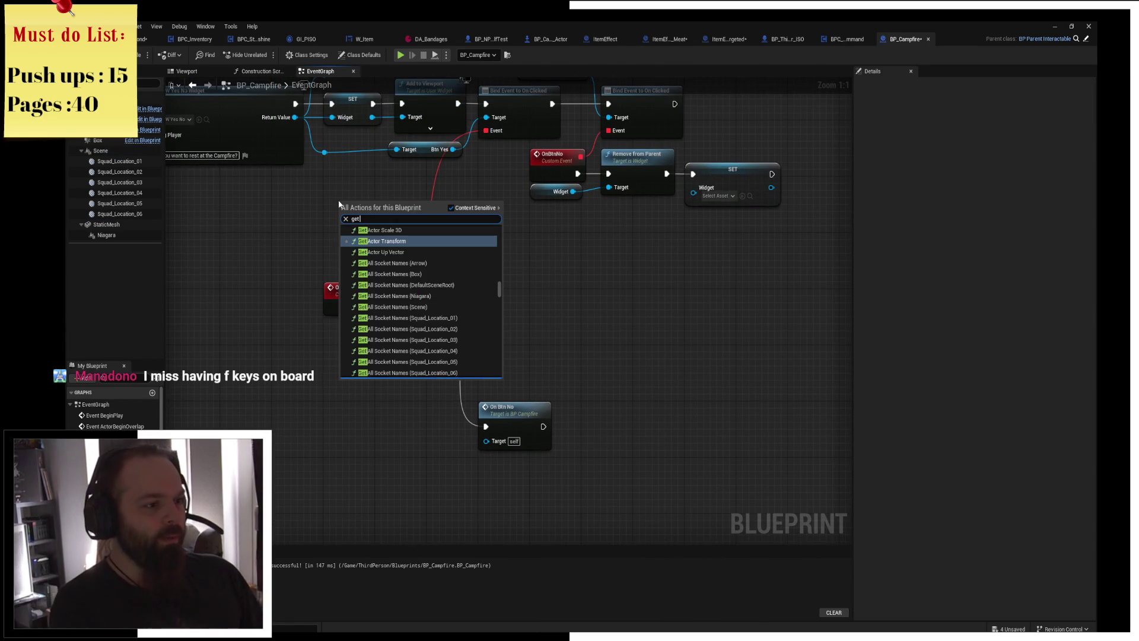
pyautogui.write(' camera pawn')
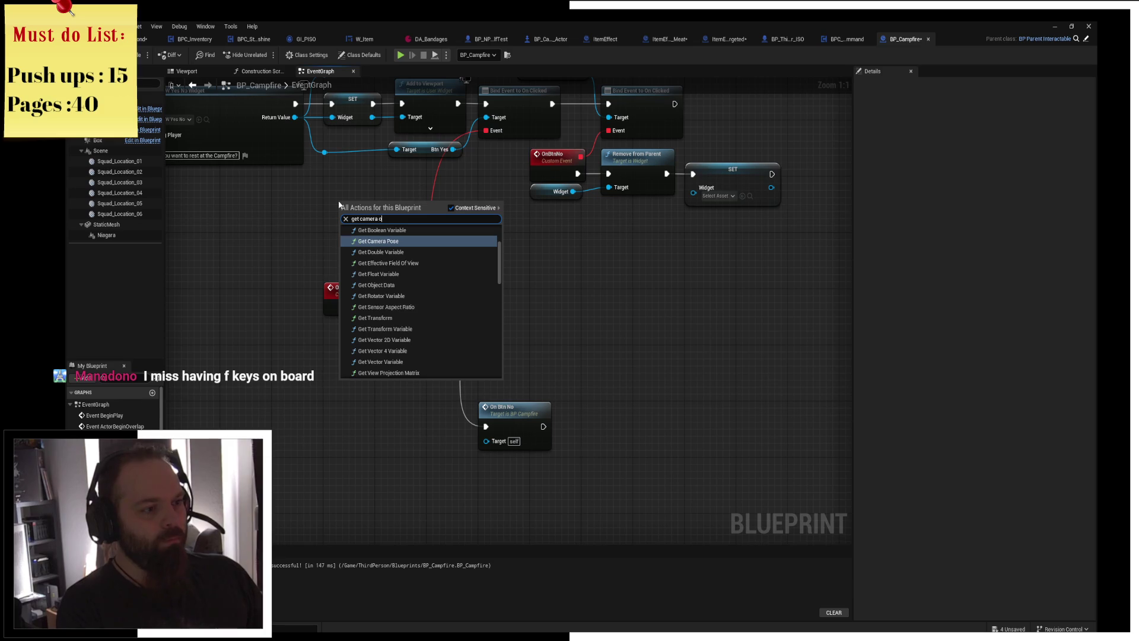
pyautogui.hotkey('ctrl', 'a')
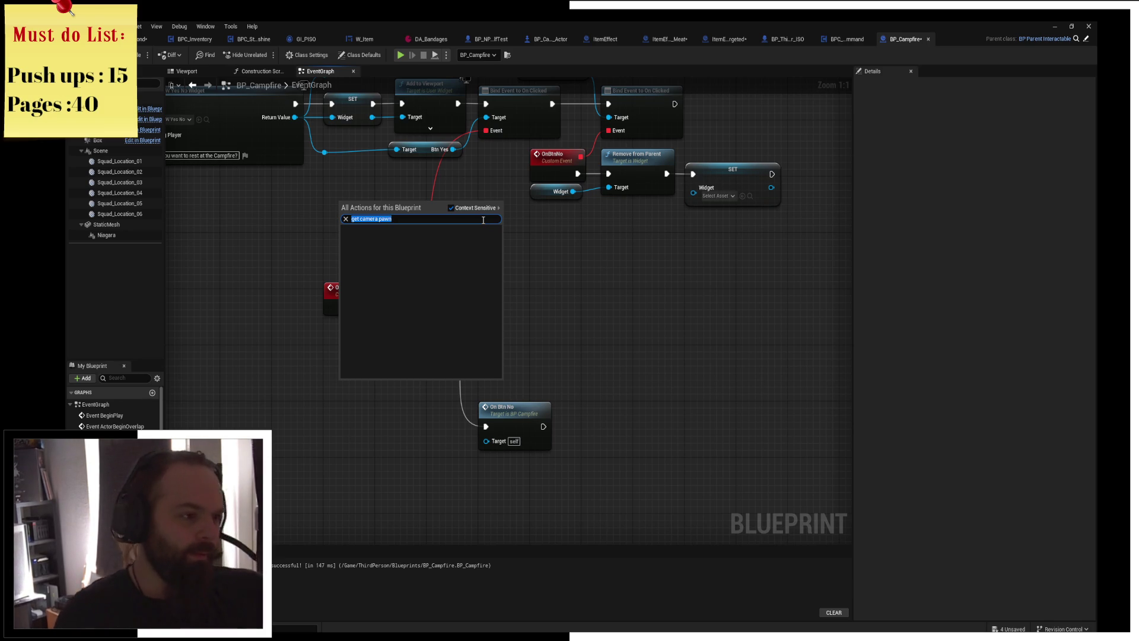
# Change the action search to 'get player pawn' and add the Get Player Pawn node.
pyautogui.click(479, 221)
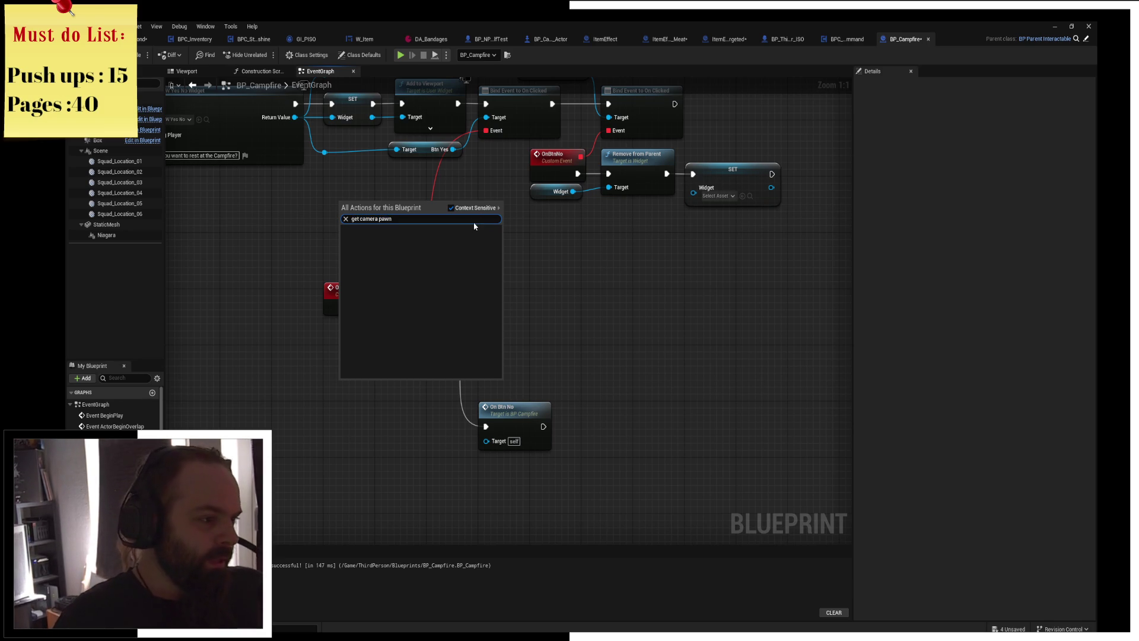
pyautogui.press('BackSpace')
pyautogui.press('BackSpace')
pyautogui.press('BackSpace')
pyautogui.write('t player pawn')
pyautogui.press('Return')
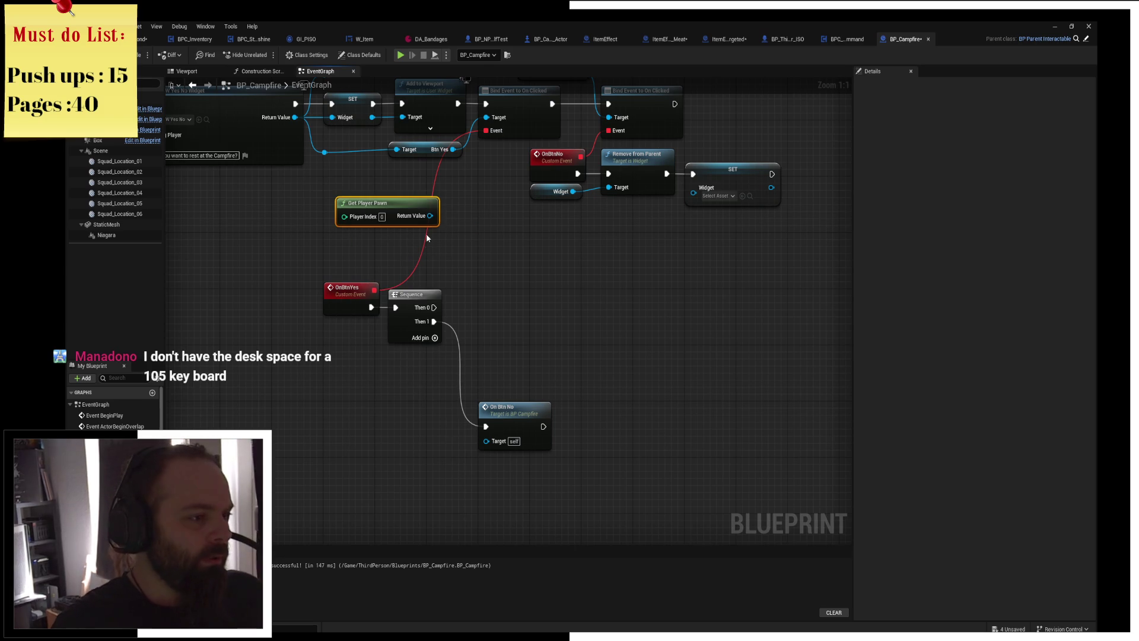
# Add a Get Component by Class node from the pawn output, then delete it.
pyautogui.moveTo(430, 216); pyautogui.dragTo(494, 268)
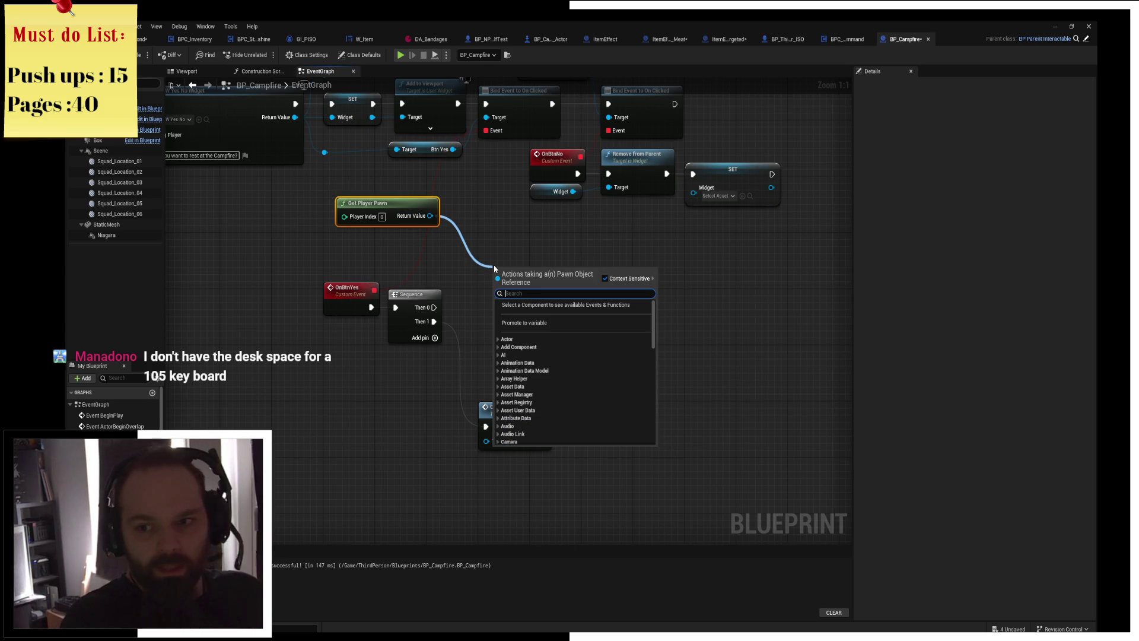
pyautogui.write('get com')
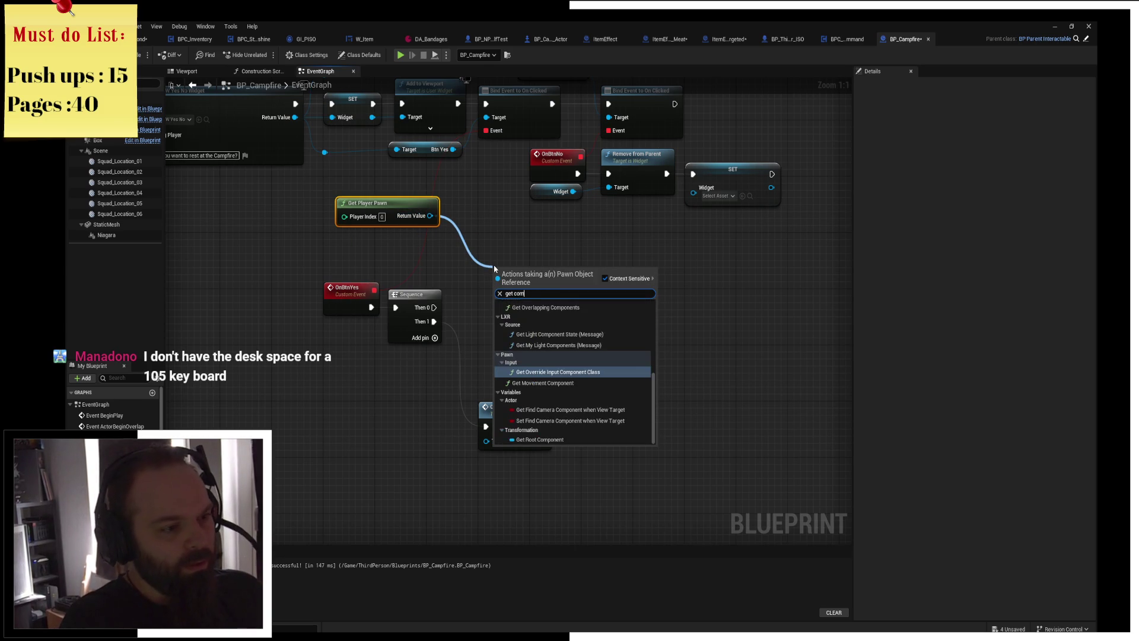
pyautogui.write('ponent by c')
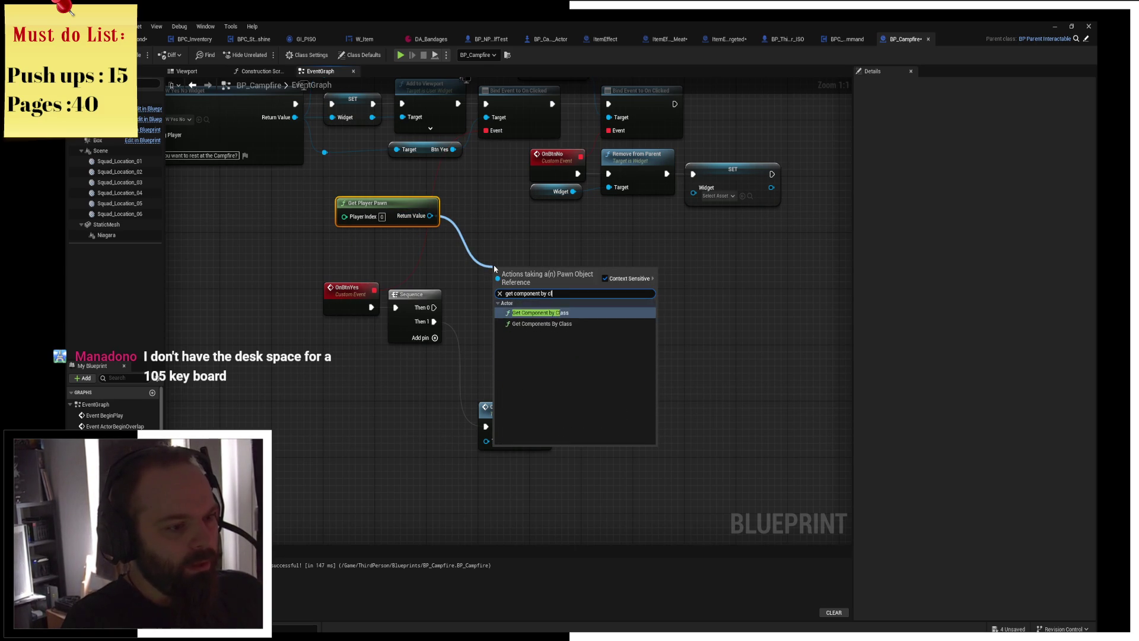
pyautogui.press('Return')
pyautogui.click(531, 308)
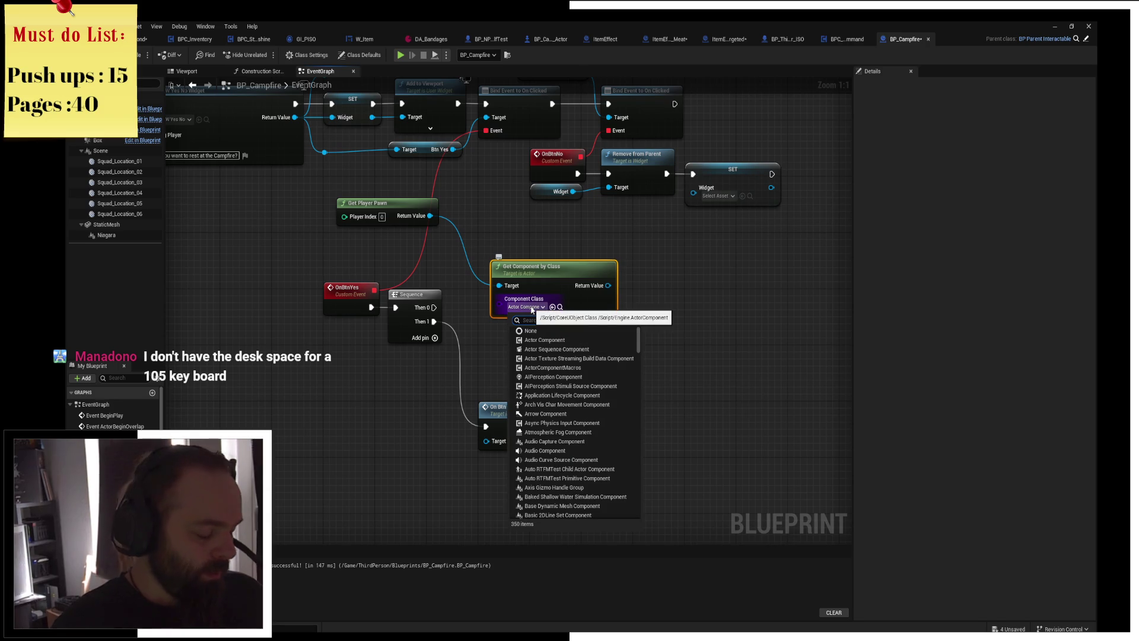
pyautogui.write('squad')
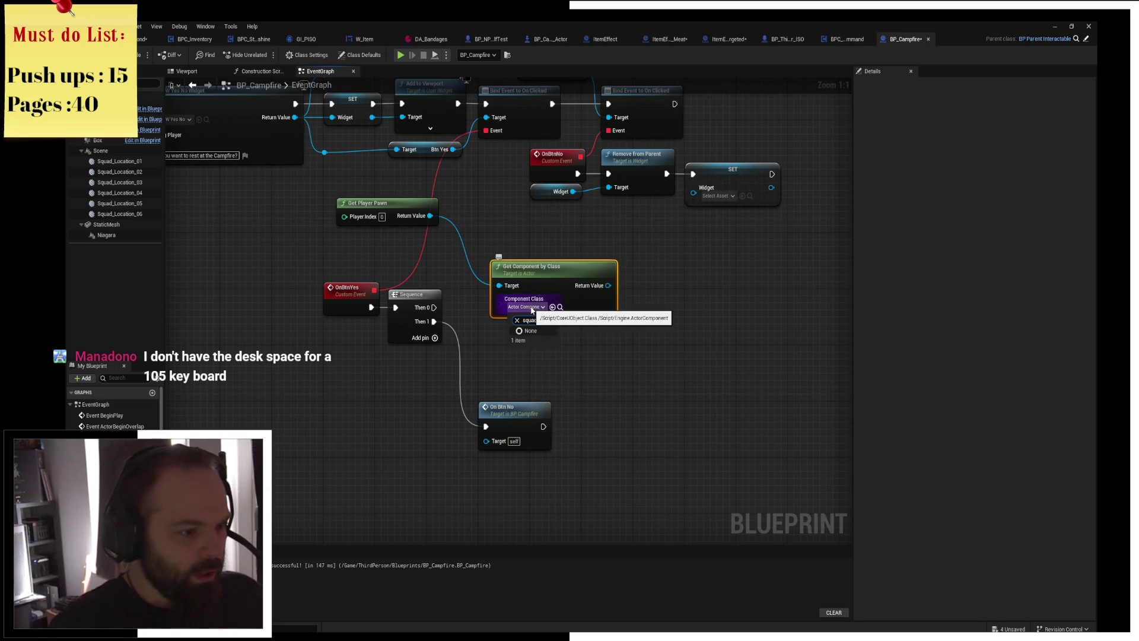
pyautogui.hotkey('ctrl', 'a')
pyautogui.press('BackSpace')
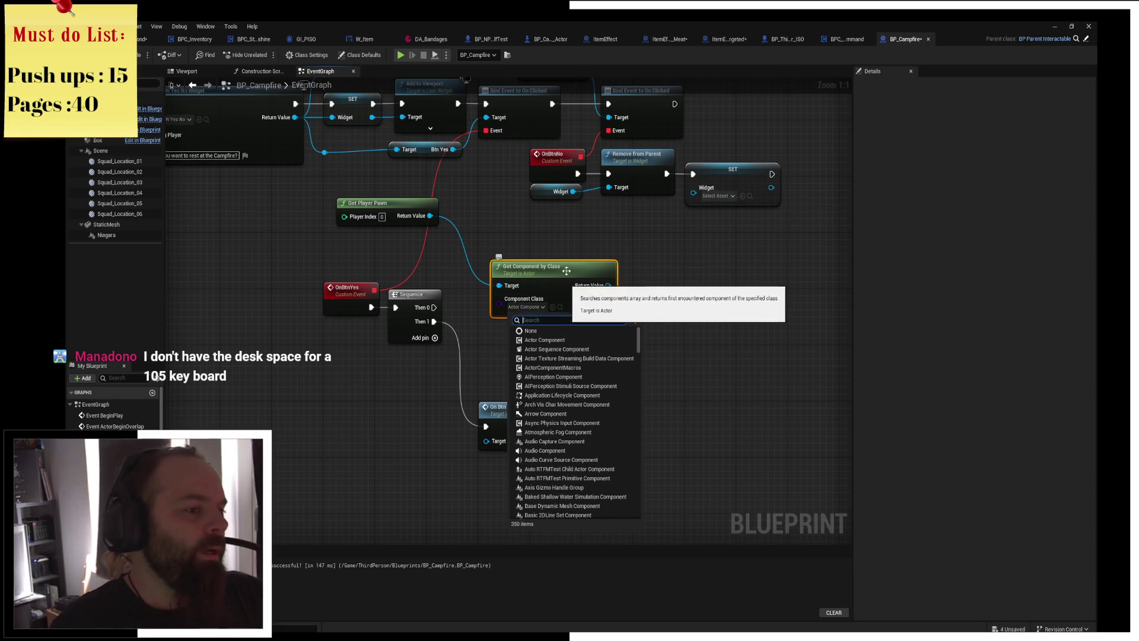
pyautogui.press('Escape')
pyautogui.press('Delete')
# Add a Get Squad node from Get Player Pawn's Return Value and wire Sequence Then 0 into it.
pyautogui.moveTo(430, 216); pyautogui.dragTo(468, 242)
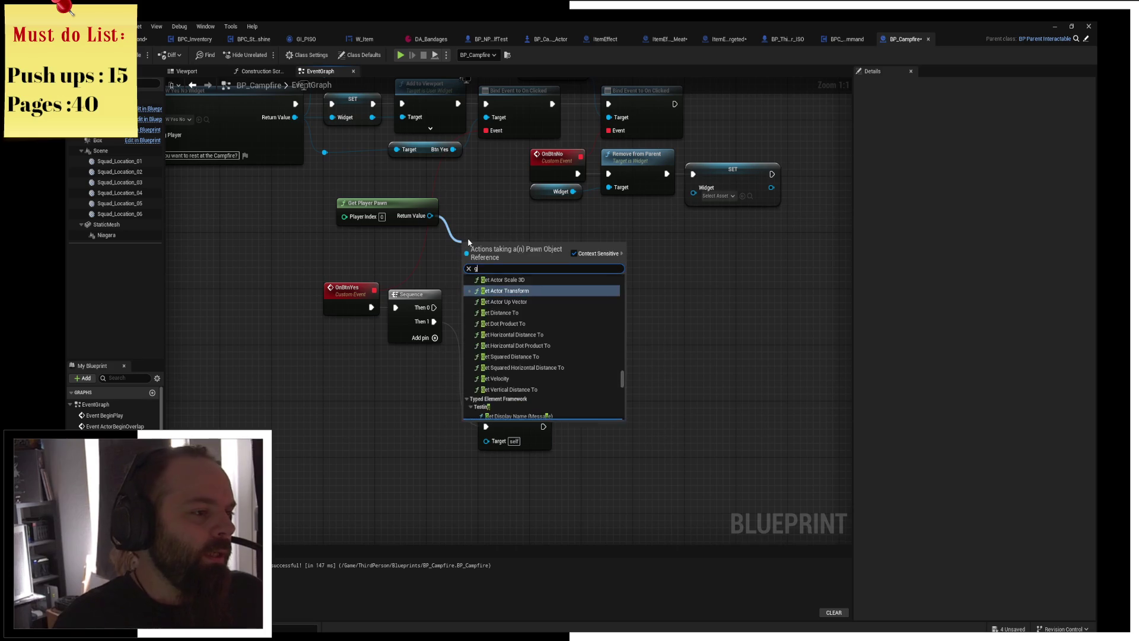
pyautogui.write('get sqiu')
pyautogui.press('BackSpace')
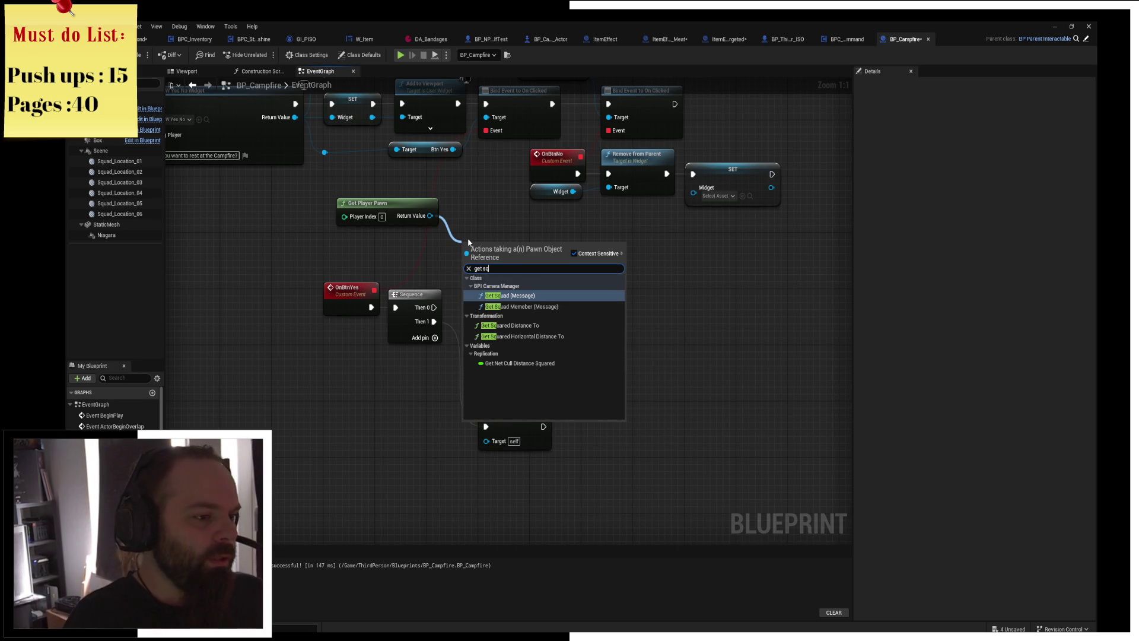
pyautogui.press('Return')
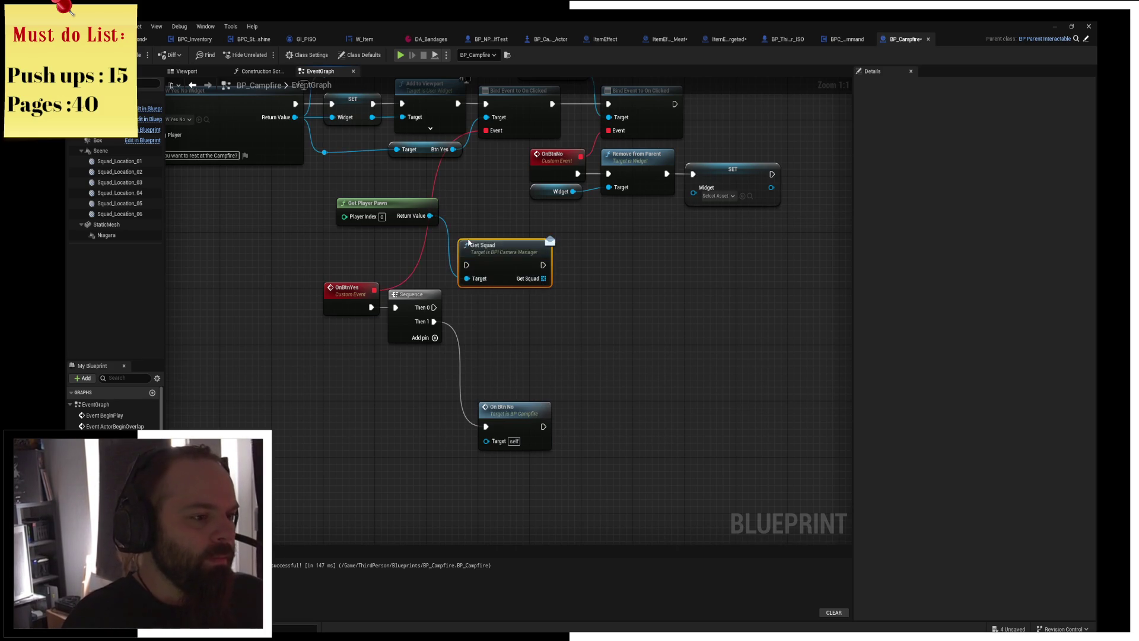
pyautogui.moveTo(435, 307)
pyautogui.mouseDown()
pyautogui.moveTo(498, 288)
pyautogui.moveTo(467, 265)
pyautogui.mouseUp()
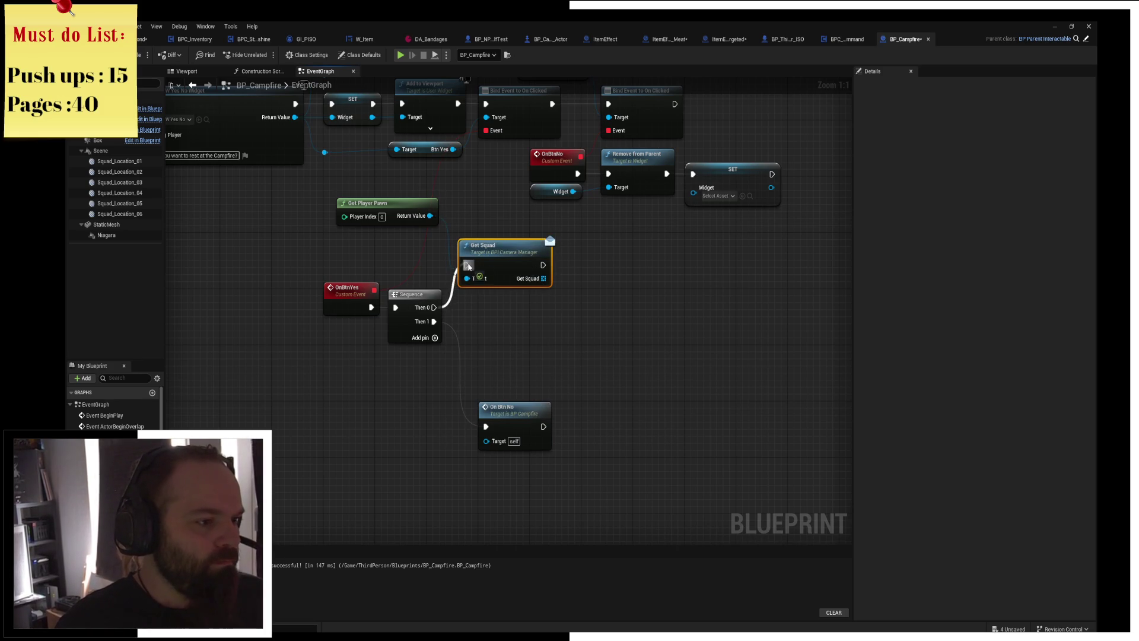
pyautogui.moveTo(405, 207); pyautogui.dragTo(391, 248)
pyautogui.click(487, 208)
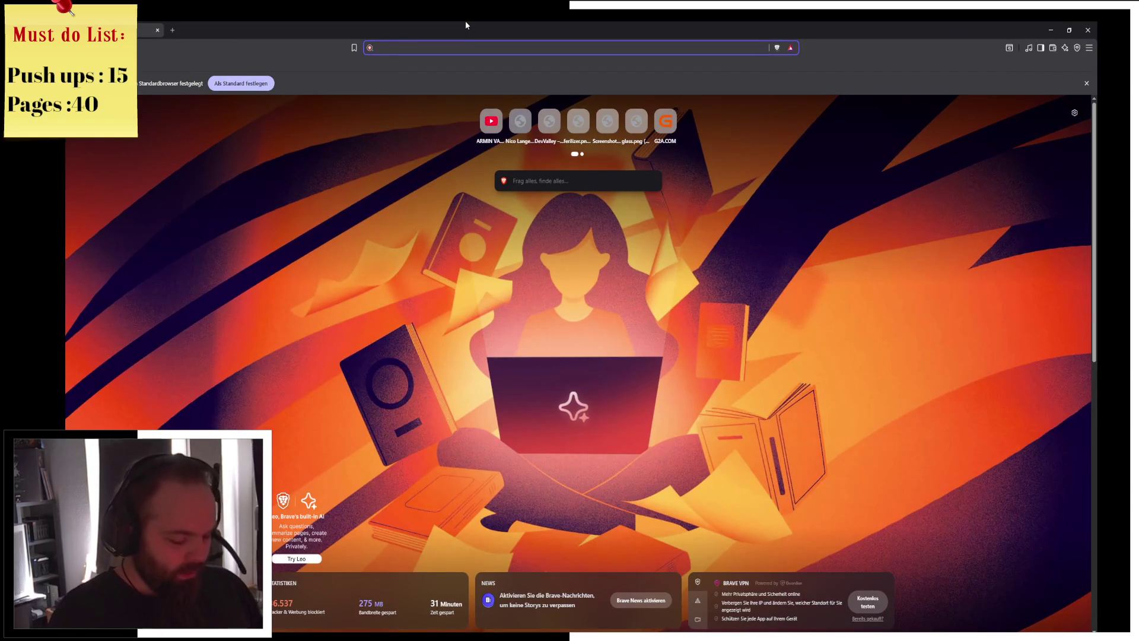
# Search images for 'k55 rgb pro' and open the PCGH article with the keyboard photo.
pyautogui.write('k55 rg')
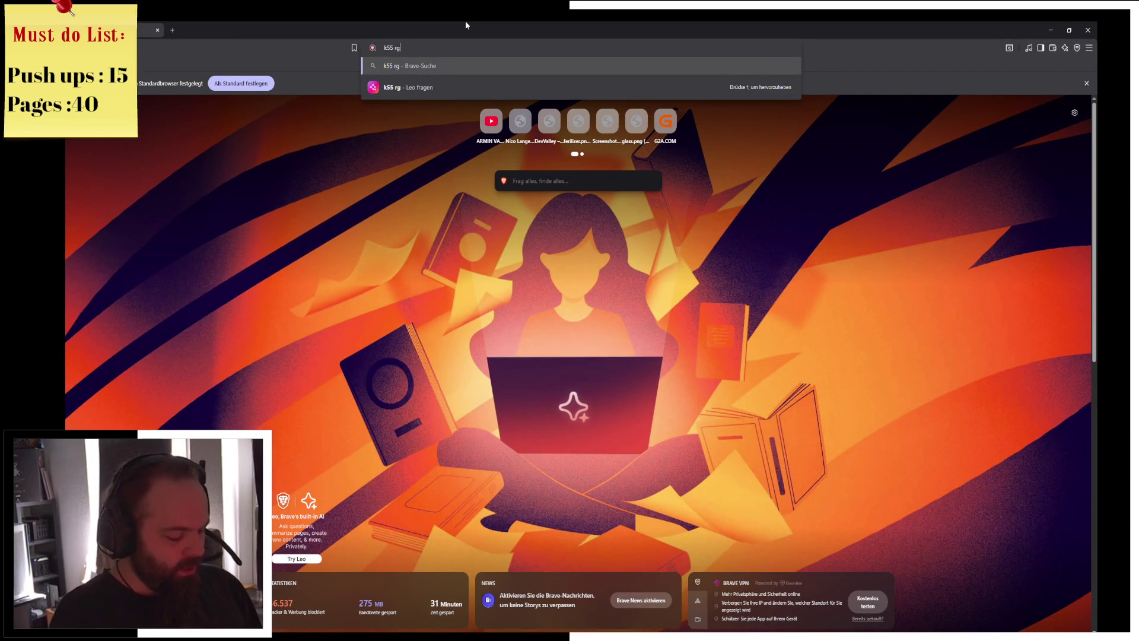
pyautogui.write('b pro')
pyautogui.press('Return')
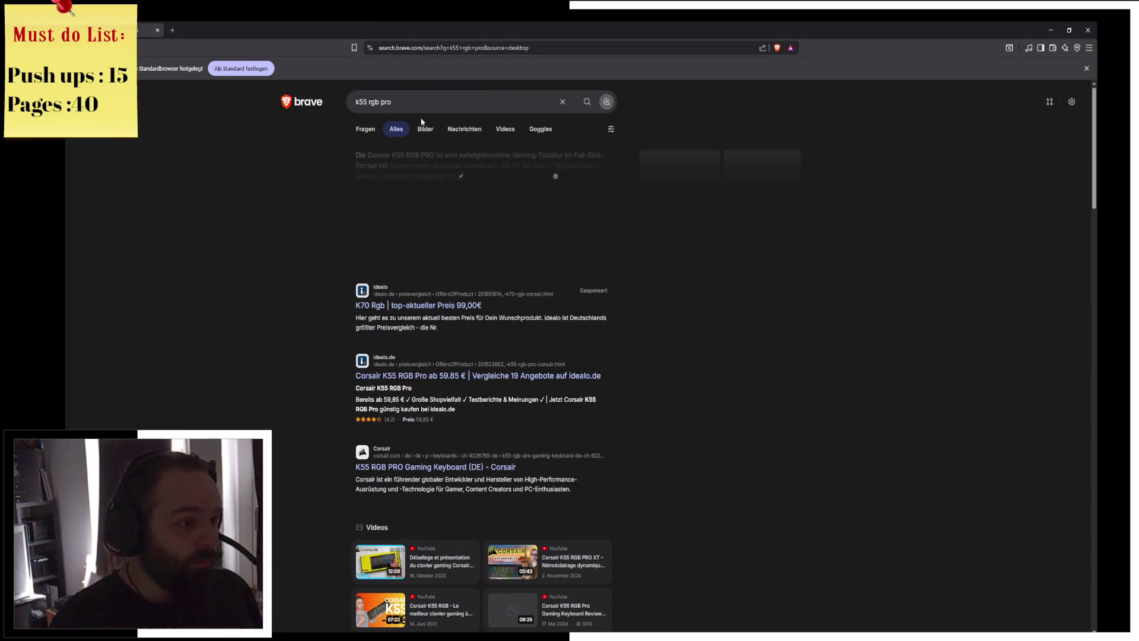
pyautogui.click(425, 137)
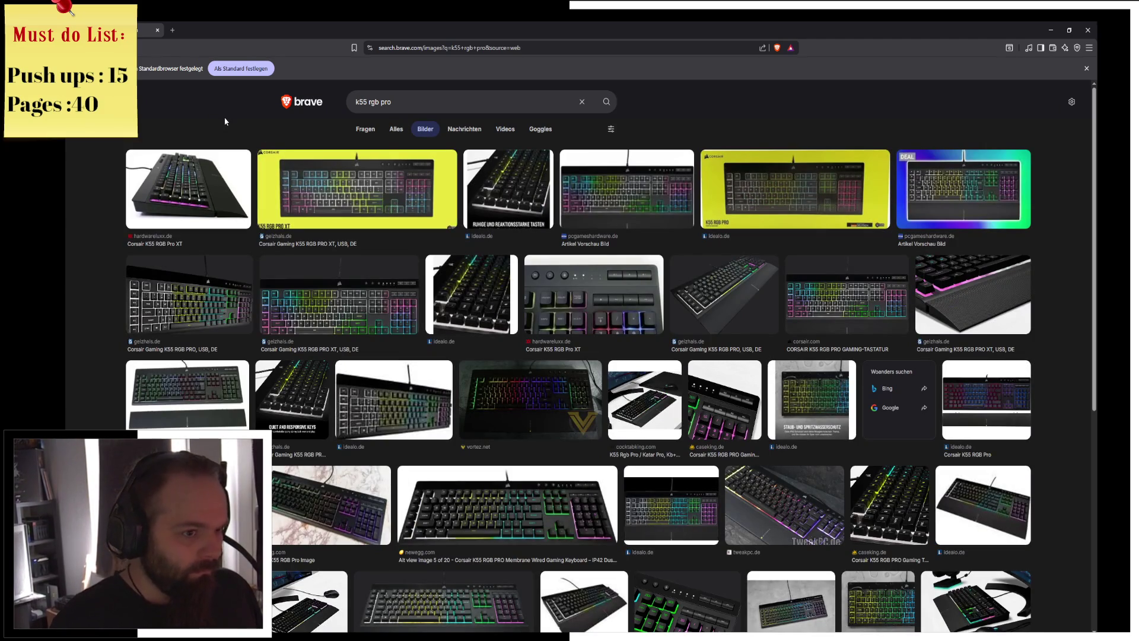
pyautogui.click(581, 196)
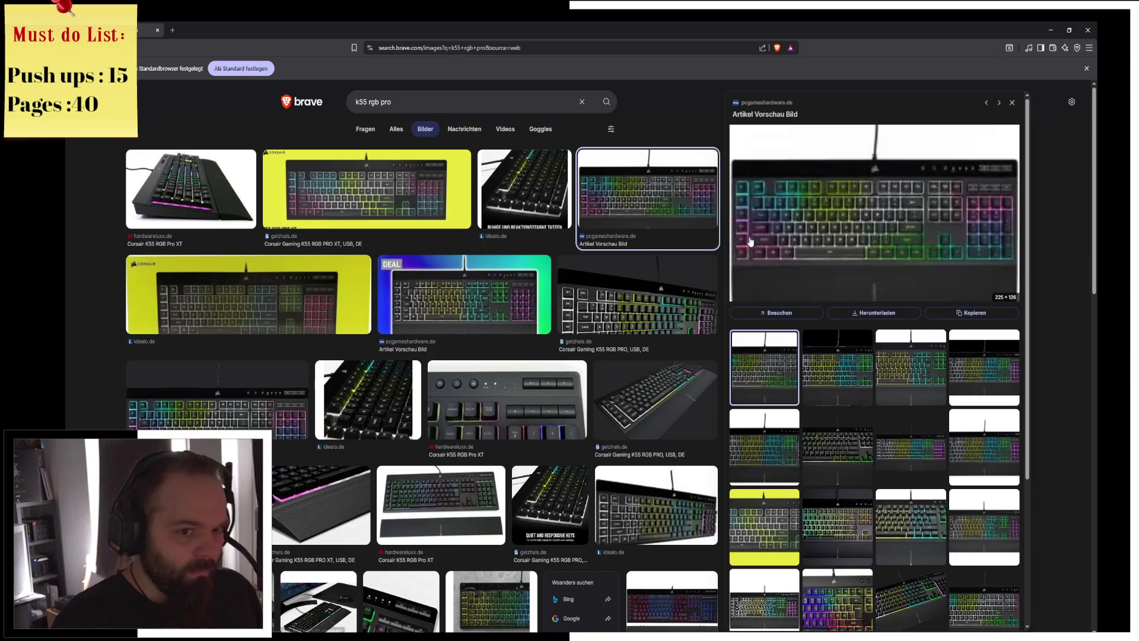
pyautogui.rightClick(839, 254)
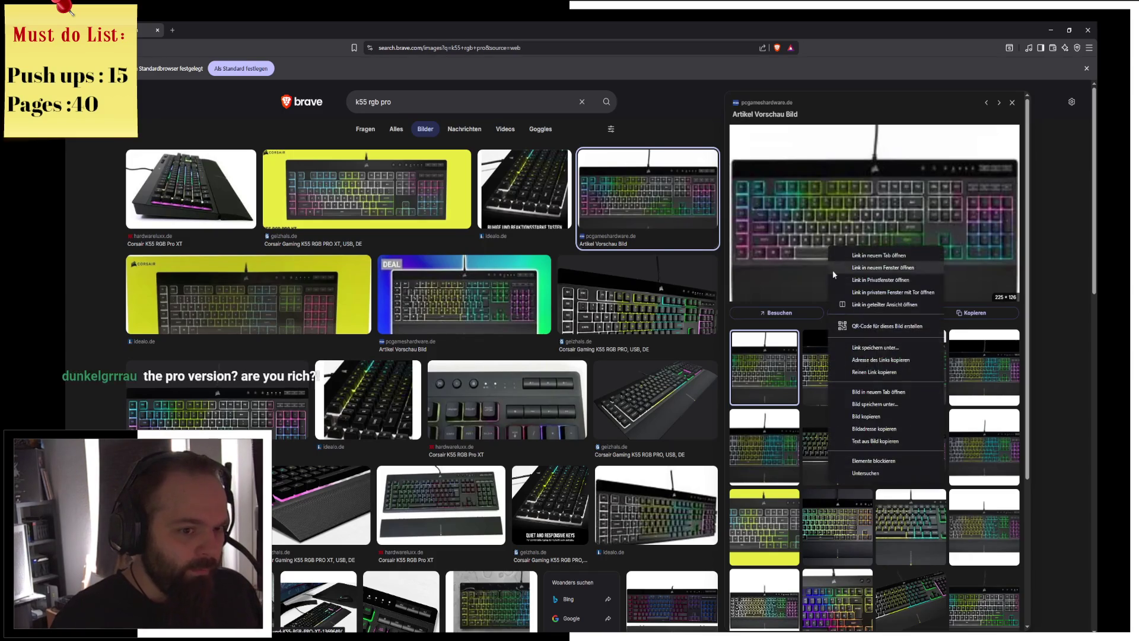
pyautogui.click(640, 214)
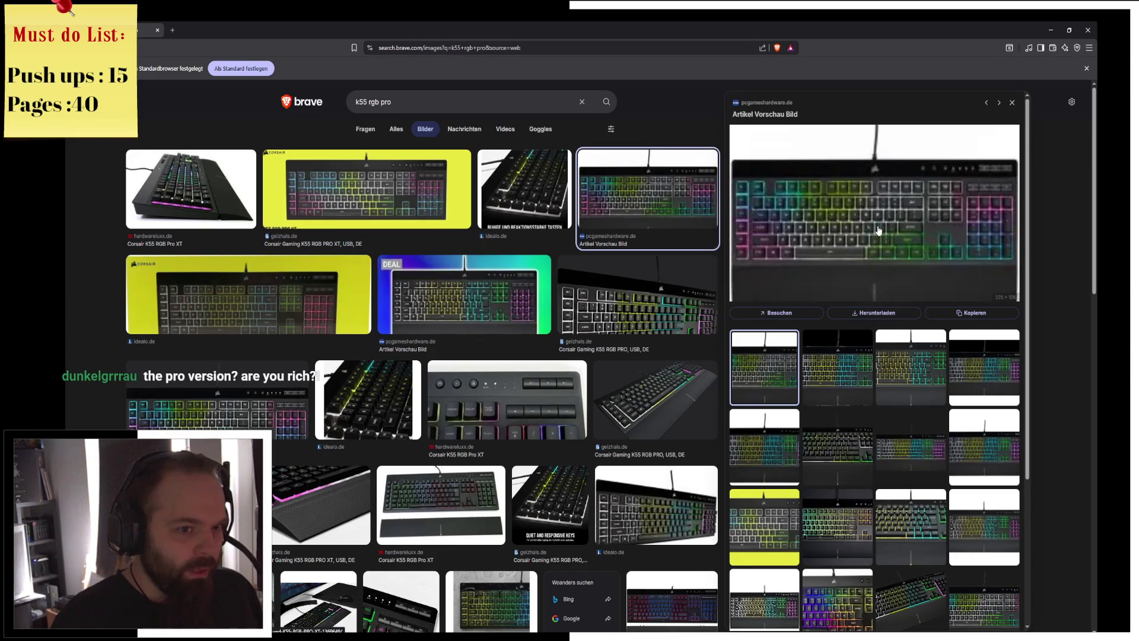
pyautogui.click(826, 219)
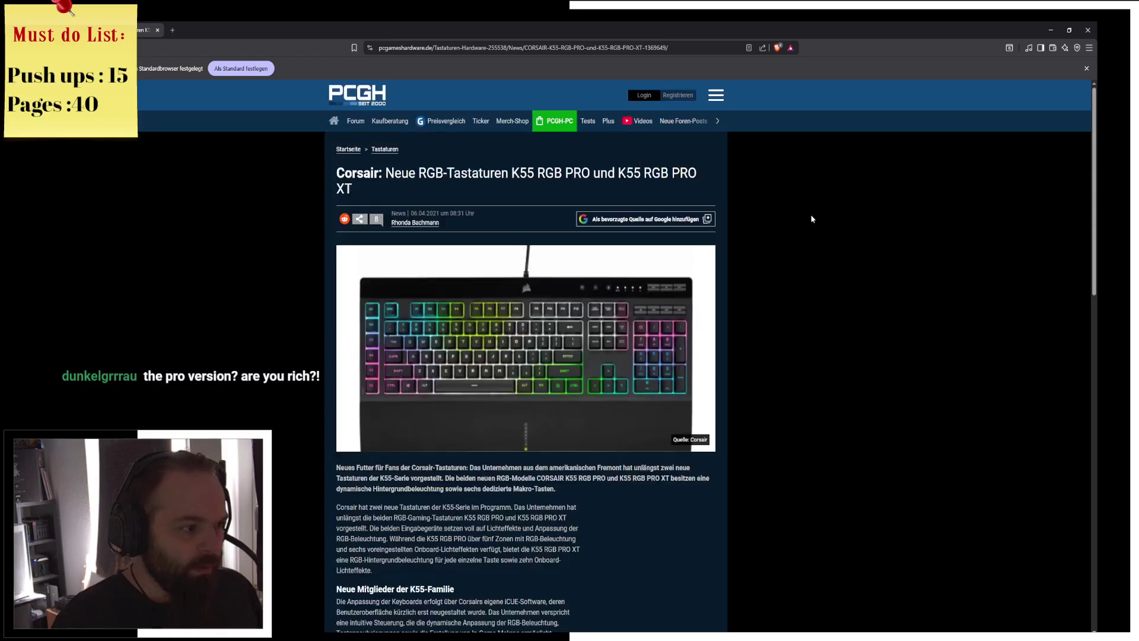
# Open the Corsair K55 gallery image in a new tab and capture it with a snip.
pyautogui.rightClick(530, 355)
pyautogui.click(419, 315)
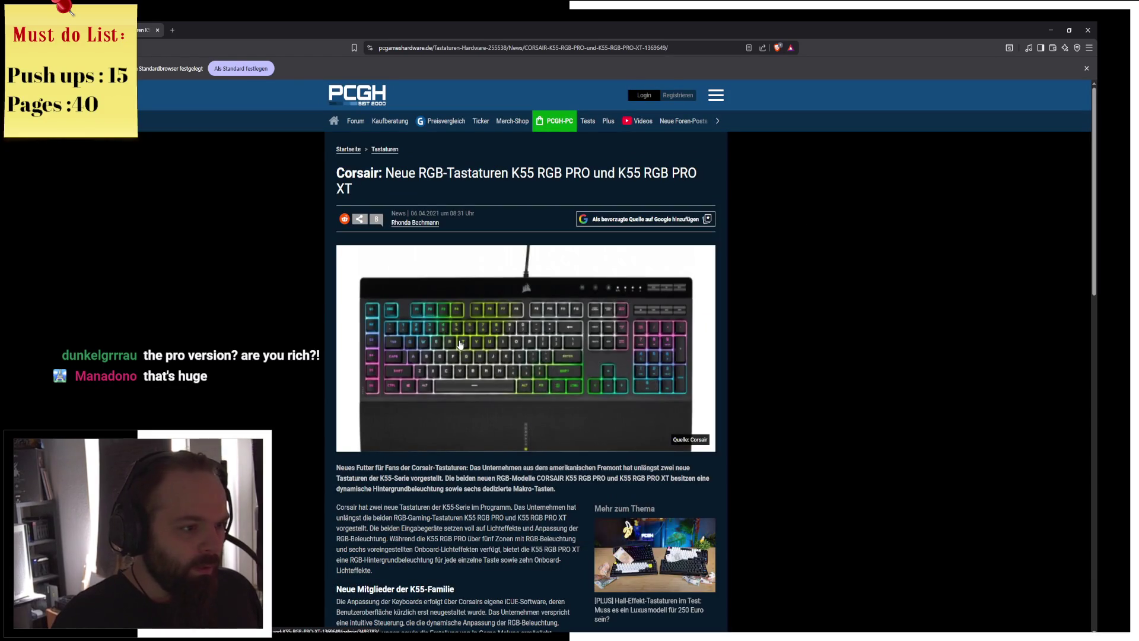
pyautogui.rightClick(459, 341)
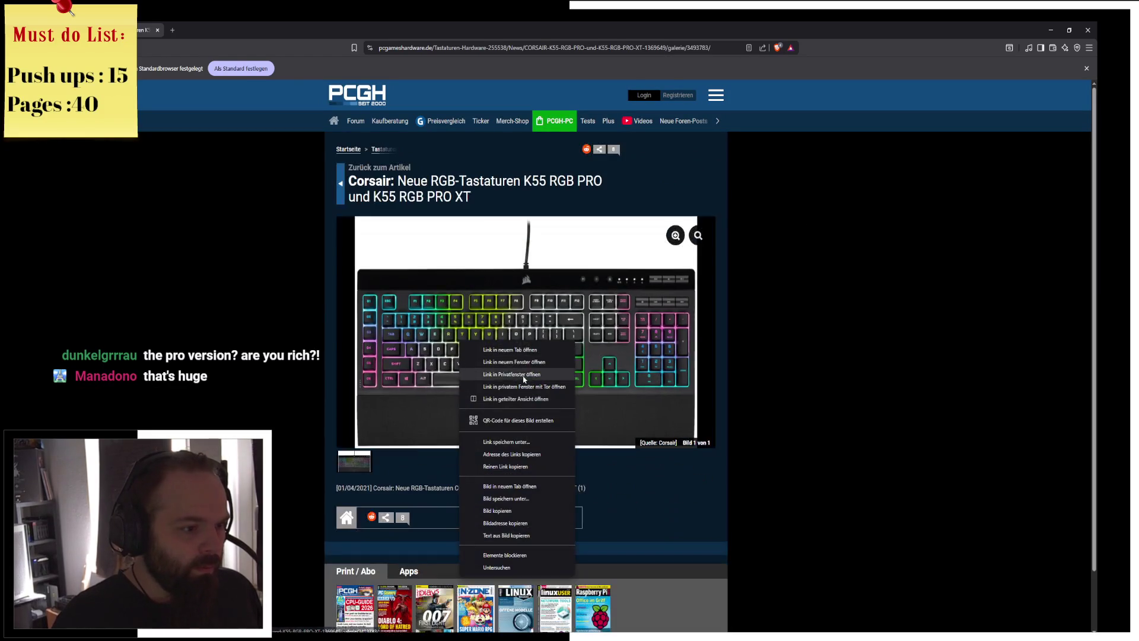
pyautogui.click(509, 486)
pyautogui.click(217, 28)
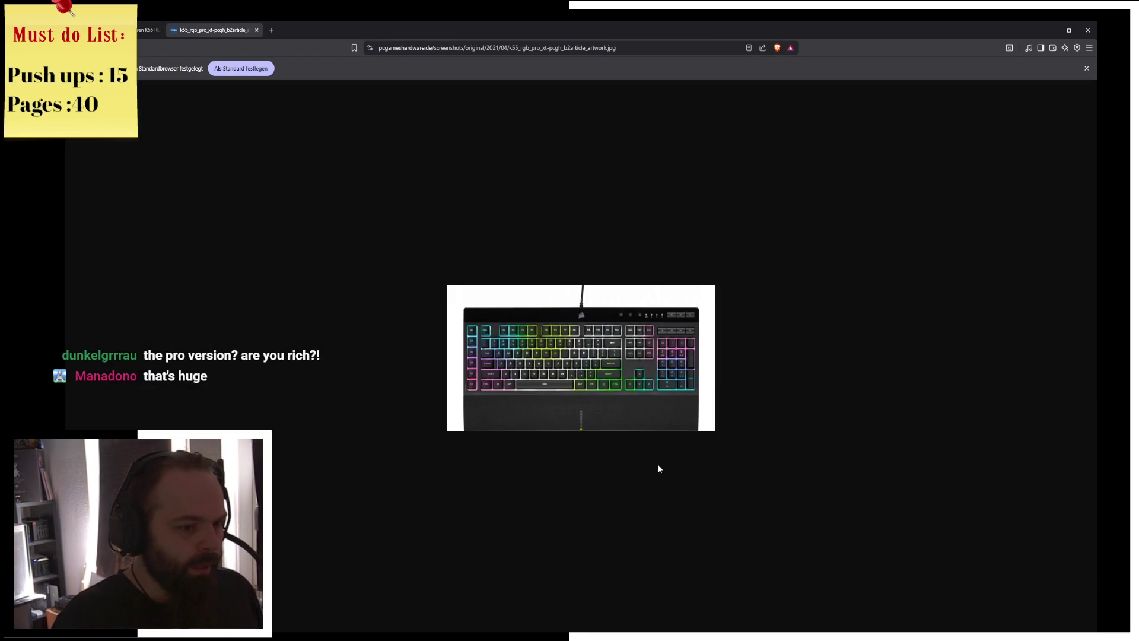
pyautogui.keyDown('ctrl'); pyautogui.scroll(7, 657, 459); pyautogui.keyUp('ctrl')
pyautogui.keyDown('ctrl'); pyautogui.scroll(-1, 674, 448); pyautogui.keyUp('ctrl')
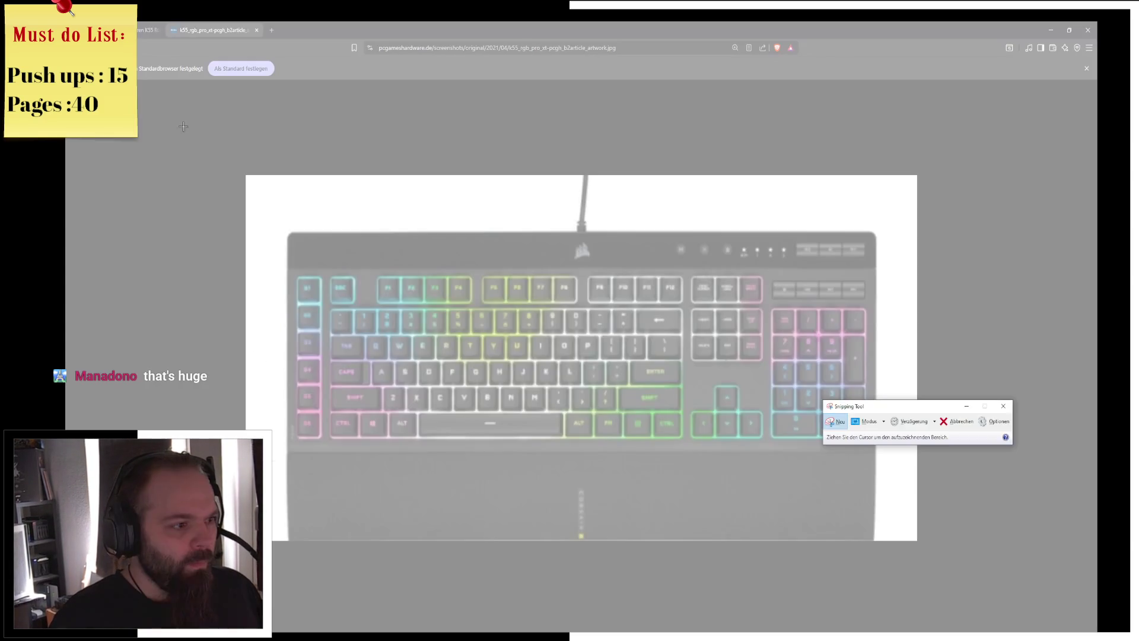
pyautogui.moveTo(185, 124)
pyautogui.mouseDown()
pyautogui.moveTo(874, 546)
pyautogui.moveTo(1003, 583)
pyautogui.mouseUp()
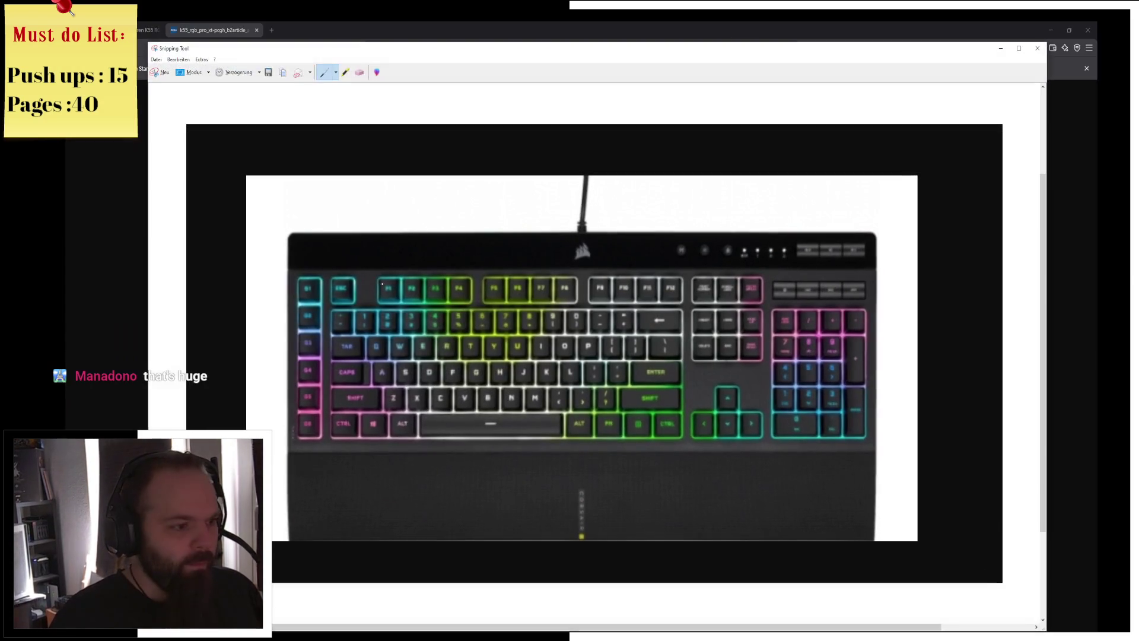
# Circle the left letter keys, numpad, keys left of Enter, right Alt/Fn and number row in red.
pyautogui.moveTo(402, 306)
pyautogui.mouseDown()
pyautogui.moveTo(444, 440)
pyautogui.moveTo(458, 392)
pyautogui.mouseUp()
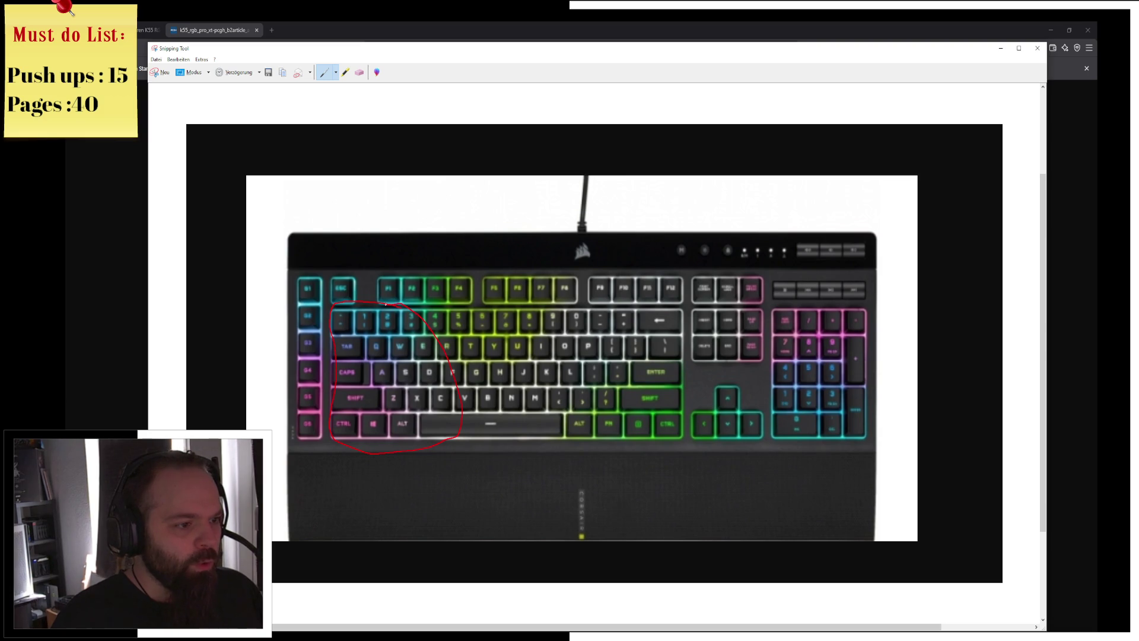
pyautogui.moveTo(774, 303)
pyautogui.mouseDown()
pyautogui.moveTo(763, 360)
pyautogui.moveTo(875, 416)
pyautogui.moveTo(865, 338)
pyautogui.moveTo(812, 300)
pyautogui.mouseUp()
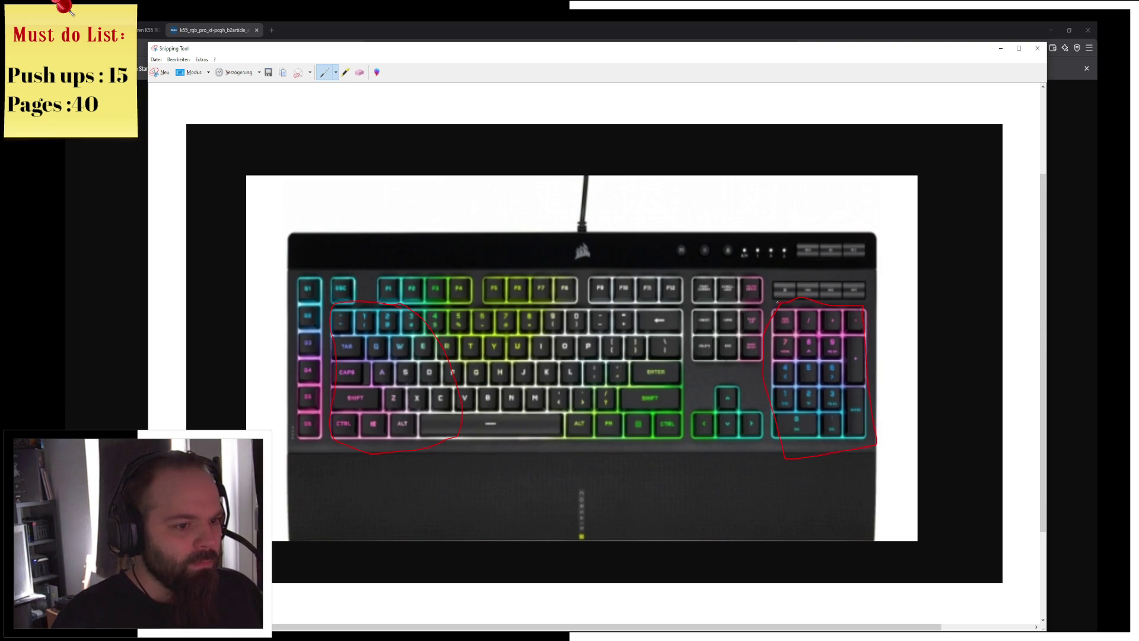
pyautogui.moveTo(671, 366); pyautogui.dragTo(609, 367)
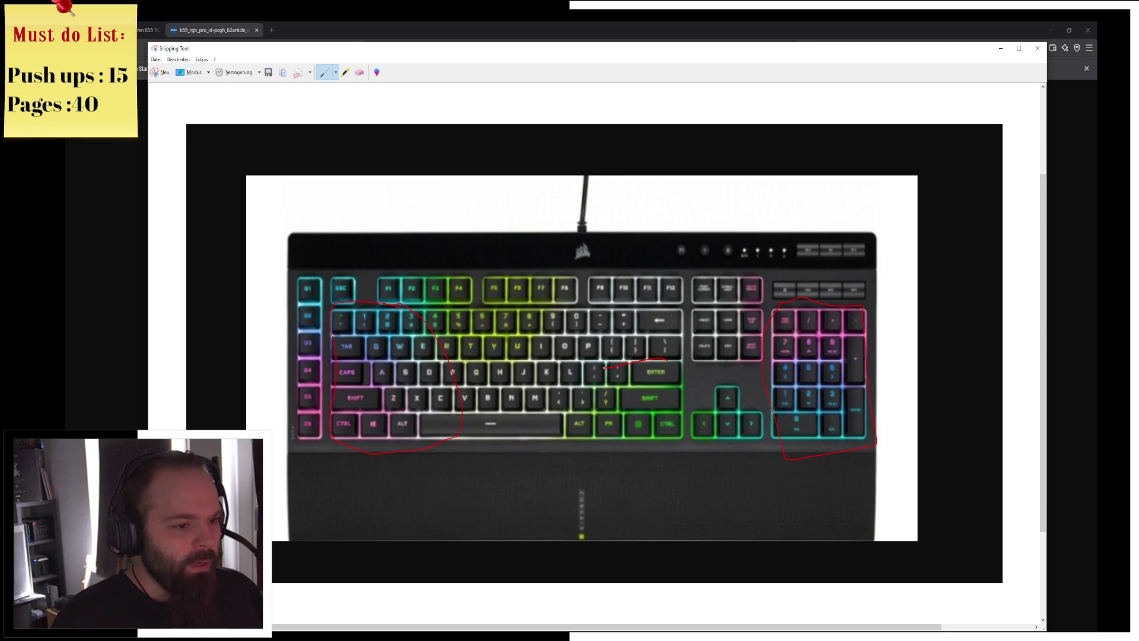
pyautogui.moveTo(555, 411); pyautogui.dragTo(639, 451)
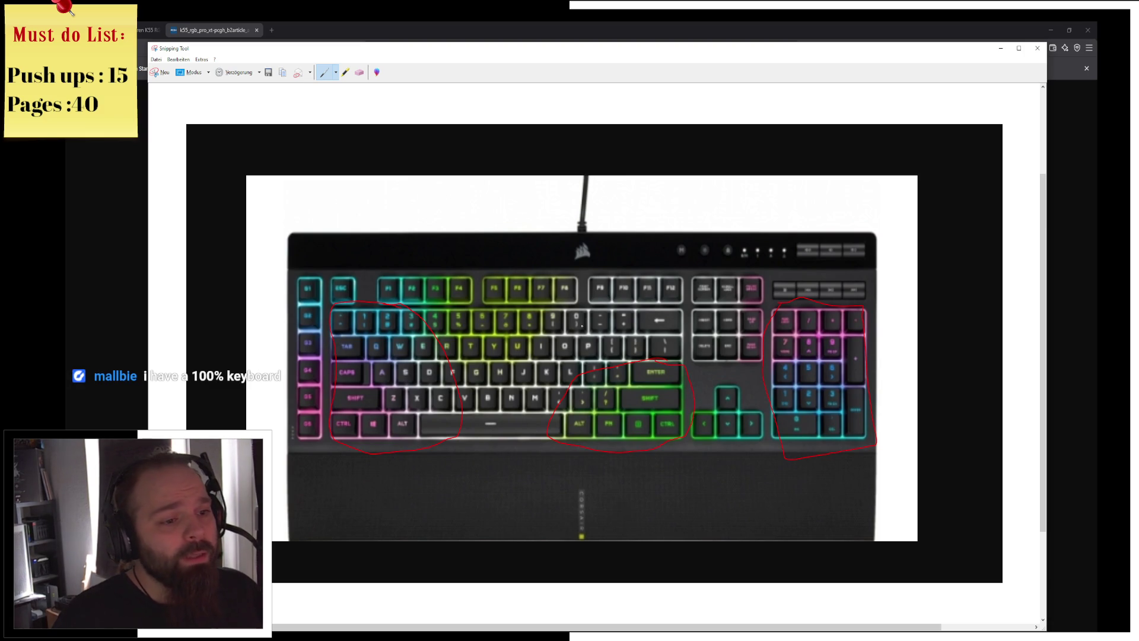
pyautogui.moveTo(646, 329); pyautogui.dragTo(447, 327)
pyautogui.moveTo(358, 341)
pyautogui.mouseDown()
pyautogui.moveTo(404, 414)
pyautogui.moveTo(616, 402)
pyautogui.mouseUp()
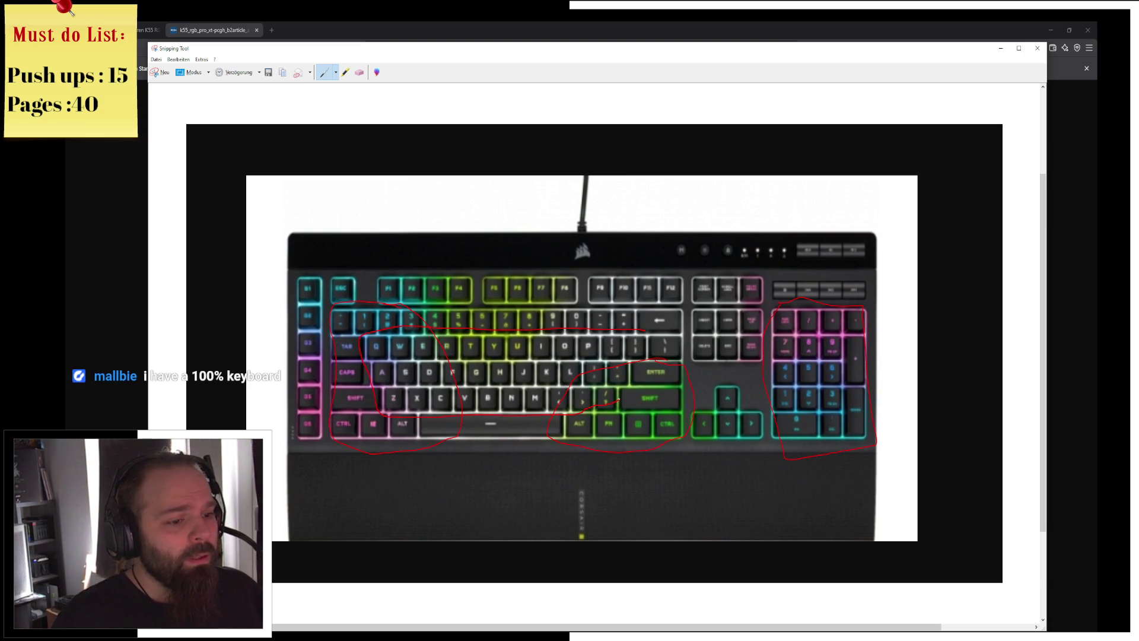
pyautogui.moveTo(636, 325)
pyautogui.mouseDown()
pyautogui.moveTo(683, 307)
pyautogui.moveTo(625, 309)
pyautogui.mouseUp()
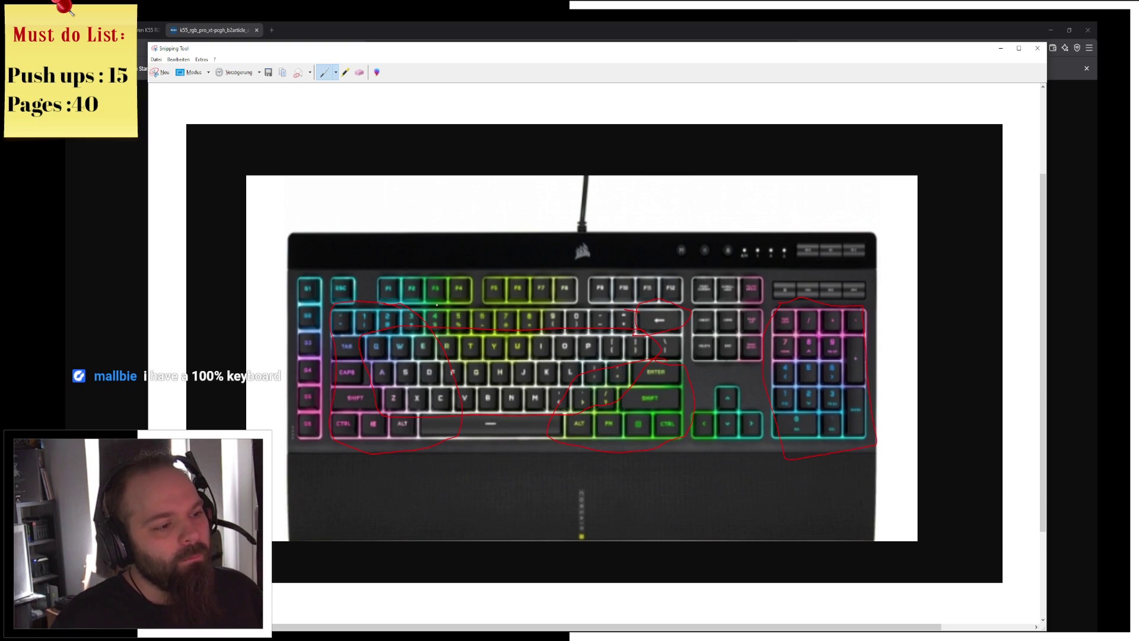
# Mark the number row, macro column, spacebar and media keys, and draw an arrow across the top.
pyautogui.moveTo(464, 330)
pyautogui.mouseDown()
pyautogui.moveTo(618, 331)
pyautogui.moveTo(561, 305)
pyautogui.moveTo(475, 305)
pyautogui.moveTo(475, 315)
pyautogui.moveTo(534, 323)
pyautogui.moveTo(613, 320)
pyautogui.mouseUp()
pyautogui.moveTo(313, 262)
pyautogui.mouseDown()
pyautogui.moveTo(289, 283)
pyautogui.moveTo(282, 454)
pyautogui.moveTo(322, 458)
pyautogui.moveTo(315, 262)
pyautogui.moveTo(307, 320)
pyautogui.mouseUp()
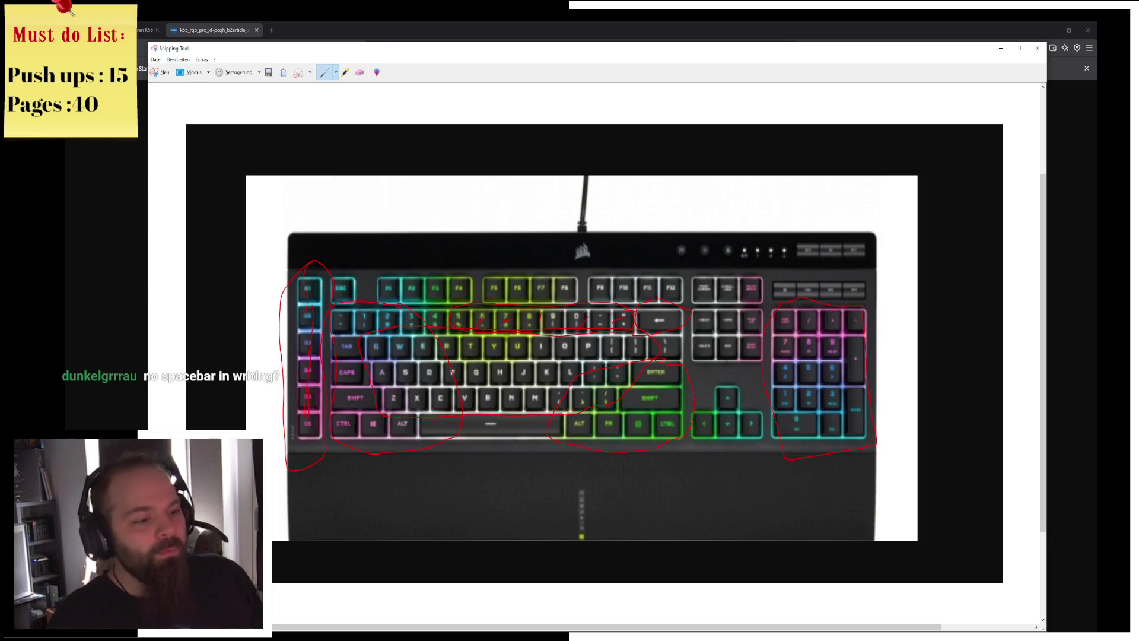
pyautogui.moveTo(420, 417); pyautogui.dragTo(545, 437)
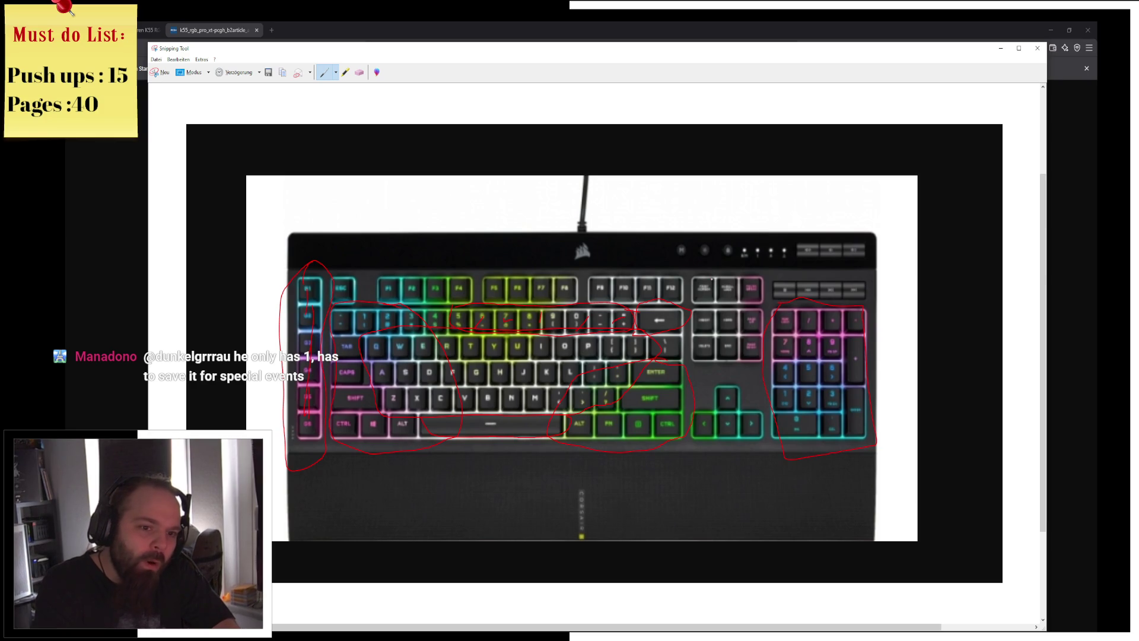
pyautogui.moveTo(804, 238)
pyautogui.mouseDown()
pyautogui.moveTo(773, 285)
pyautogui.moveTo(854, 305)
pyautogui.moveTo(870, 250)
pyautogui.moveTo(799, 238)
pyautogui.mouseUp()
pyautogui.moveTo(313, 265)
pyautogui.mouseDown()
pyautogui.moveTo(381, 243)
pyautogui.moveTo(765, 242)
pyautogui.moveTo(769, 253)
pyautogui.mouseUp()
pyautogui.moveTo(312, 250)
pyautogui.mouseDown()
pyautogui.moveTo(323, 265)
pyautogui.moveTo(341, 257)
pyautogui.mouseUp()
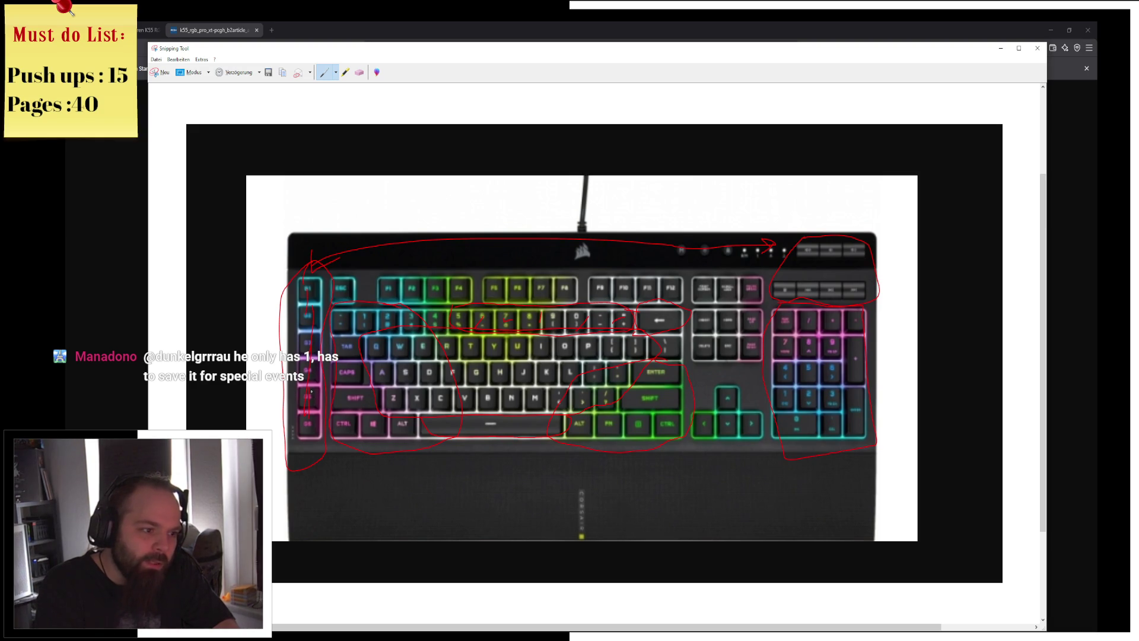
# Circle the G5 key with a pointing stroke, the three top buttons, and the lower-middle keys in red.
pyautogui.moveTo(318, 404)
pyautogui.mouseDown()
pyautogui.moveTo(307, 389)
pyautogui.moveTo(311, 406)
pyautogui.mouseUp()
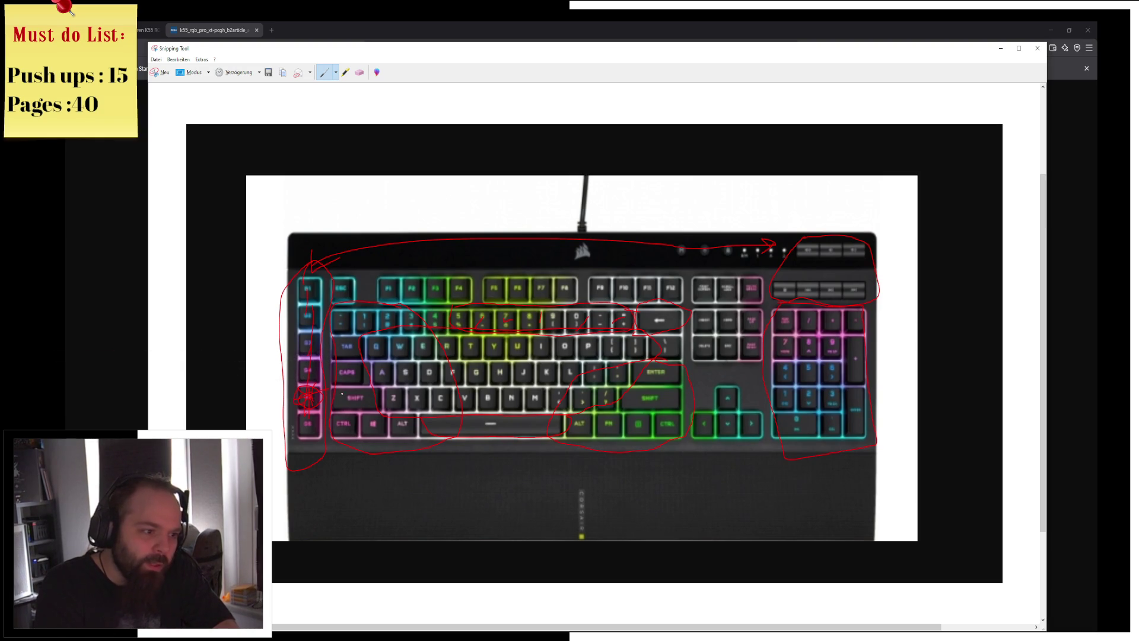
pyautogui.moveTo(342, 395); pyautogui.dragTo(315, 396)
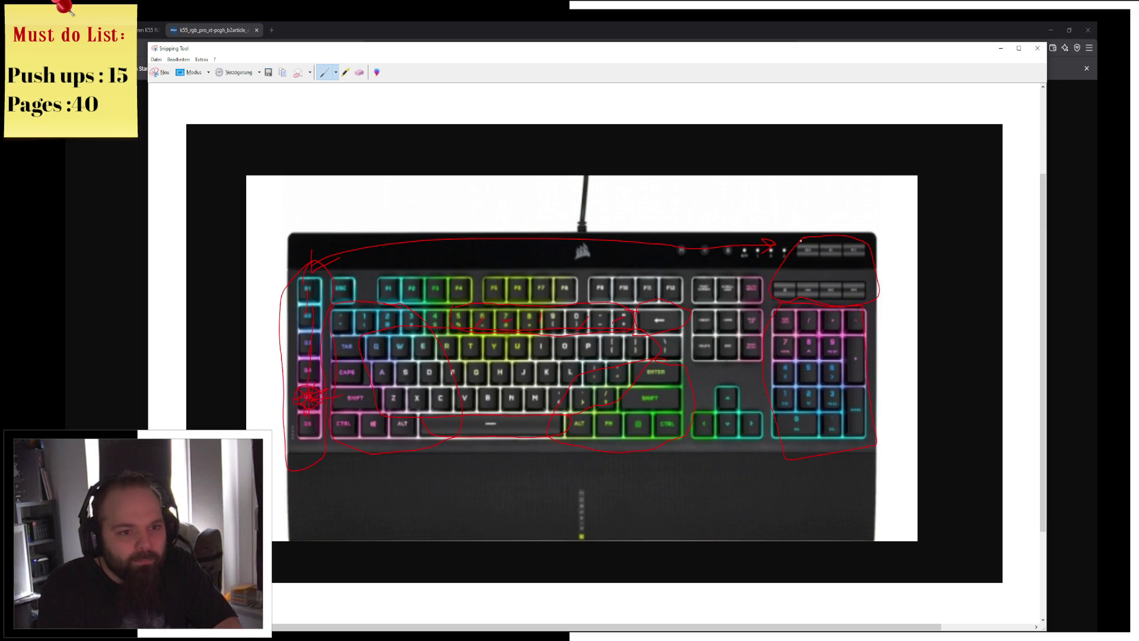
pyautogui.moveTo(736, 241)
pyautogui.mouseDown()
pyautogui.moveTo(734, 261)
pyautogui.moveTo(677, 256)
pyautogui.moveTo(697, 235)
pyautogui.moveTo(735, 242)
pyautogui.mouseUp()
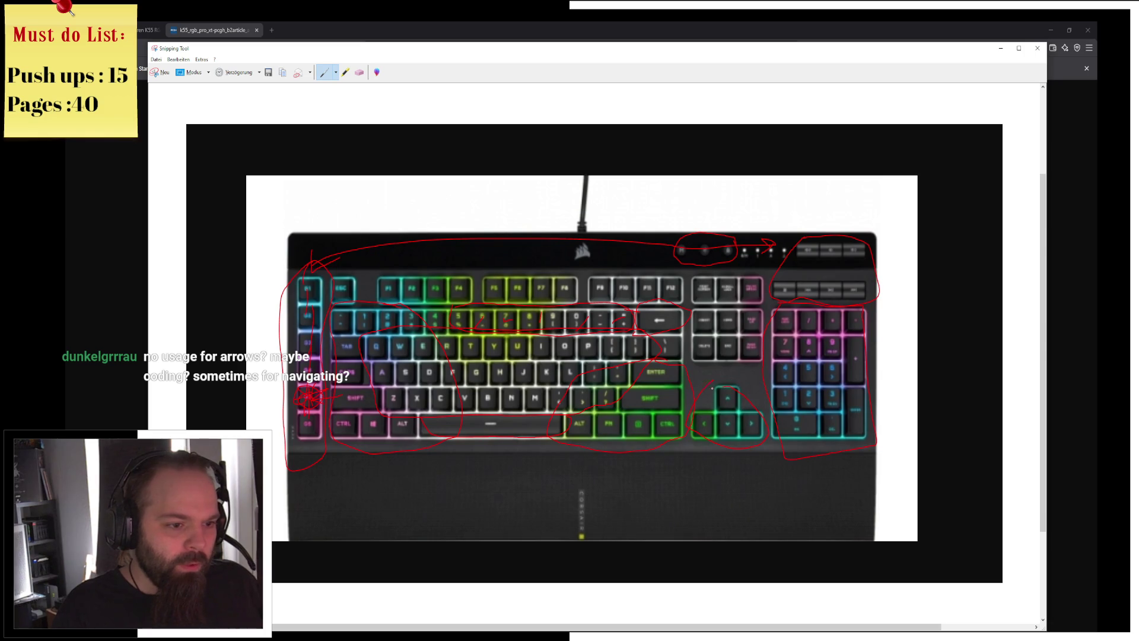
pyautogui.moveTo(584, 347)
pyautogui.mouseDown()
pyautogui.moveTo(522, 416)
pyautogui.moveTo(595, 387)
pyautogui.mouseUp()
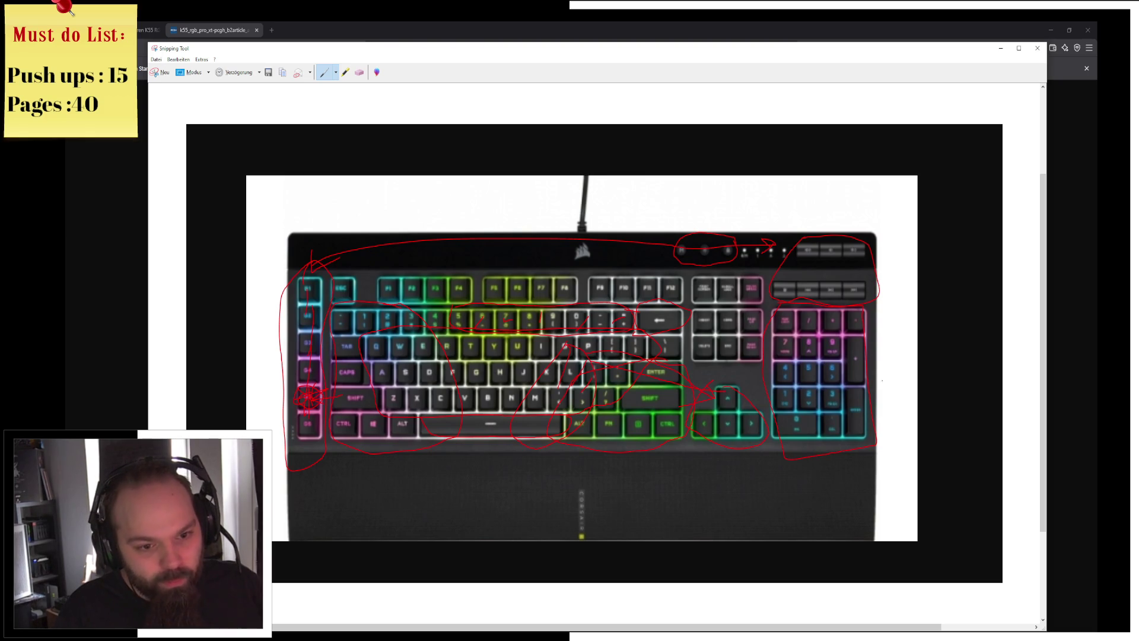
# Add red loops and arrows around the numpad, then close the annotated Snipping Tool window.
pyautogui.moveTo(932, 363)
pyautogui.mouseDown()
pyautogui.moveTo(916, 480)
pyautogui.moveTo(929, 377)
pyautogui.moveTo(941, 409)
pyautogui.mouseUp()
pyautogui.moveTo(933, 365); pyautogui.dragTo(929, 407)
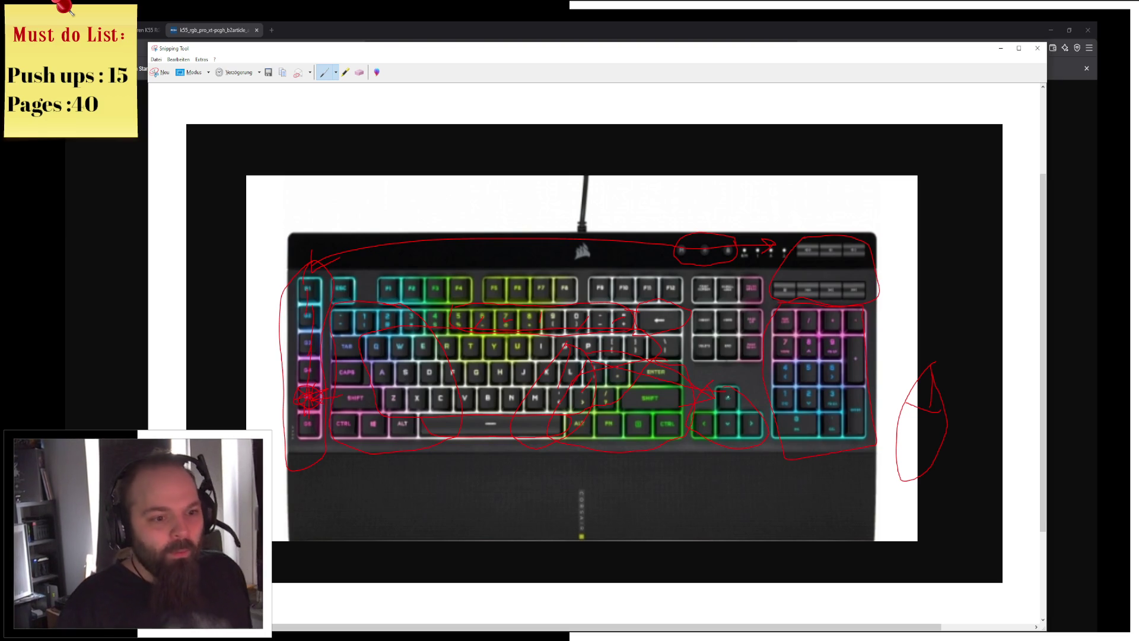
pyautogui.moveTo(703, 366); pyautogui.dragTo(929, 402)
pyautogui.moveTo(847, 325)
pyautogui.mouseDown()
pyautogui.moveTo(922, 398)
pyautogui.moveTo(876, 424)
pyautogui.mouseUp()
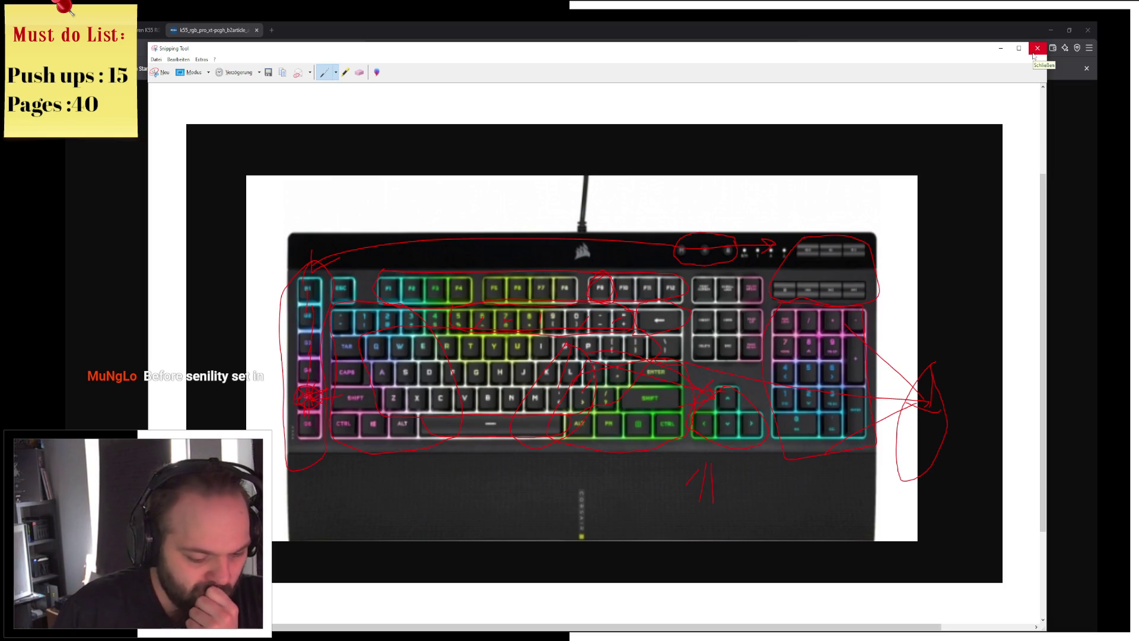
pyautogui.press('XF86AudioLowerVolume')
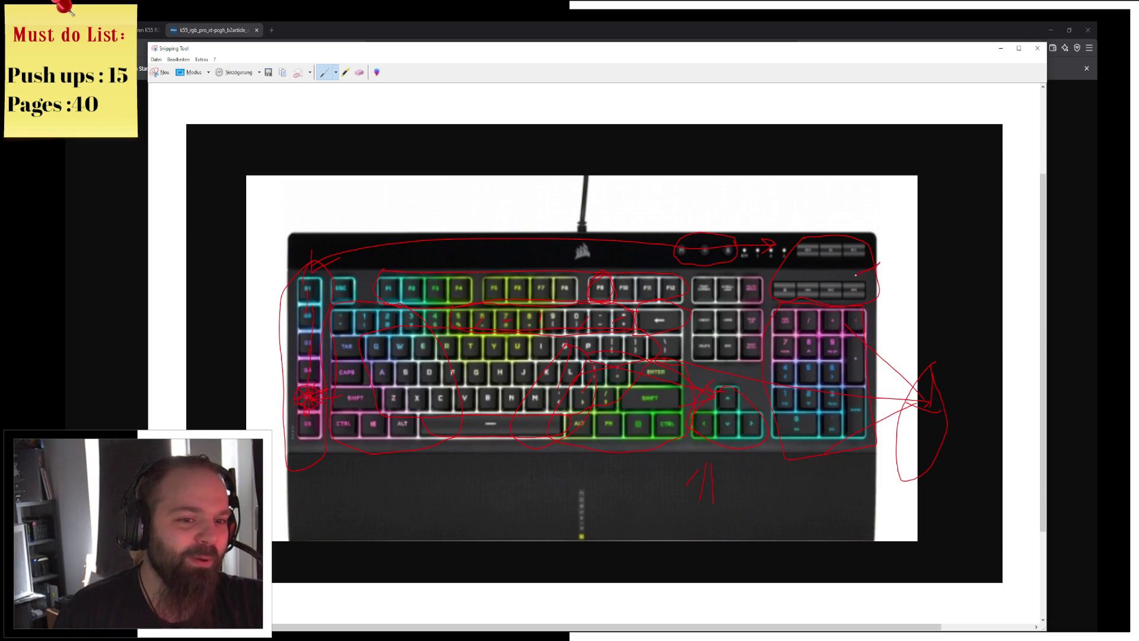
pyautogui.moveTo(861, 271); pyautogui.dragTo(924, 266)
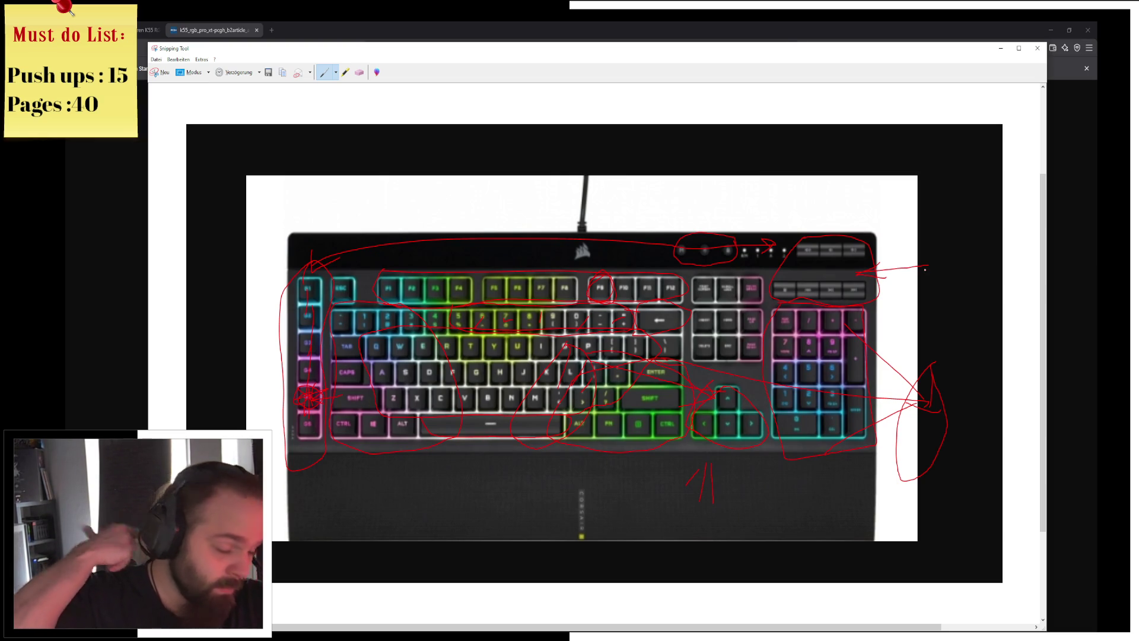
pyautogui.click(1001, 48)
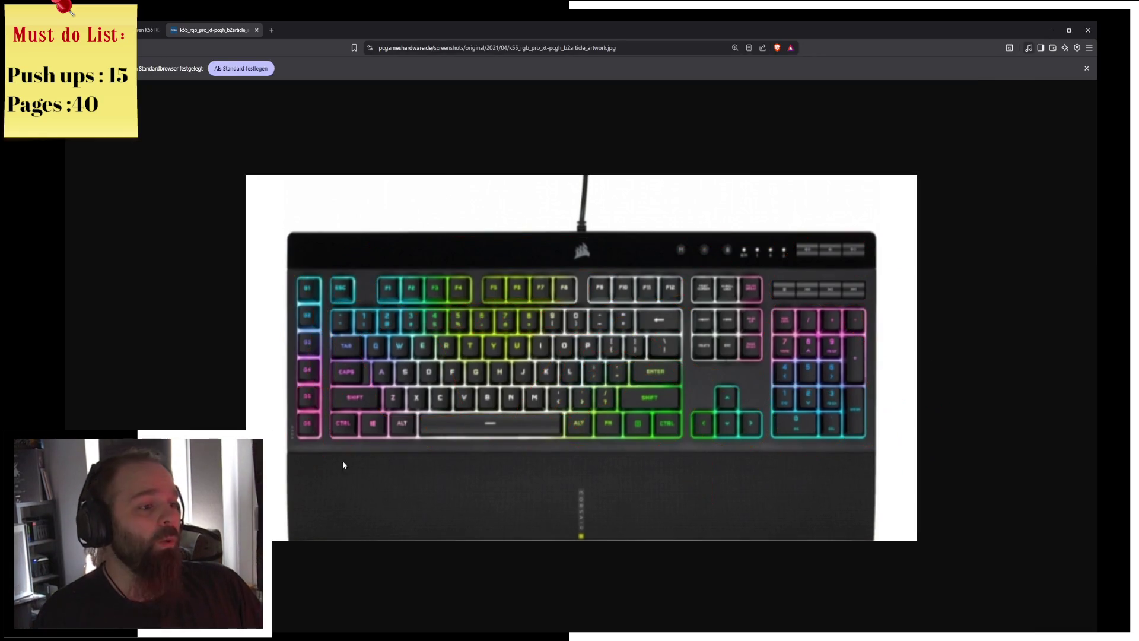
# Back in BP_Campfire's graph, wire a For Each Loop to Get Squad's array output and position it.
pyautogui.click(475, 624)
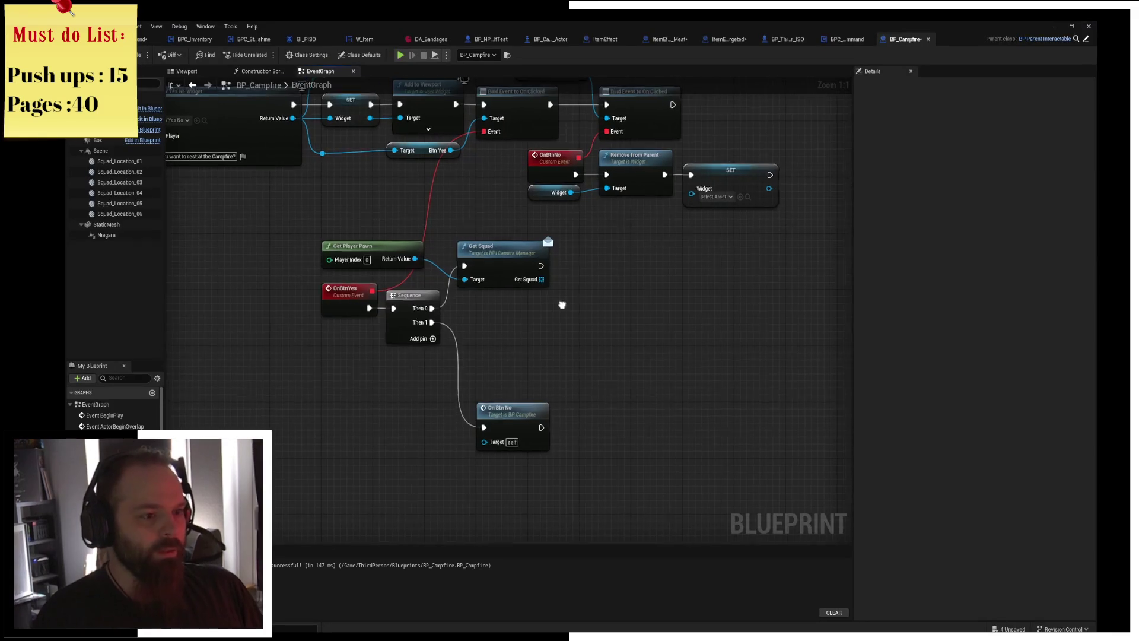
pyautogui.scroll(3, 488, 281)
pyautogui.moveTo(453, 247); pyautogui.dragTo(488, 304)
pyautogui.write('forea')
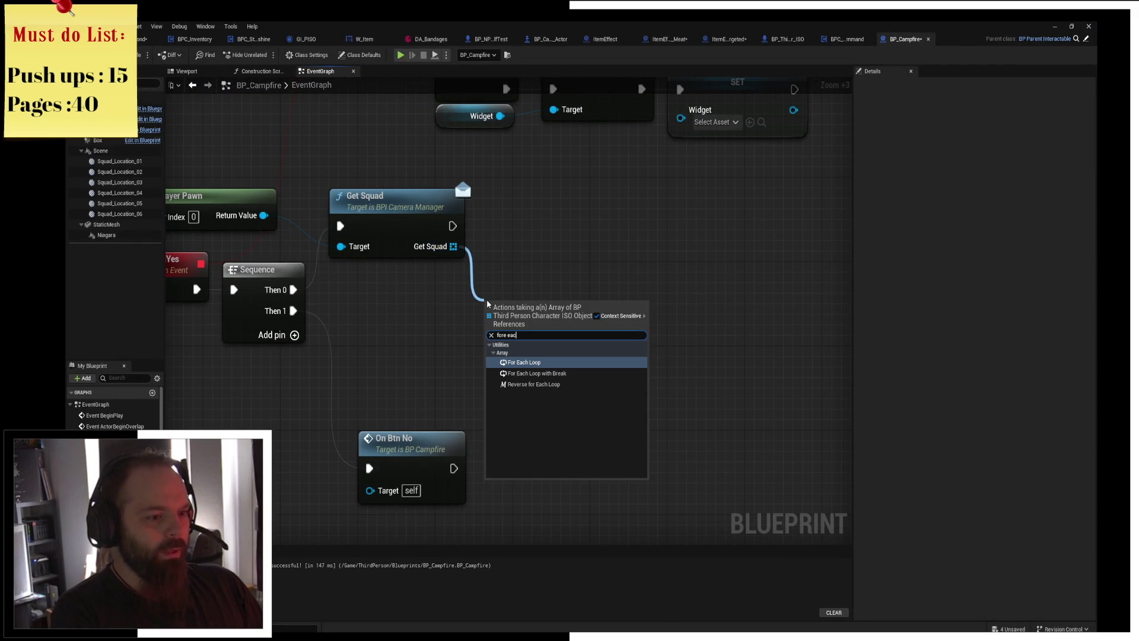
pyautogui.write('h')
pyautogui.press('Return')
pyautogui.moveTo(532, 297)
pyautogui.mouseDown()
pyautogui.moveTo(549, 251)
pyautogui.moveTo(549, 265)
pyautogui.moveTo(811, 400)
pyautogui.moveTo(393, 290)
pyautogui.moveTo(544, 331)
pyautogui.moveTo(486, 331)
pyautogui.mouseUp()
pyautogui.click(547, 233)
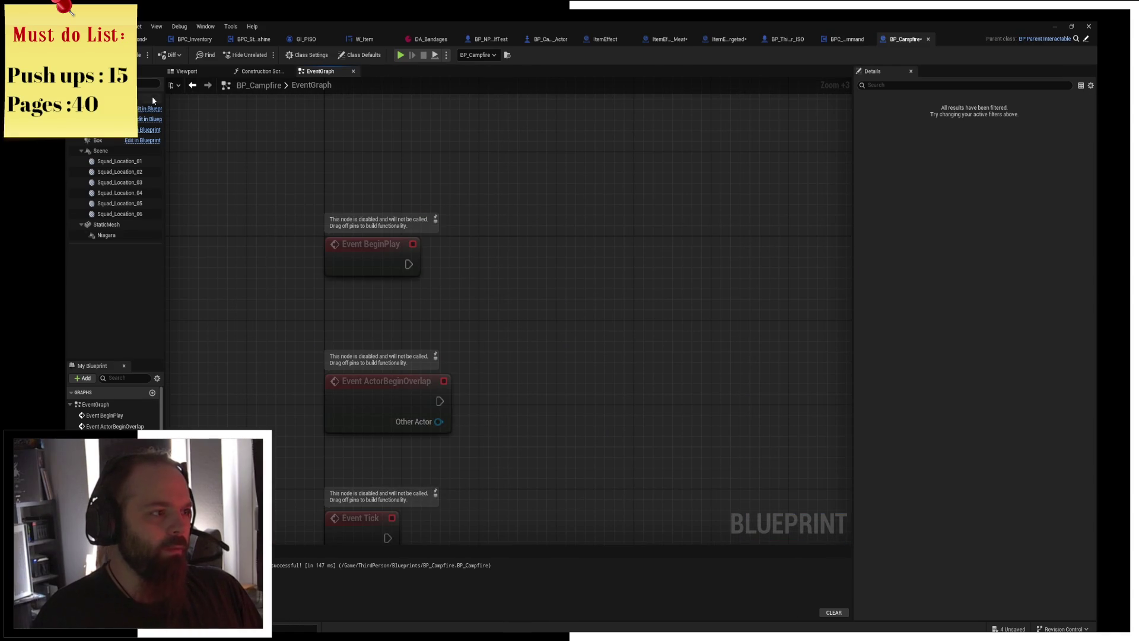
# Place six Squad Location getters and delete the BeginPlay, ActorBeginOverlap and Tick events.
pyautogui.click(119, 161)
pyautogui.keyDown('shift'); pyautogui.click(118, 214); pyautogui.keyUp('shift')
pyautogui.moveTo(119, 213); pyautogui.dragTo(231, 292)
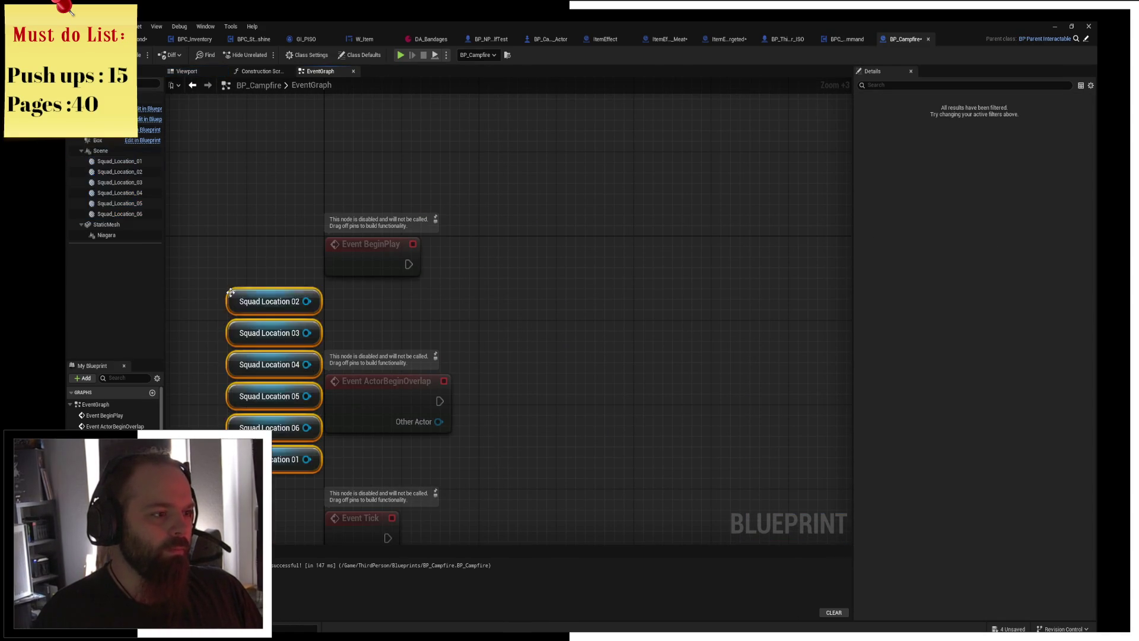
pyautogui.click(237, 282)
pyautogui.moveTo(380, 228); pyautogui.dragTo(394, 525)
pyautogui.press('Delete')
# Add a Get World Location on Squad Location 02 and promote its Return Value to a new variable.
pyautogui.moveTo(307, 302); pyautogui.dragTo(369, 307)
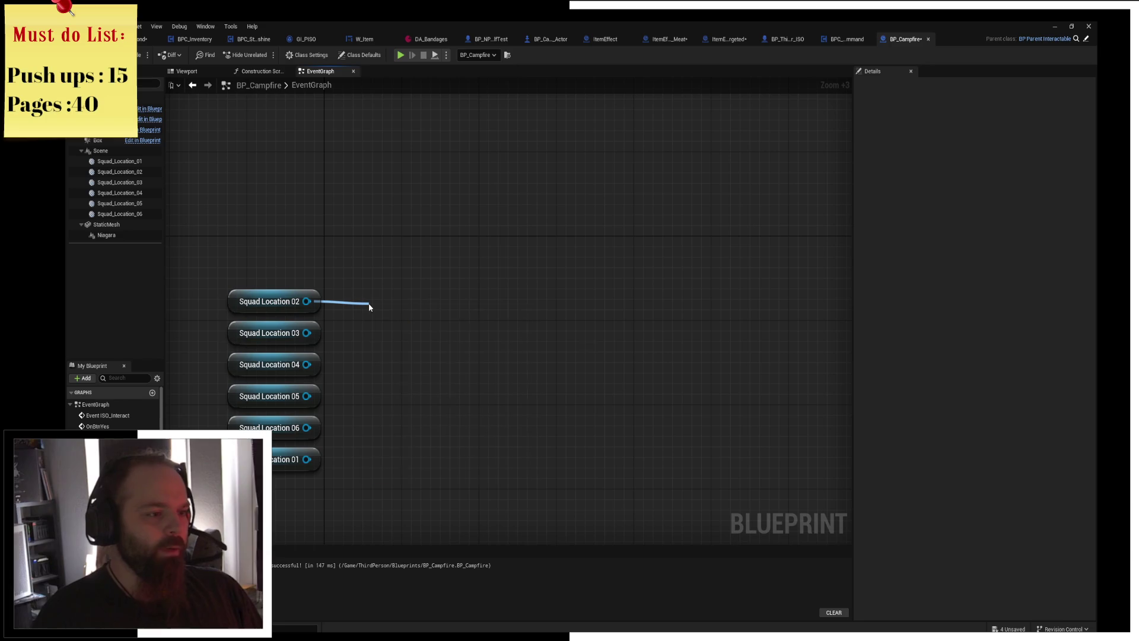
pyautogui.write('get world locat')
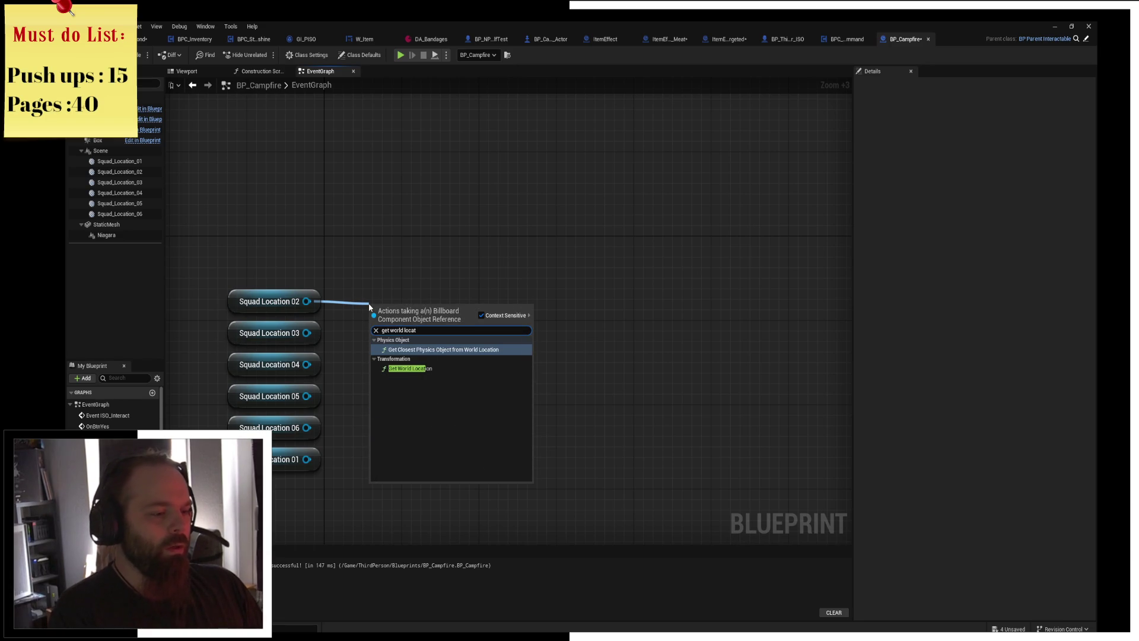
pyautogui.press('Return')
pyautogui.moveTo(367, 303); pyautogui.dragTo(345, 272)
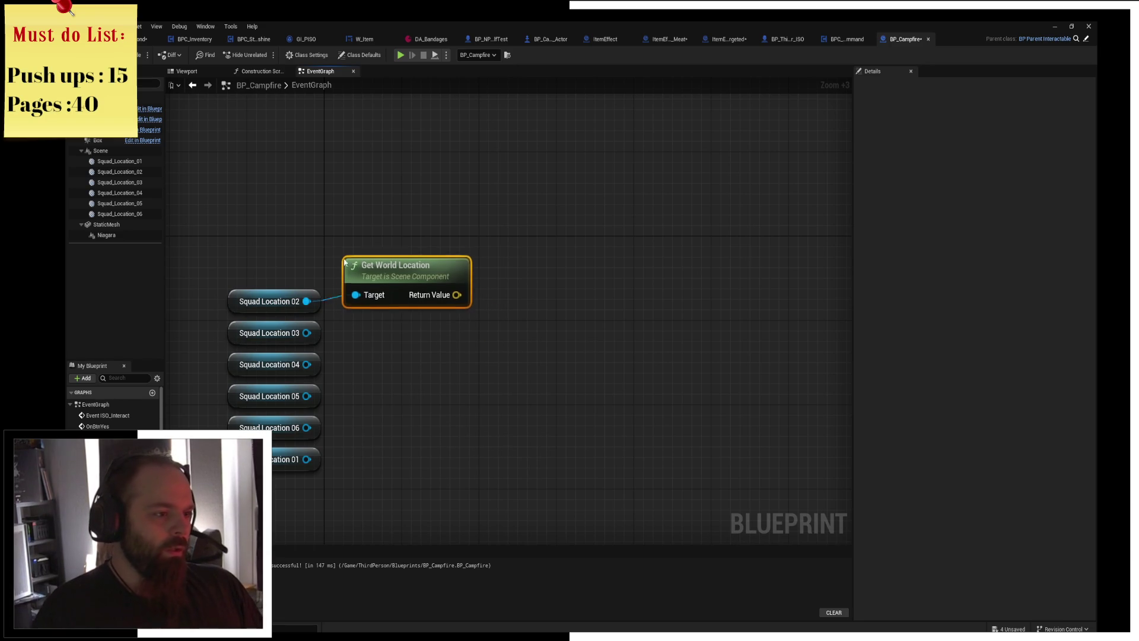
pyautogui.moveTo(456, 305); pyautogui.dragTo(538, 280)
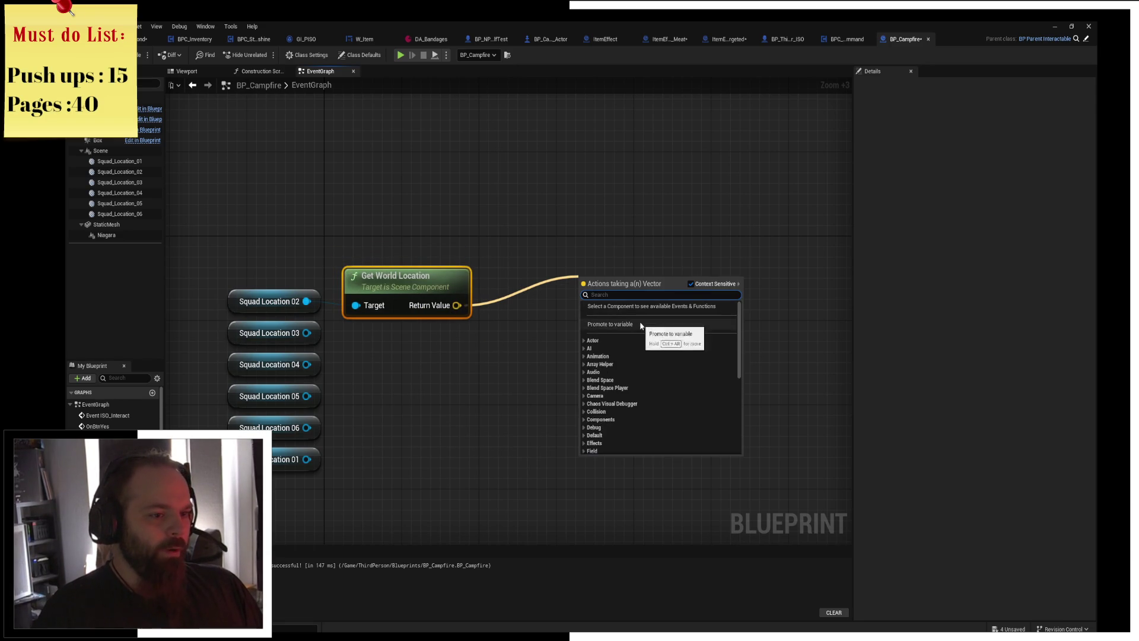
pyautogui.click(635, 326)
pyautogui.hotkey('ctrl', 'z')
pyautogui.click(95, 463)
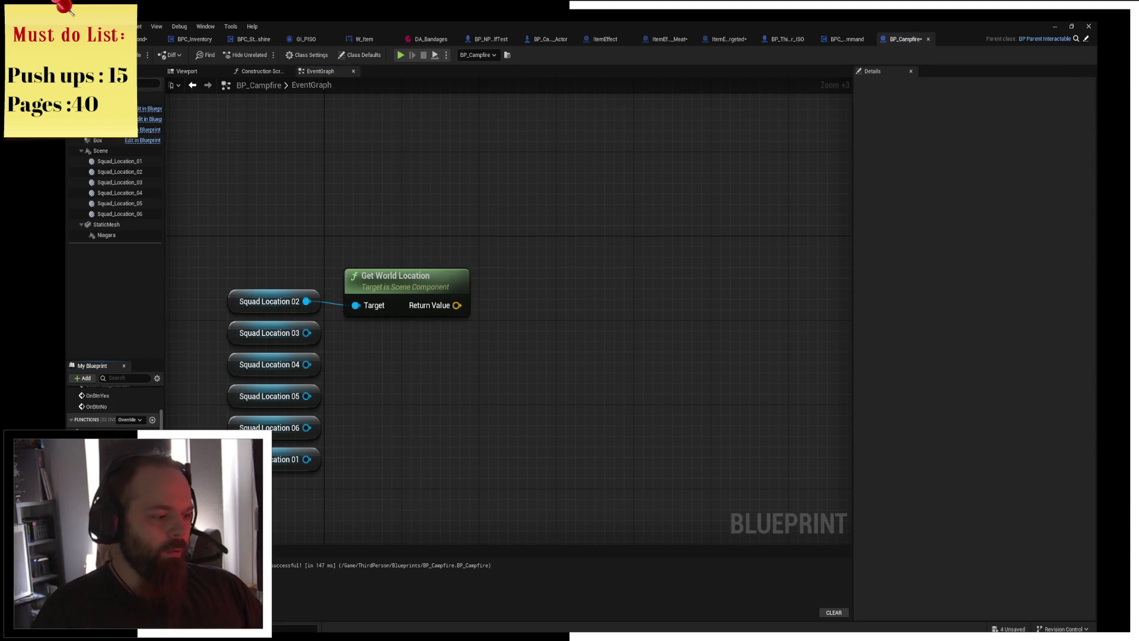
# Name the new variable Locations and make it a vector array.
pyautogui.write('Locations')
pyautogui.press('Return')
pyautogui.click(1006, 124)
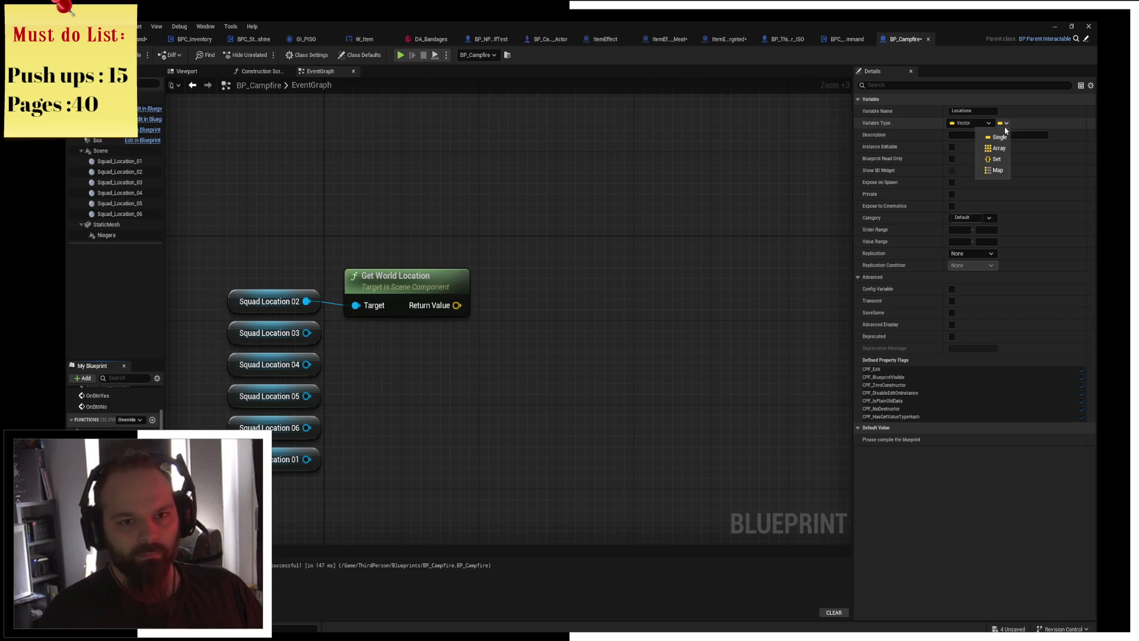
pyautogui.click(998, 149)
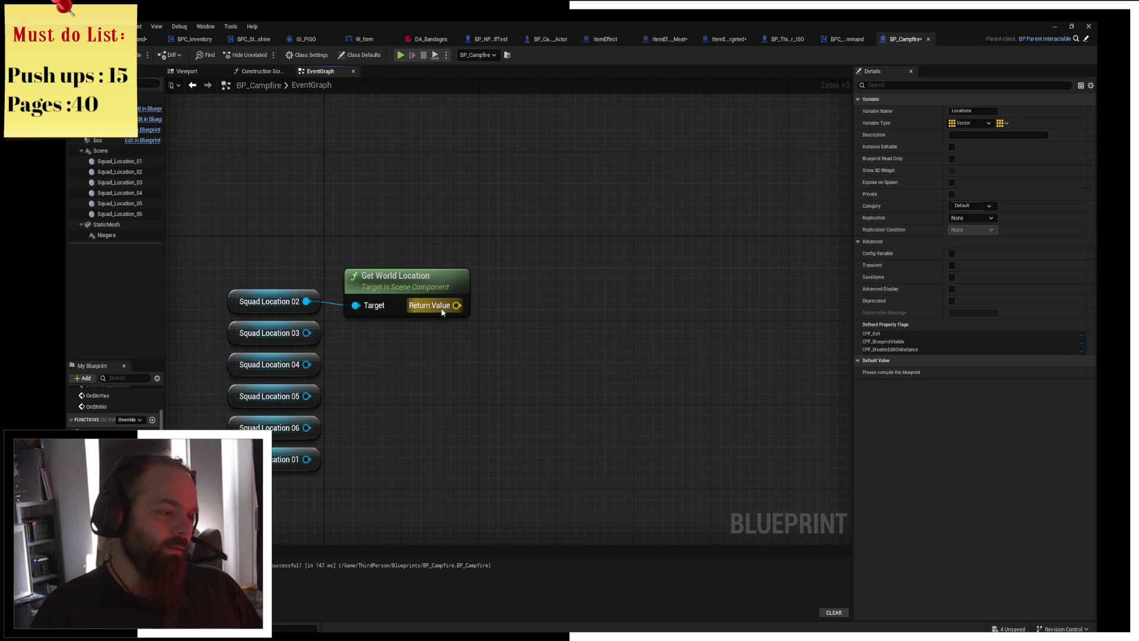
# Place a SET Locations node fed by a Make Array with element pins up to [6].
pyautogui.moveTo(629, 278); pyautogui.dragTo(542, 274)
pyautogui.moveTo(457, 305); pyautogui.dragTo(562, 334)
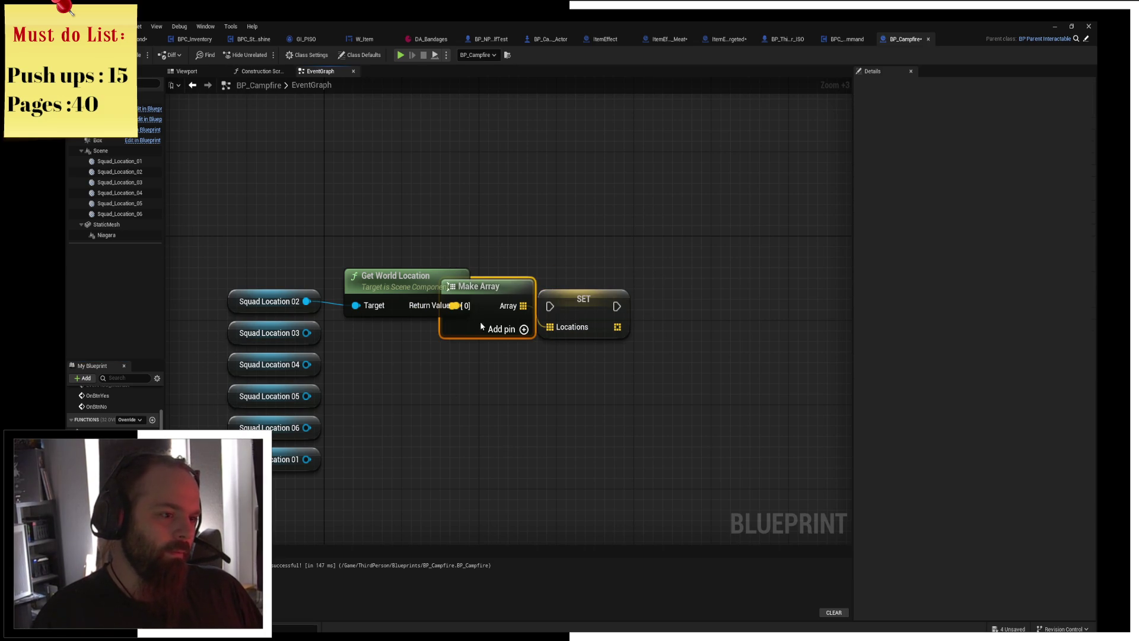
pyautogui.moveTo(482, 318); pyautogui.dragTo(480, 385)
pyautogui.click(522, 392)
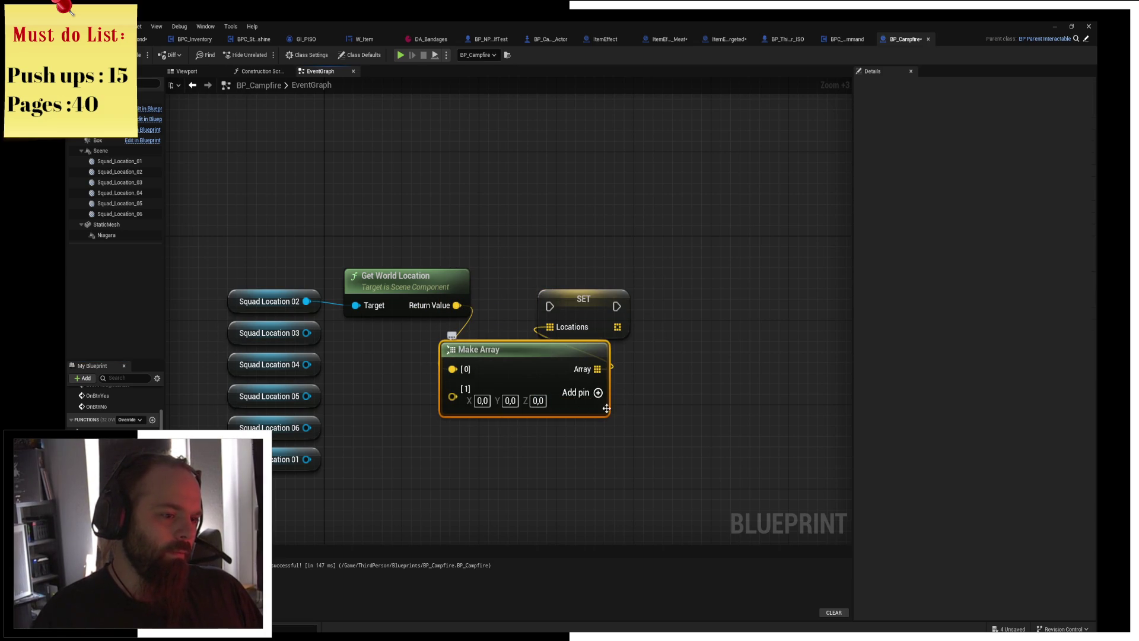
pyautogui.click(598, 393)
pyautogui.click(598, 392)
pyautogui.click(598, 392)
pyautogui.click(598, 392)
pyautogui.click(598, 392)
pyautogui.moveTo(598, 392); pyautogui.dragTo(623, 309)
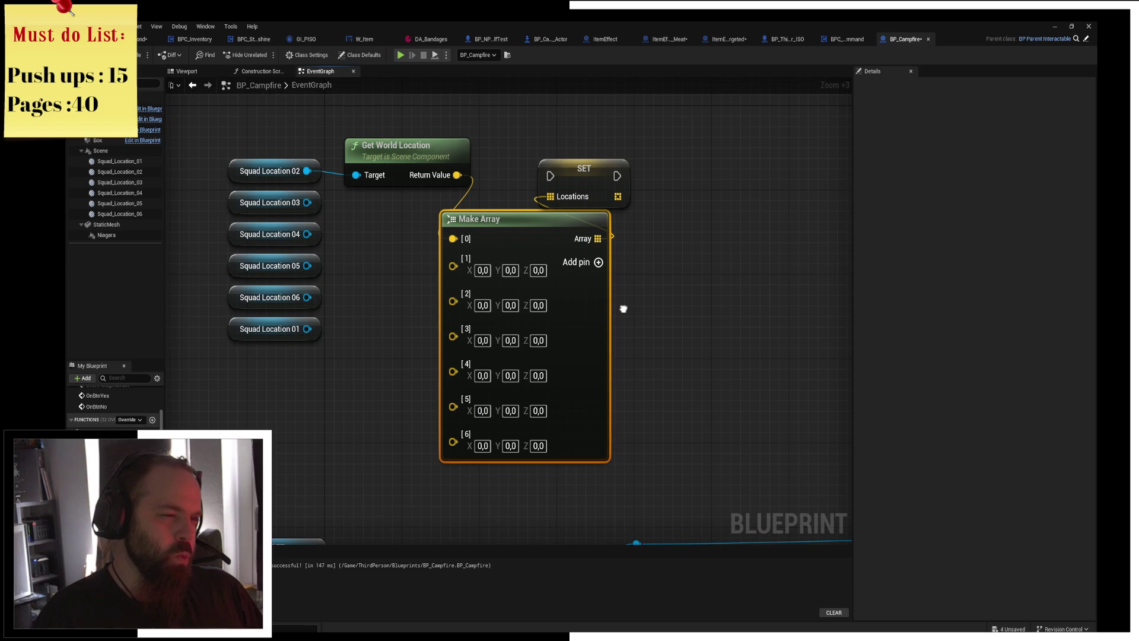
# Wire Squad Location 01 and 02 into Get World Location nodes feeding the Make Array.
pyautogui.keyDown('alt'); pyautogui.click(308, 171); pyautogui.keyUp('alt')
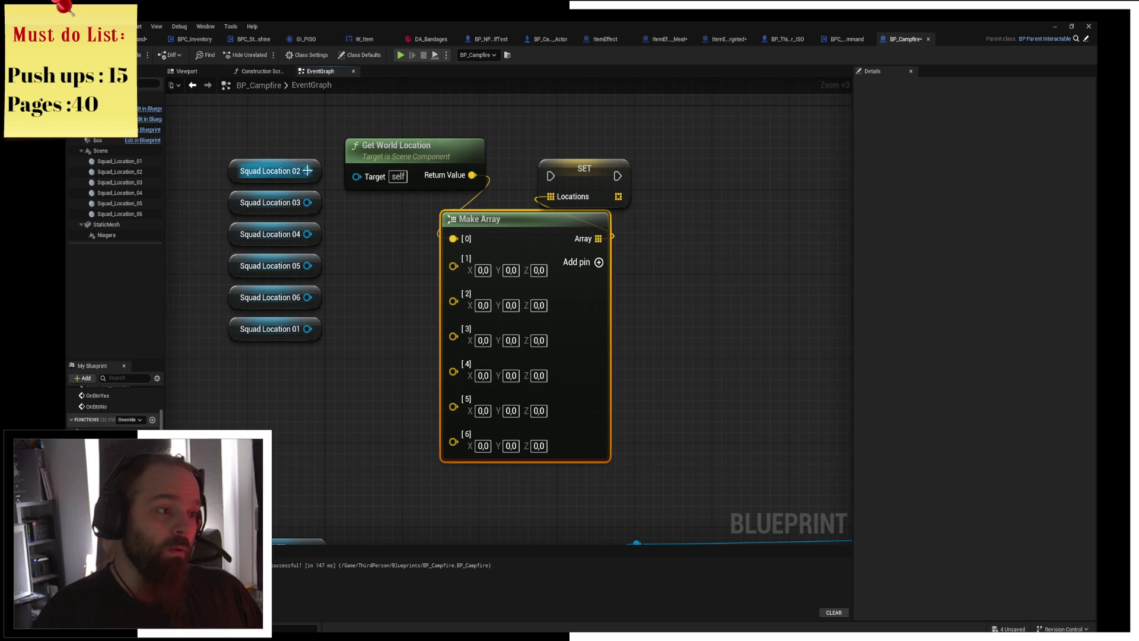
pyautogui.moveTo(307, 329); pyautogui.dragTo(357, 177)
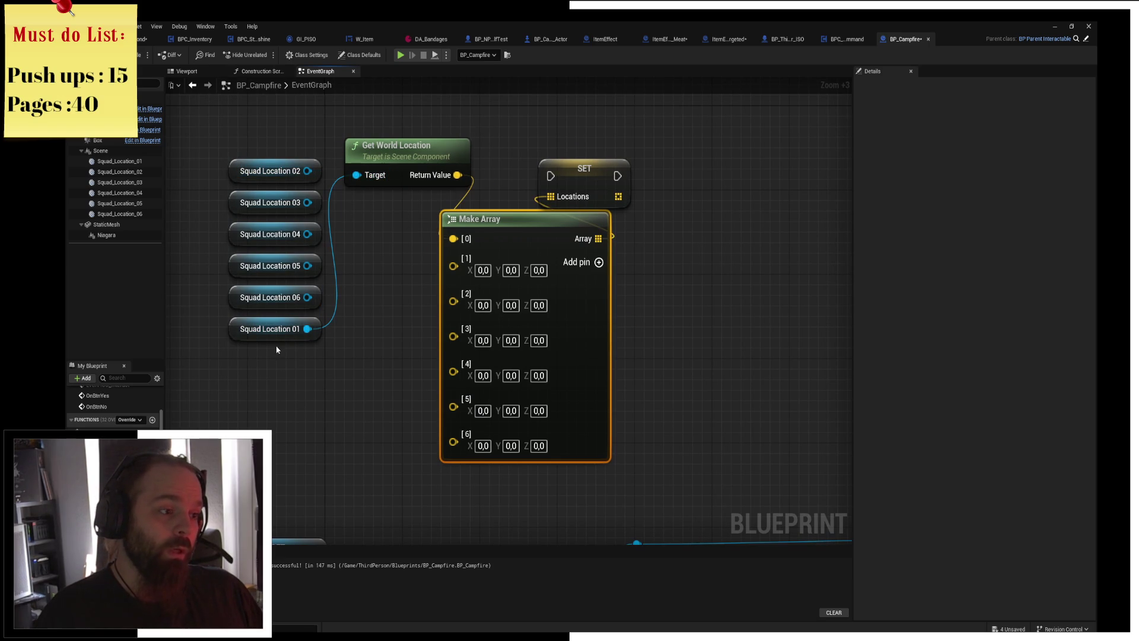
pyautogui.moveTo(276, 333)
pyautogui.mouseDown()
pyautogui.moveTo(276, 145)
pyautogui.moveTo(456, 261)
pyautogui.mouseUp()
pyautogui.click(341, 178)
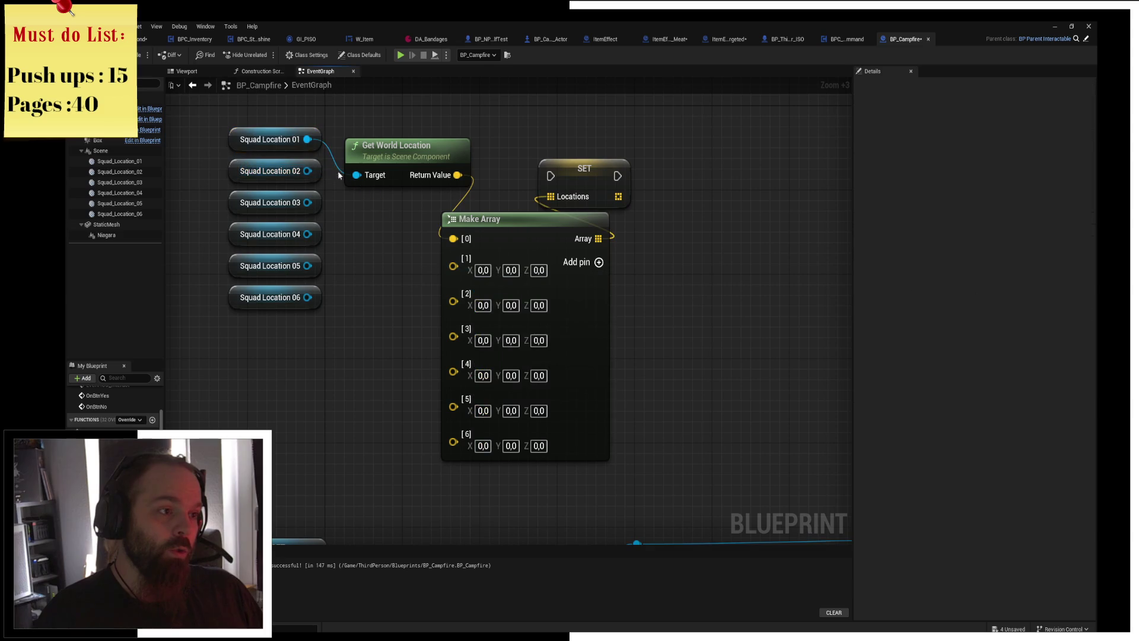
pyautogui.moveTo(308, 171); pyautogui.dragTo(371, 257)
pyautogui.write('get wo')
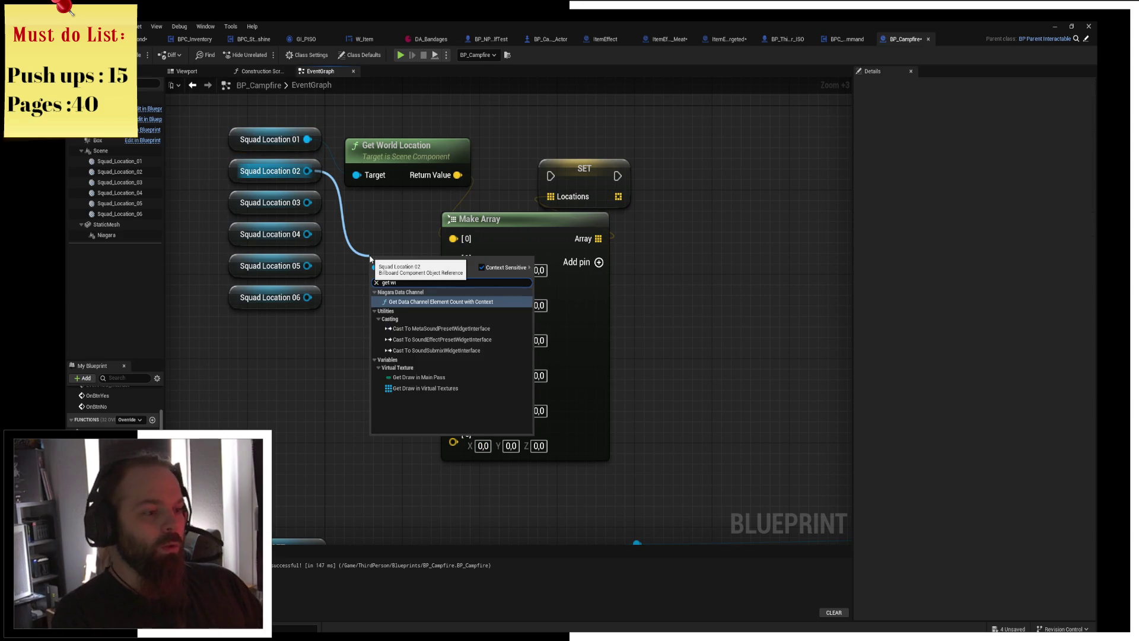
pyautogui.write('rld location')
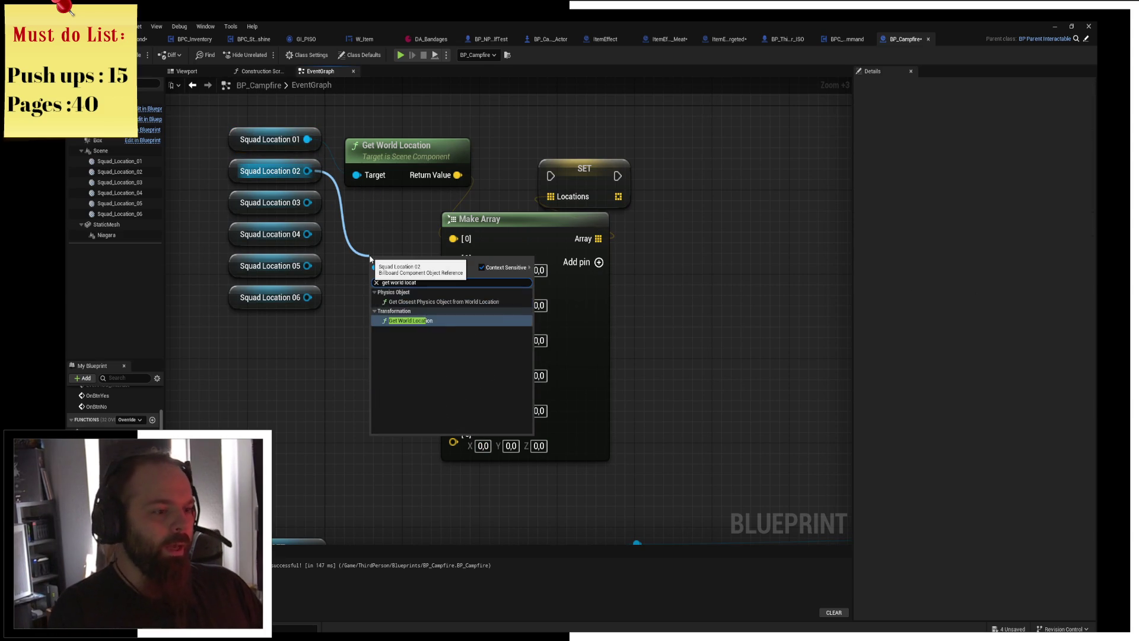
pyautogui.press('Return')
pyautogui.moveTo(589, 101)
pyautogui.mouseDown()
pyautogui.moveTo(522, 231)
pyautogui.moveTo(617, 209)
pyautogui.mouseUp()
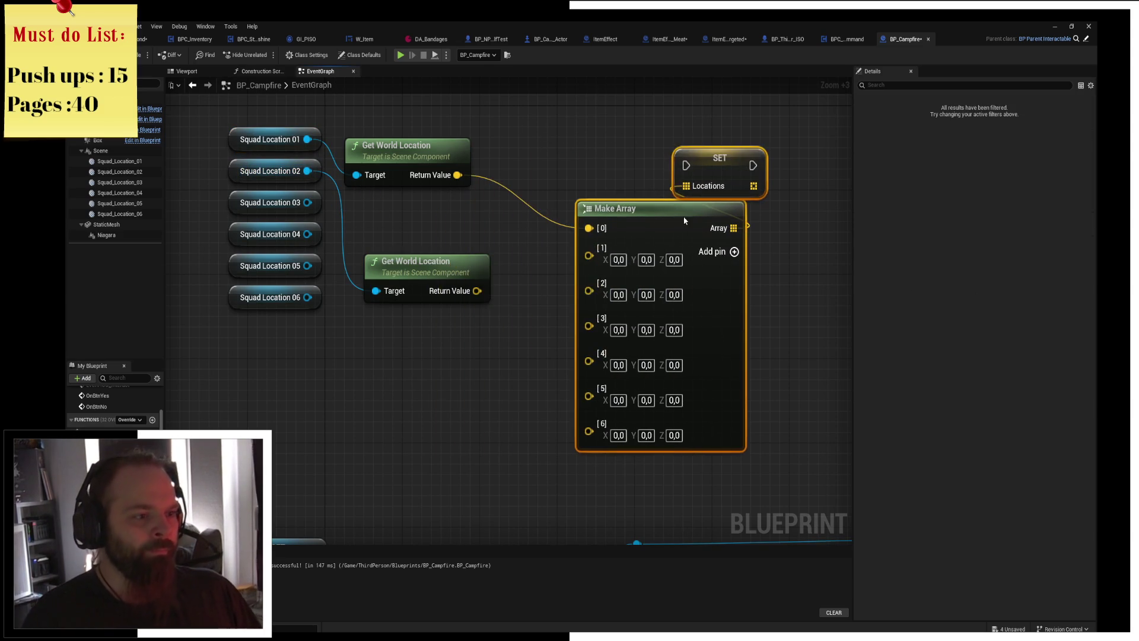
pyautogui.moveTo(403, 164)
pyautogui.mouseDown()
pyautogui.moveTo(431, 164)
pyautogui.moveTo(422, 164)
pyautogui.mouseUp()
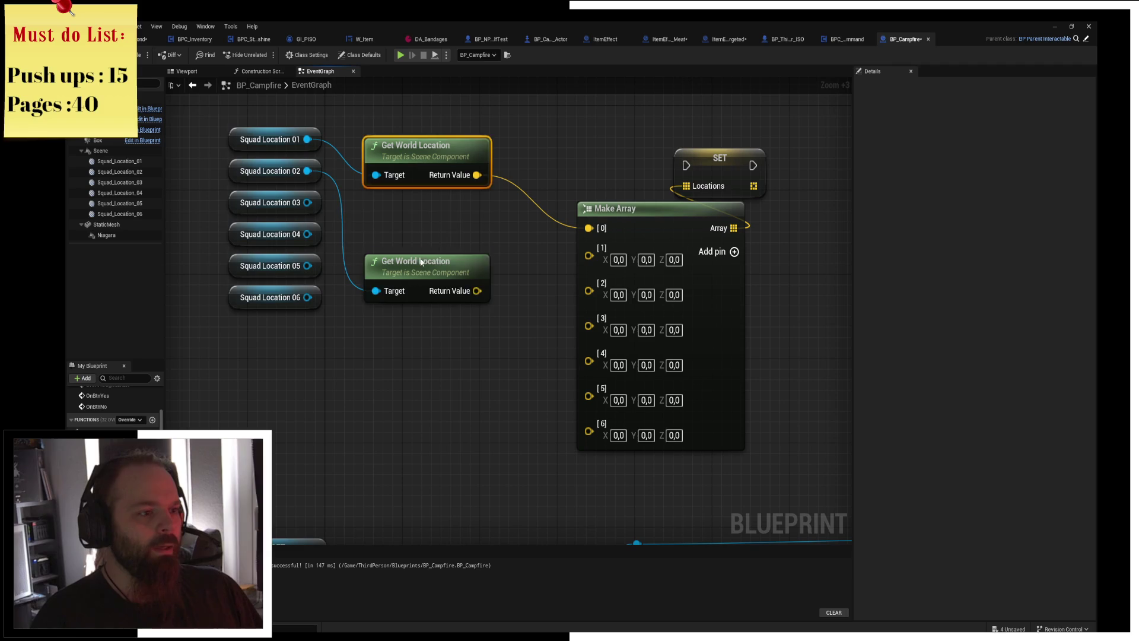
pyautogui.moveTo(428, 264); pyautogui.dragTo(428, 209)
pyautogui.moveTo(477, 238)
pyautogui.mouseDown()
pyautogui.moveTo(534, 257)
pyautogui.moveTo(590, 255)
pyautogui.mouseUp()
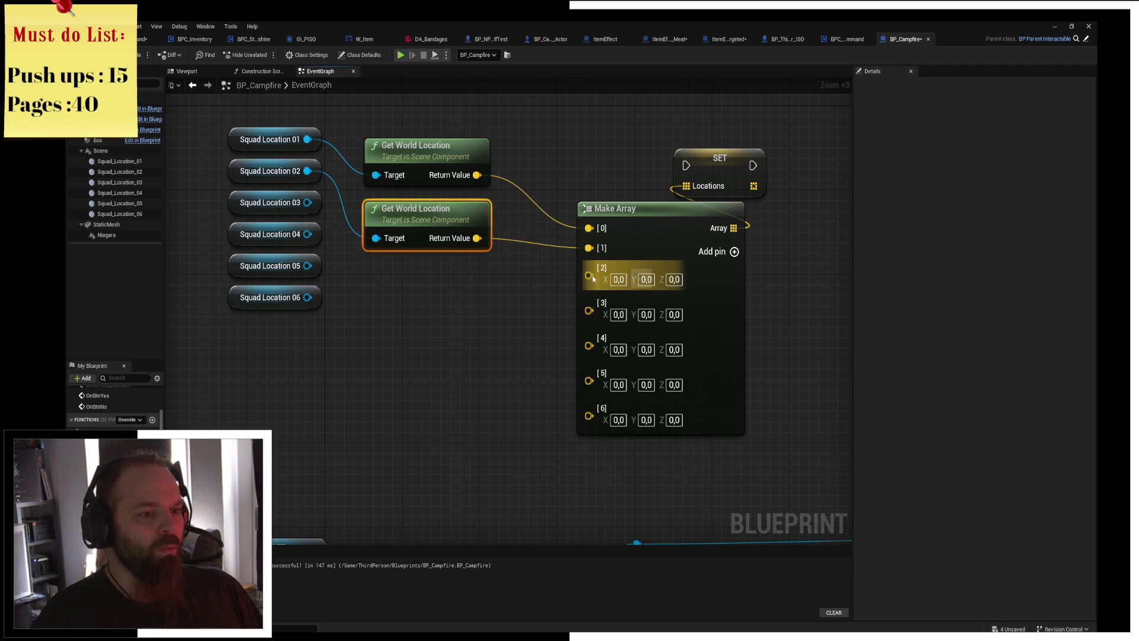
# Copy-paste Get World Location nodes and connect Squad Locations 03–06 to their Targets.
pyautogui.moveTo(427, 328); pyautogui.dragTo(413, 178)
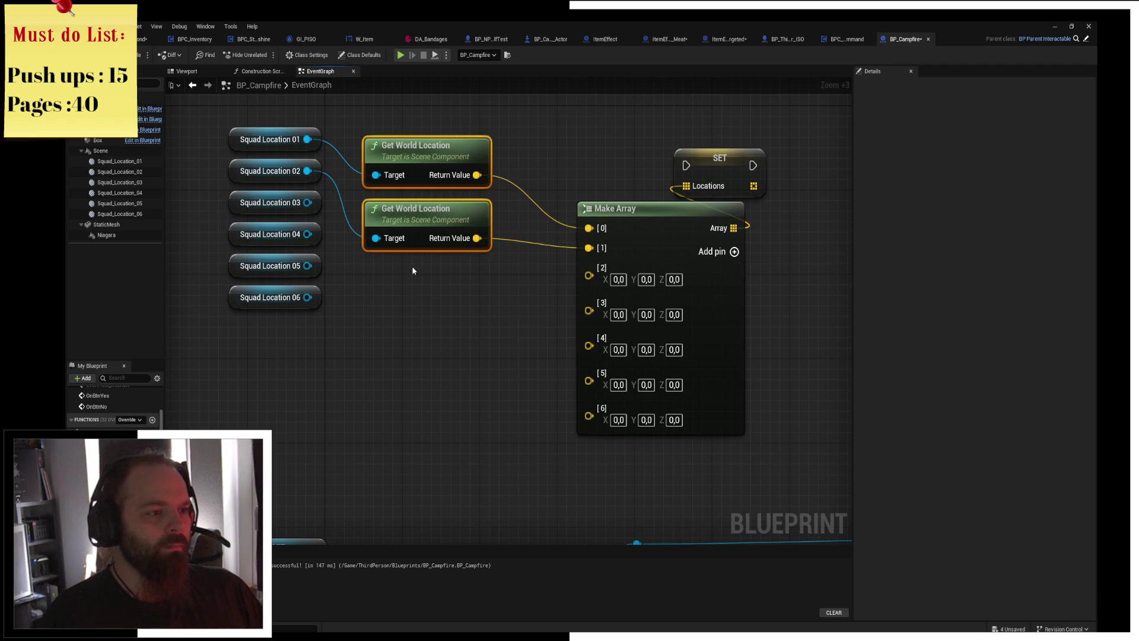
pyautogui.hotkey('ctrl', 'c')
pyautogui.hotkey('ctrl', 'v')
pyautogui.moveTo(459, 273)
pyautogui.mouseDown()
pyautogui.moveTo(402, 341)
pyautogui.moveTo(431, 317)
pyautogui.mouseUp()
pyautogui.hotkey('ctrl', 'v')
pyautogui.moveTo(475, 379); pyautogui.dragTo(417, 390)
pyautogui.moveTo(307, 202); pyautogui.dragTo(377, 293)
pyautogui.moveTo(308, 234); pyautogui.dragTo(376, 355)
pyautogui.moveTo(307, 266)
pyautogui.mouseDown()
pyautogui.moveTo(381, 380)
pyautogui.moveTo(386, 417)
pyautogui.mouseUp()
pyautogui.moveTo(386, 481); pyautogui.dragTo(293, 304)
# Feed the third to sixth locations into Make Array [2]–[5] and remove unused pin [6].
pyautogui.moveTo(477, 291)
pyautogui.mouseDown()
pyautogui.moveTo(546, 287)
pyautogui.moveTo(589, 268)
pyautogui.mouseUp()
pyautogui.moveTo(478, 354)
pyautogui.mouseDown()
pyautogui.moveTo(589, 314)
pyautogui.moveTo(589, 295)
pyautogui.mouseUp()
pyautogui.moveTo(486, 417)
pyautogui.mouseDown()
pyautogui.moveTo(589, 332)
pyautogui.moveTo(590, 306)
pyautogui.mouseUp()
pyautogui.moveTo(487, 481); pyautogui.dragTo(589, 327)
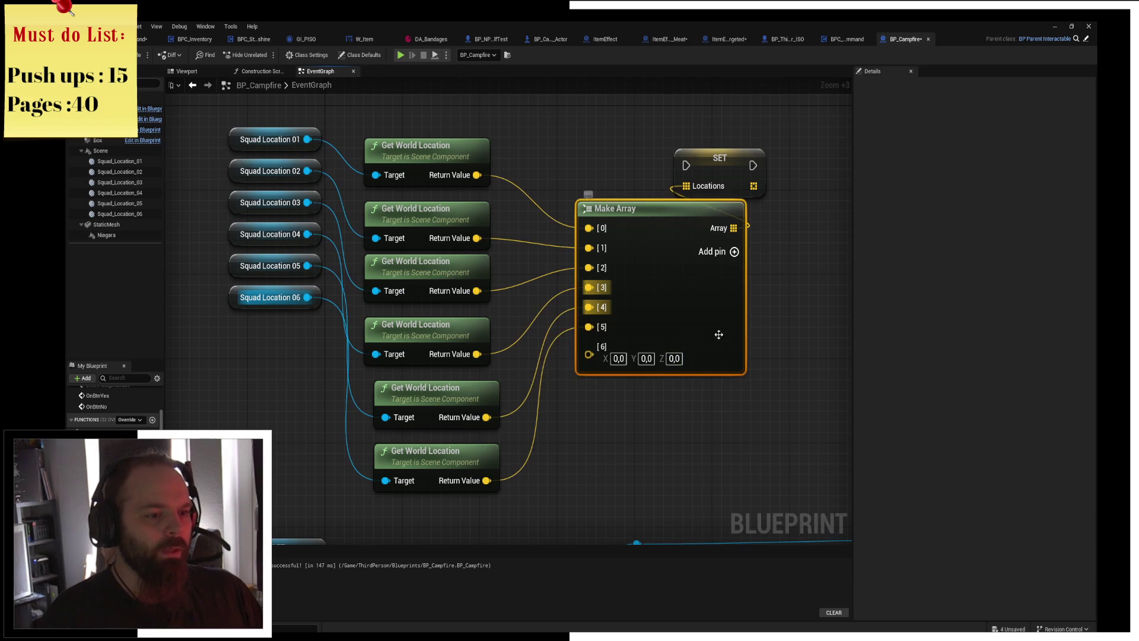
pyautogui.rightClick(590, 356)
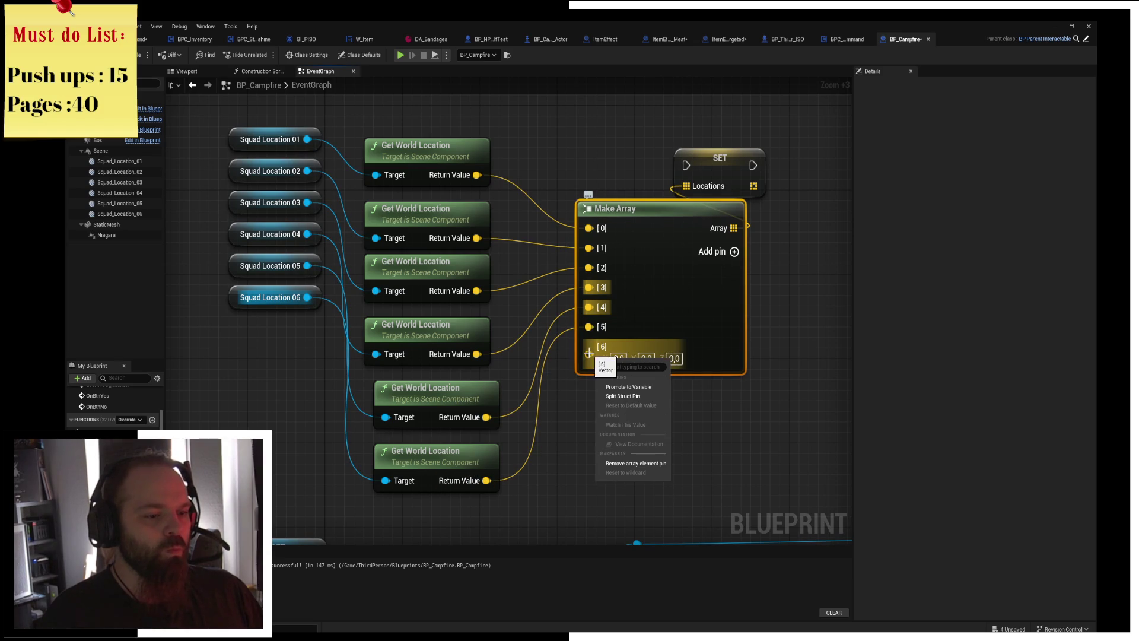
pyautogui.click(629, 458)
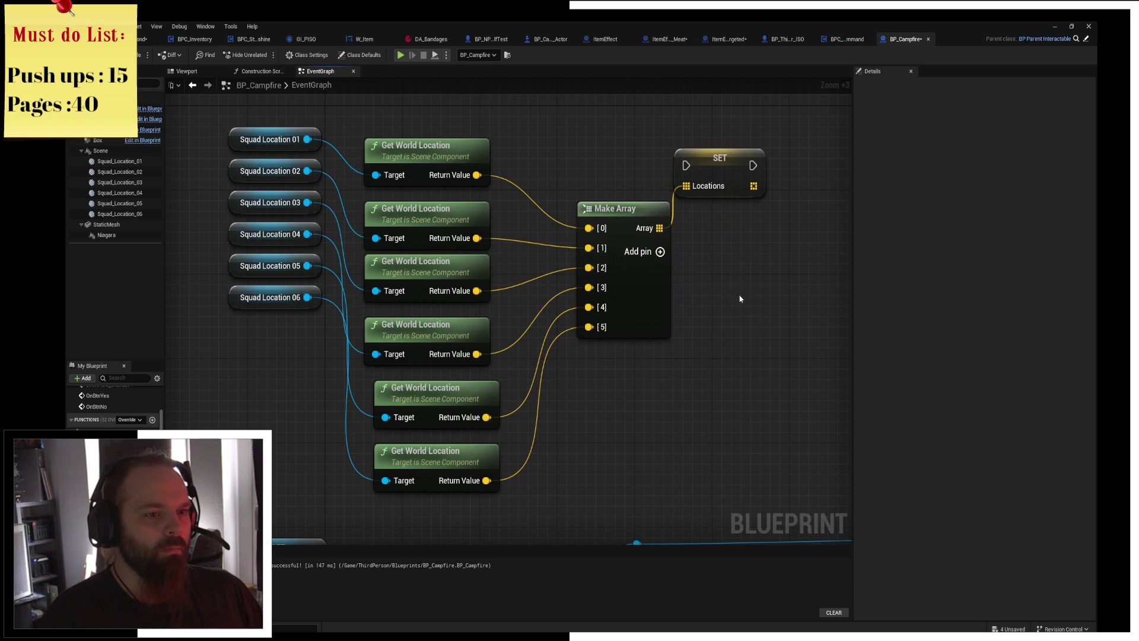
# Add reroute points on SET Locations' execution input and output, then select all location nodes.
pyautogui.moveTo(717, 328); pyautogui.dragTo(627, 135)
pyautogui.scroll(-3, 627, 136)
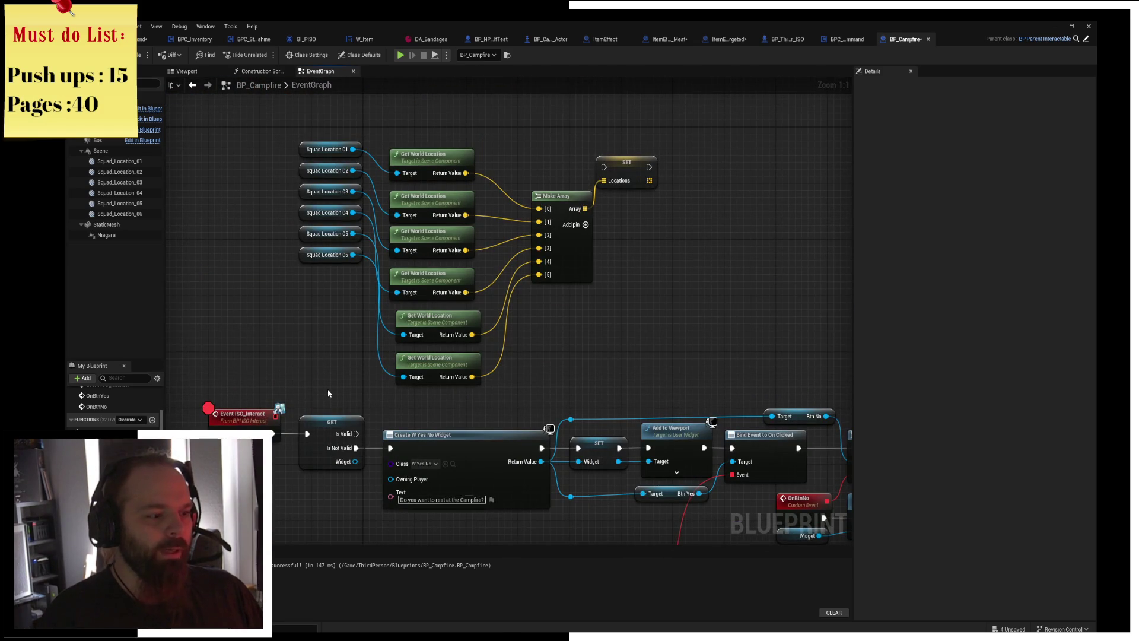
pyautogui.moveTo(246, 114)
pyautogui.mouseDown()
pyautogui.moveTo(522, 376)
pyautogui.moveTo(632, 374)
pyautogui.mouseUp()
pyautogui.click(627, 177)
pyautogui.moveTo(604, 167); pyautogui.dragTo(270, 163)
pyautogui.write('reroute')
pyautogui.press('Return')
pyautogui.moveTo(764, 167)
pyautogui.mouseDown()
pyautogui.moveTo(810, 181)
pyautogui.moveTo(821, 169)
pyautogui.mouseUp()
pyautogui.write('reroute')
pyautogui.press('Return')
pyautogui.moveTo(382, 124)
pyautogui.mouseDown()
pyautogui.moveTo(702, 308)
pyautogui.moveTo(763, 358)
pyautogui.mouseUp()
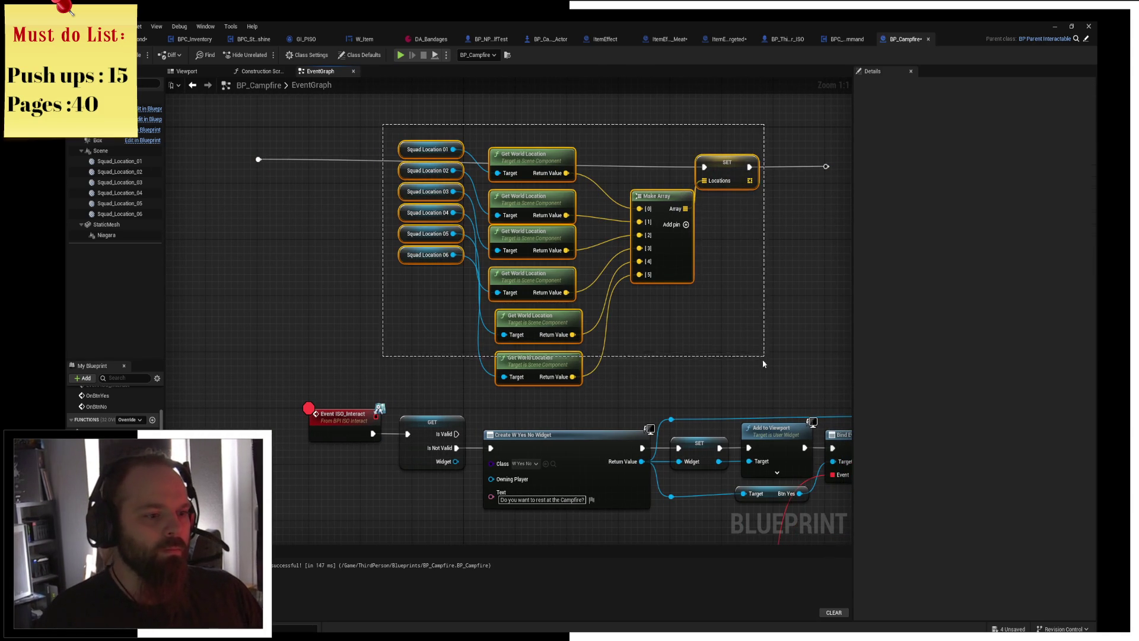
# Collapse the selected nodes into GetArrayLocations and delete the leftover reroute points.
pyautogui.rightClick(727, 171)
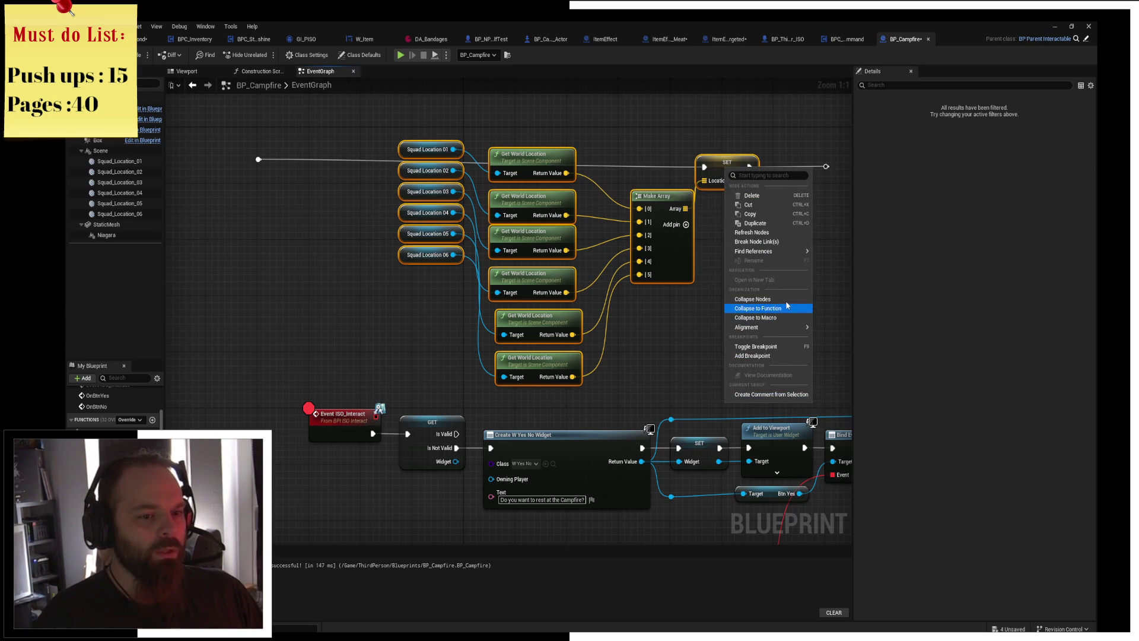
pyautogui.click(772, 298)
pyautogui.write('Get')
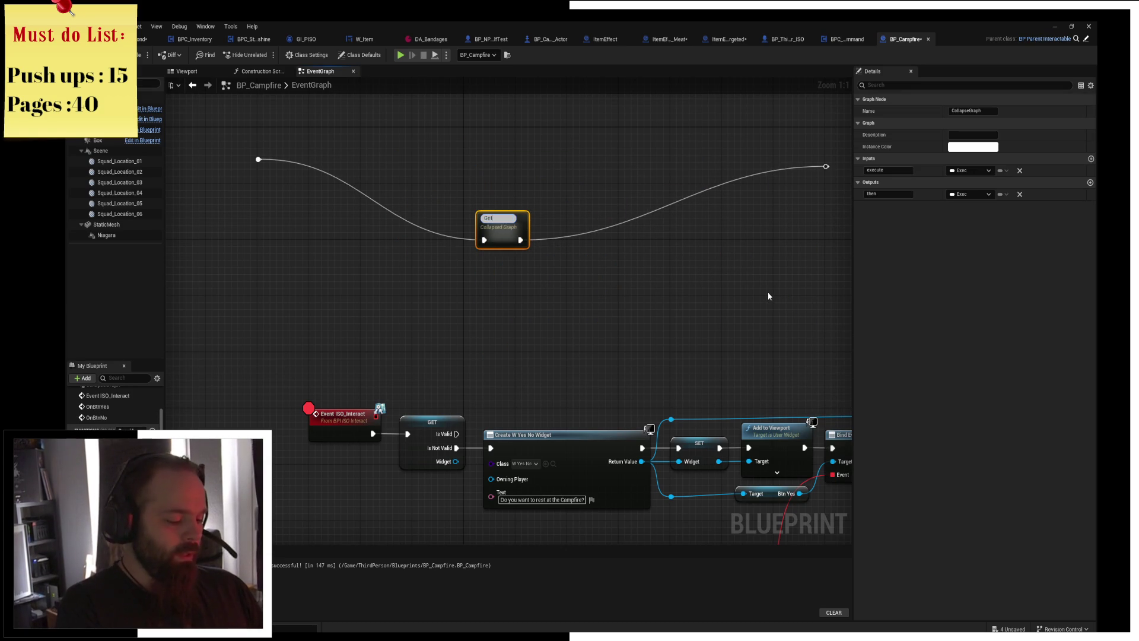
pyautogui.write('ArrayLocato')
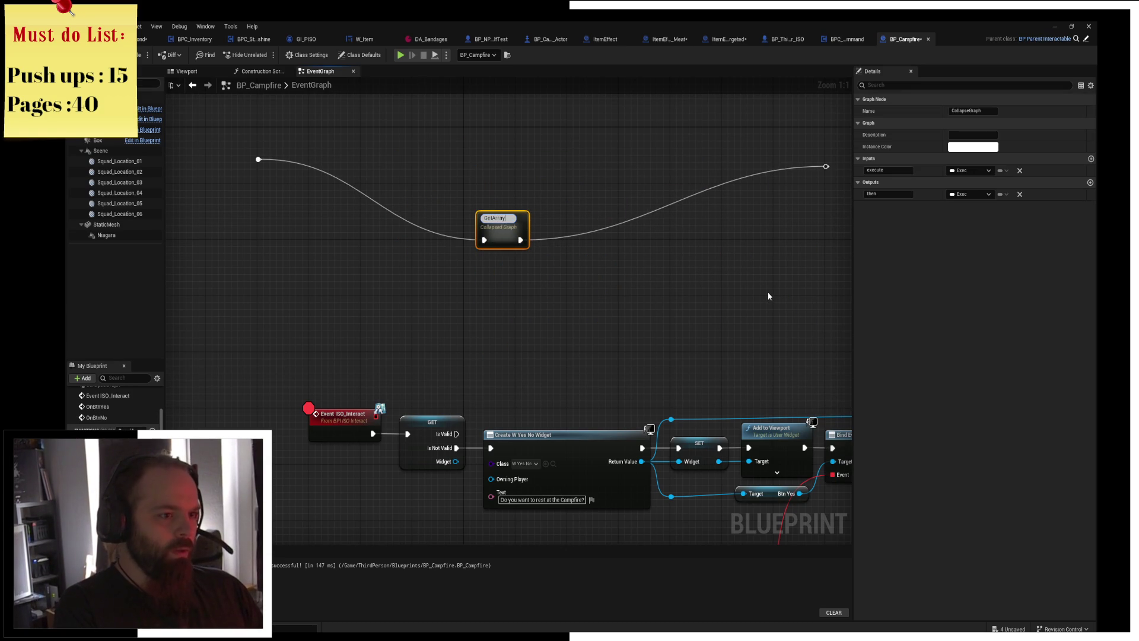
pyautogui.press('Return')
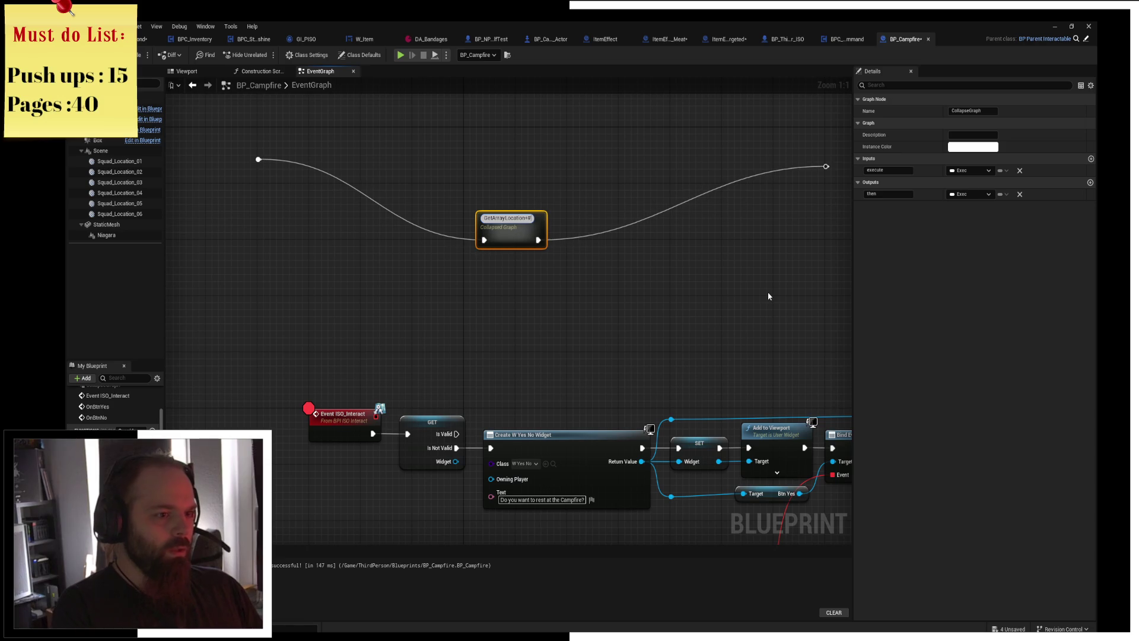
pyautogui.moveTo(228, 128)
pyautogui.mouseDown()
pyautogui.moveTo(312, 203)
pyautogui.moveTo(537, 302)
pyautogui.mouseUp()
pyautogui.press('Delete')
pyautogui.click(686, 158)
pyautogui.press('Delete')
# Add an Event BeginPlay node beside GetArrayLocations.
pyautogui.moveTo(491, 378); pyautogui.dragTo(394, 474)
pyautogui.rightClick(479, 292)
pyautogui.write('event begin')
pyautogui.press('Return')
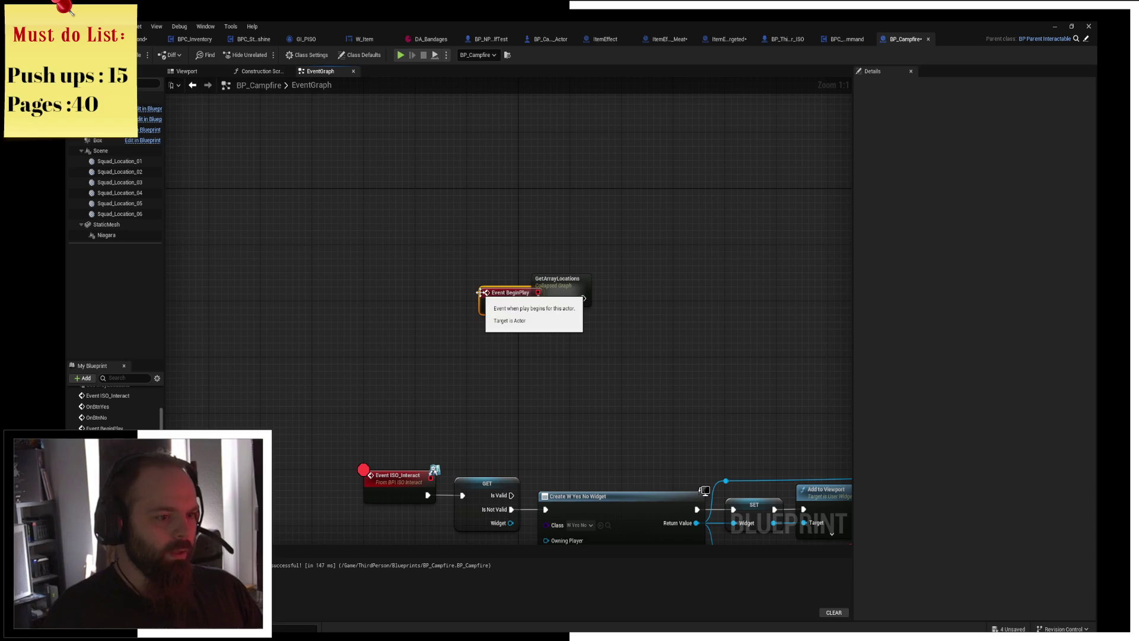
pyautogui.moveTo(481, 296)
pyautogui.mouseDown()
pyautogui.moveTo(461, 283)
pyautogui.moveTo(448, 291)
pyautogui.moveTo(559, 305)
pyautogui.moveTo(541, 303)
pyautogui.mouseUp()
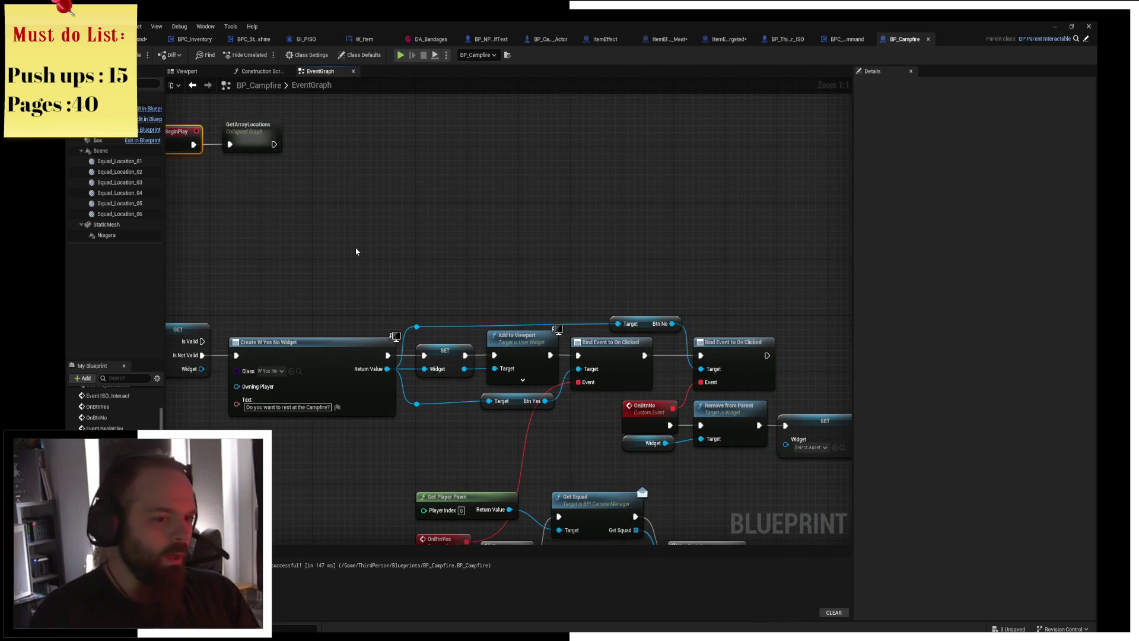
# Add a CE Move to Location node driven by the For Each Loop's Loop Body.
pyautogui.moveTo(585, 301)
pyautogui.mouseDown()
pyautogui.moveTo(481, 128)
pyautogui.moveTo(539, 17)
pyautogui.mouseUp()
pyautogui.moveTo(609, 228)
pyautogui.mouseDown()
pyautogui.moveTo(553, 276)
pyautogui.moveTo(610, 270)
pyautogui.mouseUp()
pyautogui.write('move to')
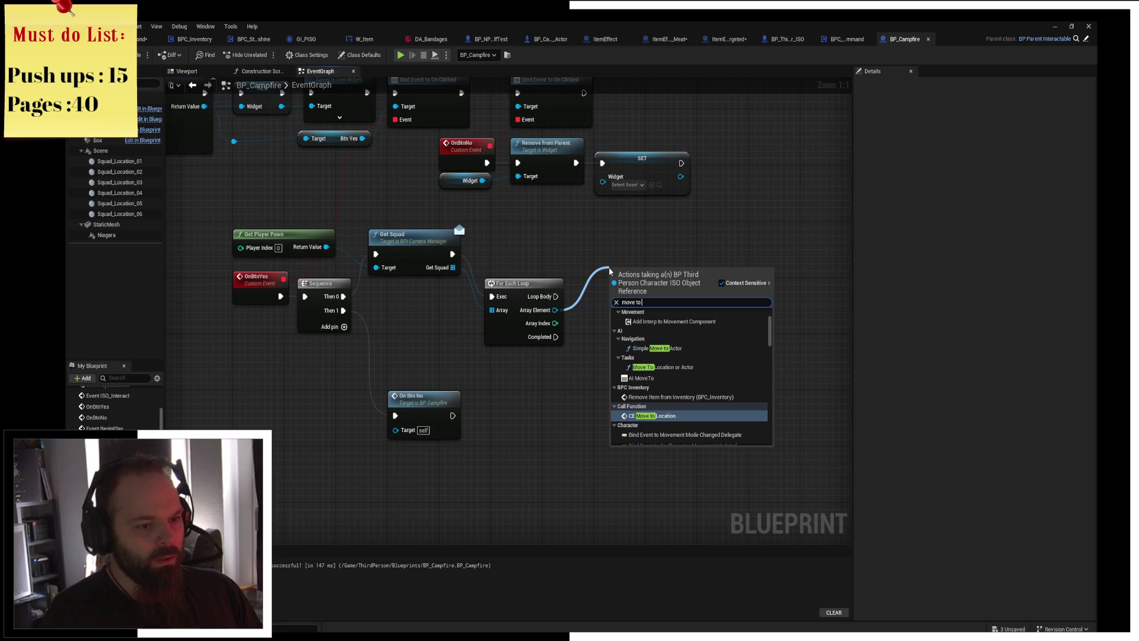
pyautogui.press('Return')
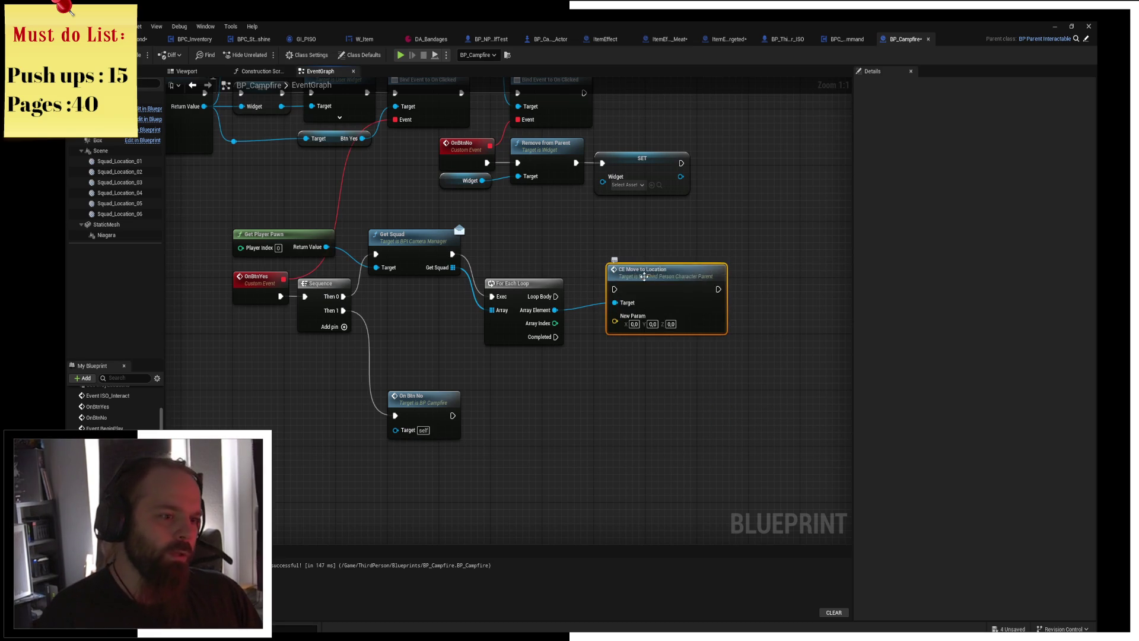
pyautogui.moveTo(555, 296); pyautogui.dragTo(647, 296)
pyautogui.moveTo(556, 439); pyautogui.dragTo(482, 409)
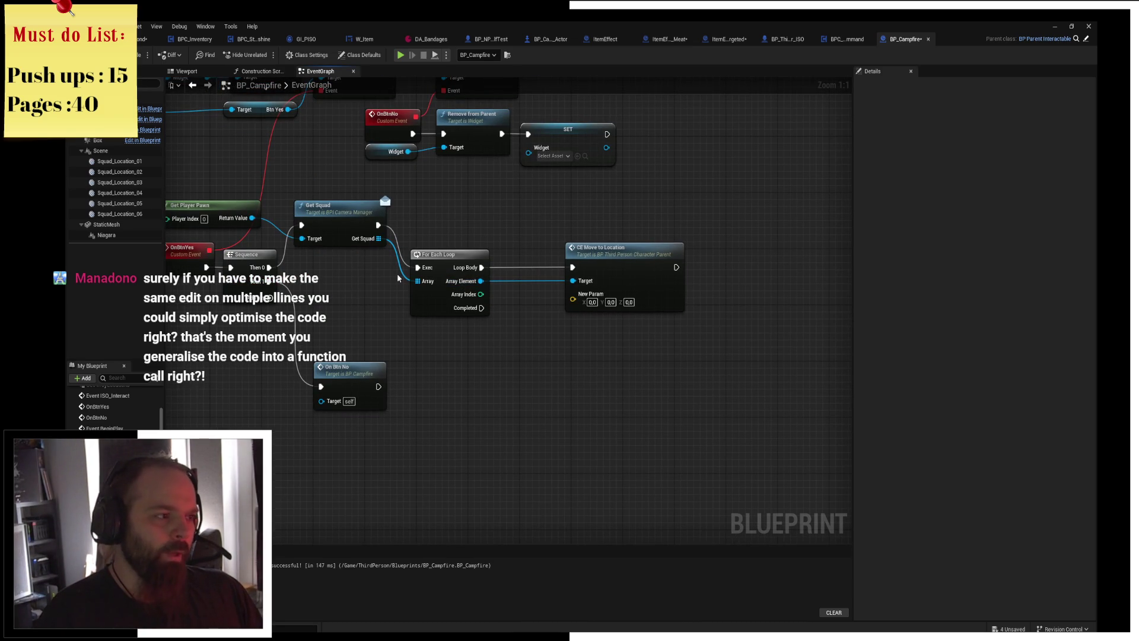
# Place a getter for the Locations vector array beside the For Each Loop.
pyautogui.moveTo(469, 295); pyautogui.dragTo(525, 348)
pyautogui.write('get')
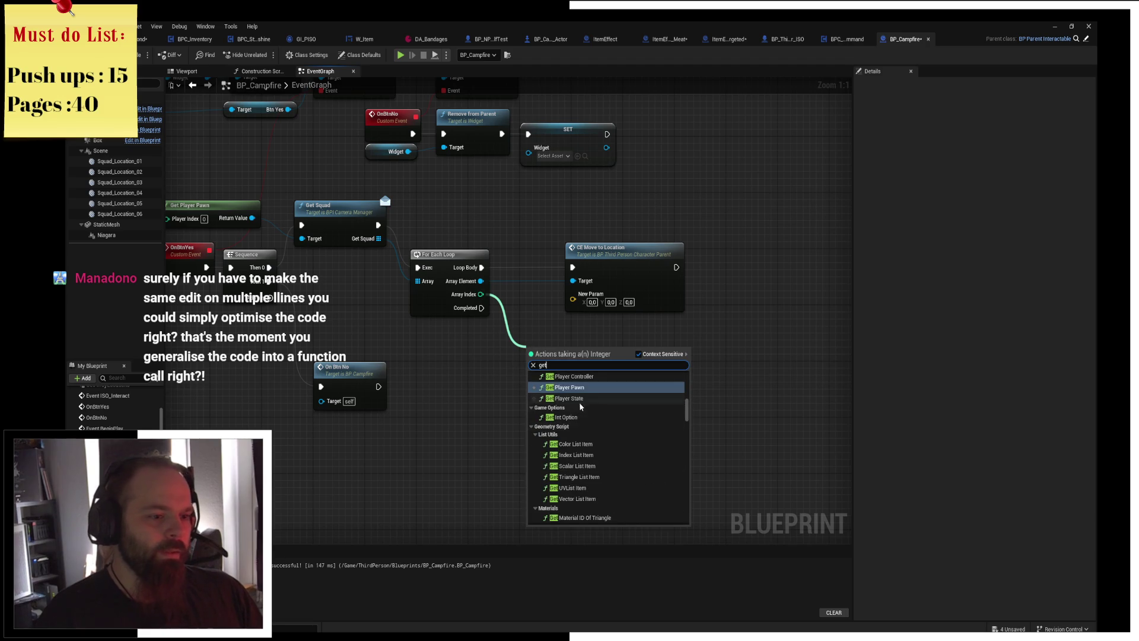
pyautogui.scroll(-3, 629, 468)
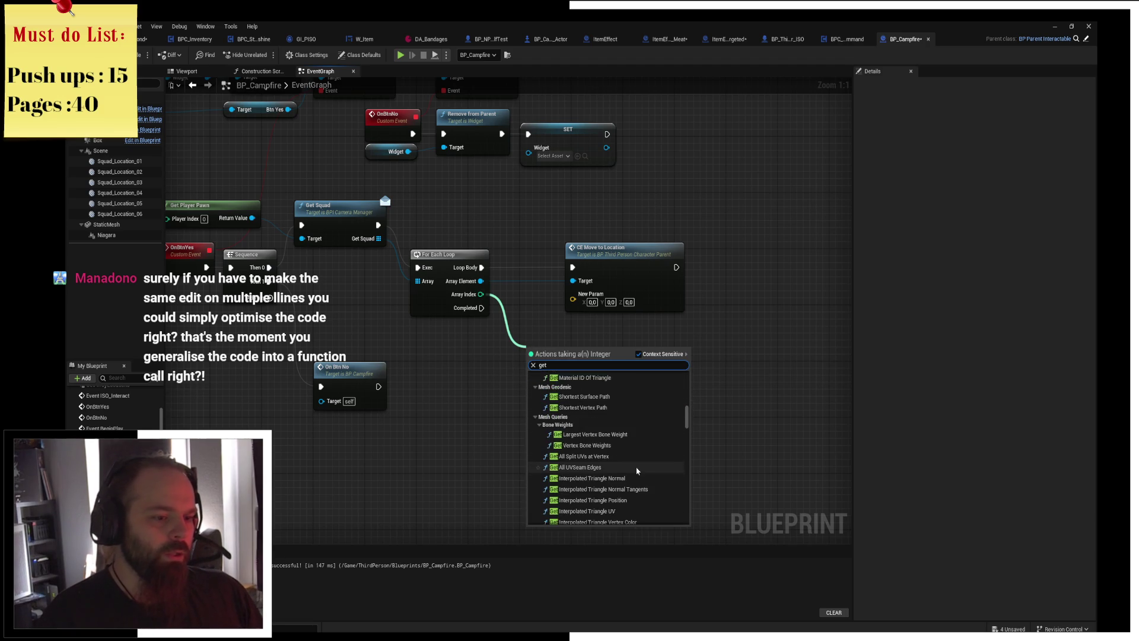
pyautogui.click(444, 397)
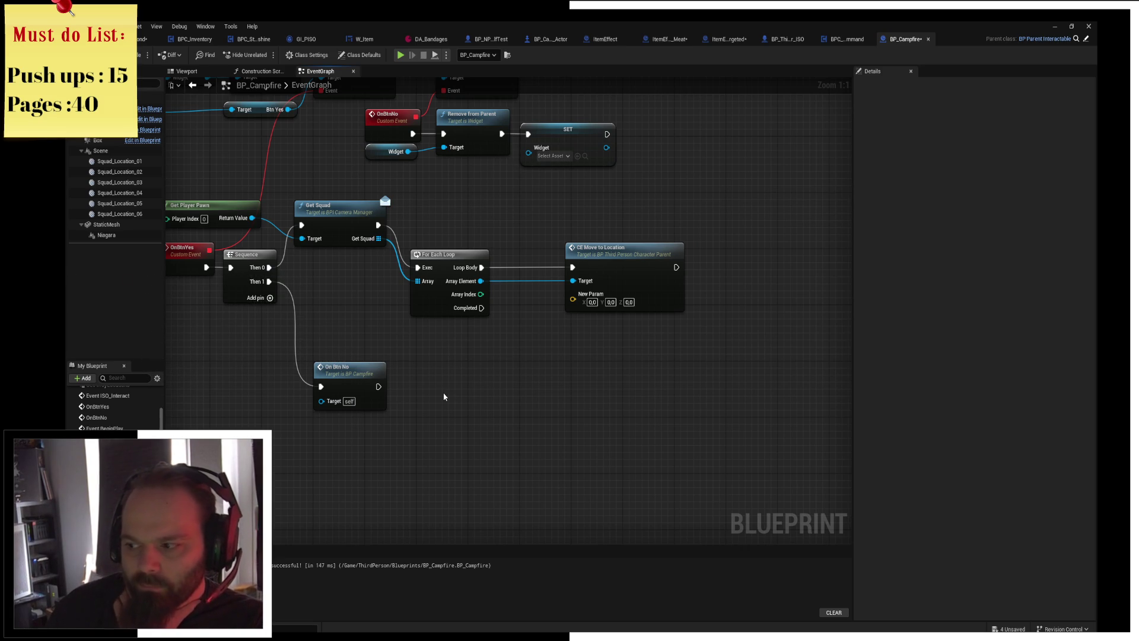
pyautogui.moveTo(443, 397)
pyautogui.mouseDown()
pyautogui.moveTo(563, 396)
pyautogui.moveTo(523, 397)
pyautogui.moveTo(537, 398)
pyautogui.moveTo(523, 352)
pyautogui.mouseUp()
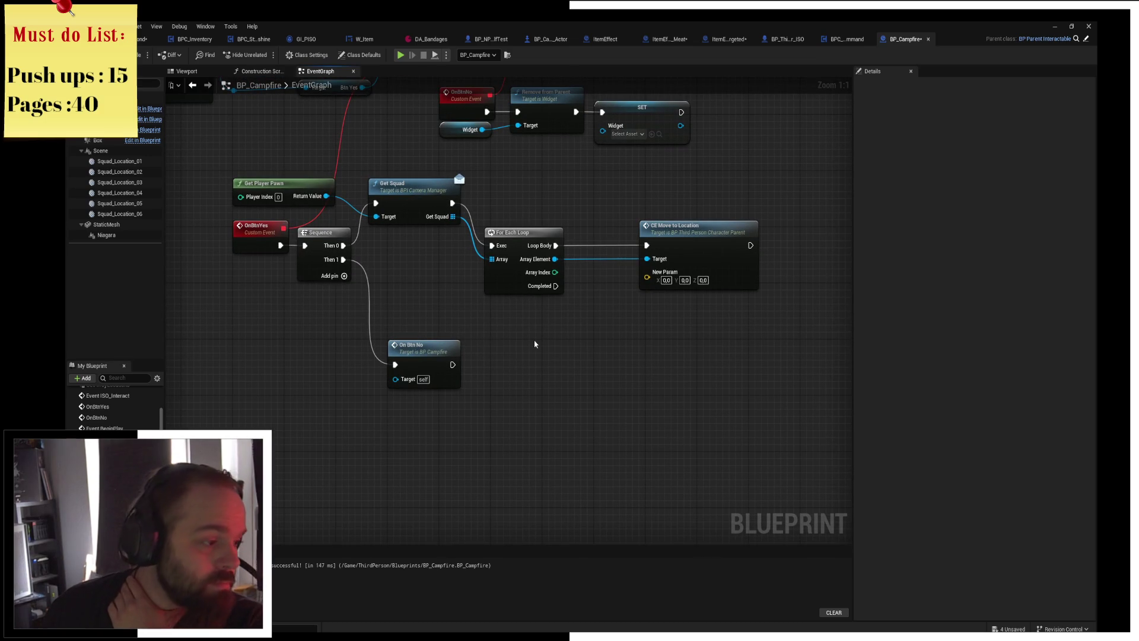
pyautogui.scroll(-1, 113, 410)
pyautogui.moveTo(101, 462)
pyautogui.mouseDown()
pyautogui.moveTo(591, 294)
pyautogui.moveTo(522, 323)
pyautogui.moveTo(610, 339)
pyautogui.mouseUp()
pyautogui.click(559, 342)
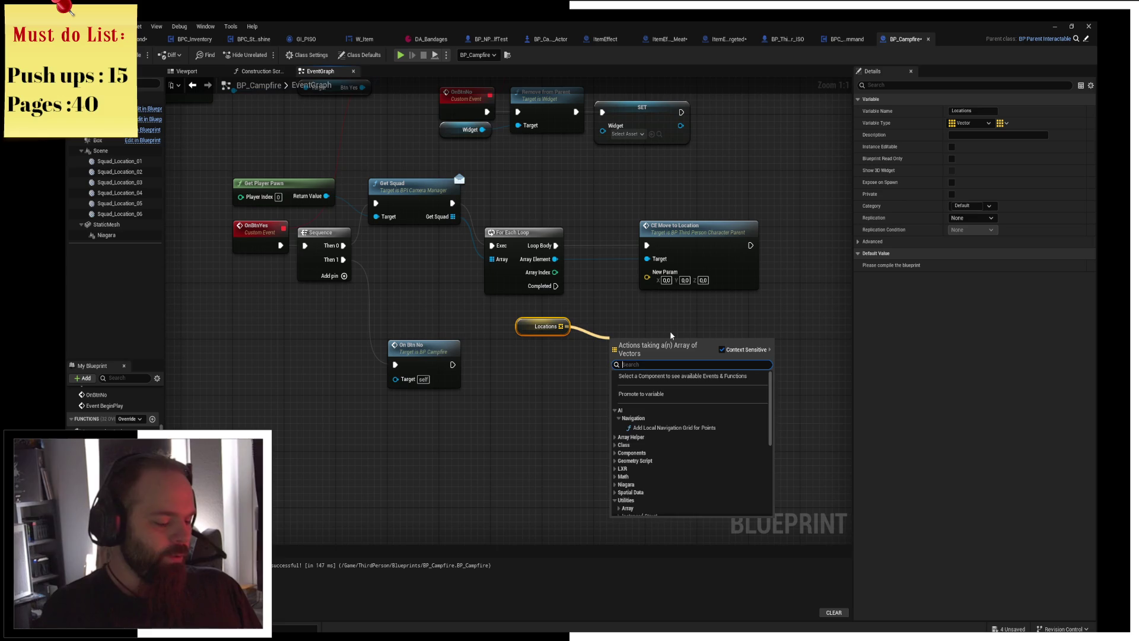
# Add a Locations array GET indexed by Array Index, feed it into New Param, and save.
pyautogui.write('get')
pyautogui.press('Return')
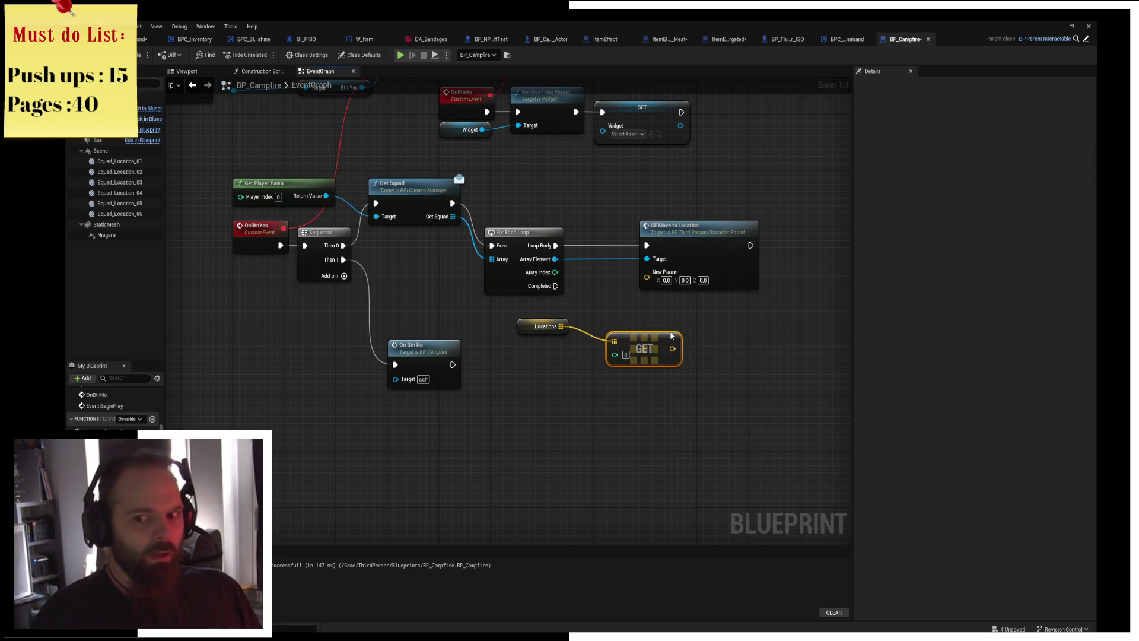
pyautogui.moveTo(659, 335); pyautogui.dragTo(640, 321)
pyautogui.moveTo(555, 272); pyautogui.dragTo(607, 350)
pyautogui.moveTo(475, 386)
pyautogui.mouseDown()
pyautogui.moveTo(591, 374)
pyautogui.moveTo(632, 315)
pyautogui.moveTo(620, 321)
pyautogui.mouseUp()
pyautogui.moveTo(710, 359); pyautogui.dragTo(615, 379)
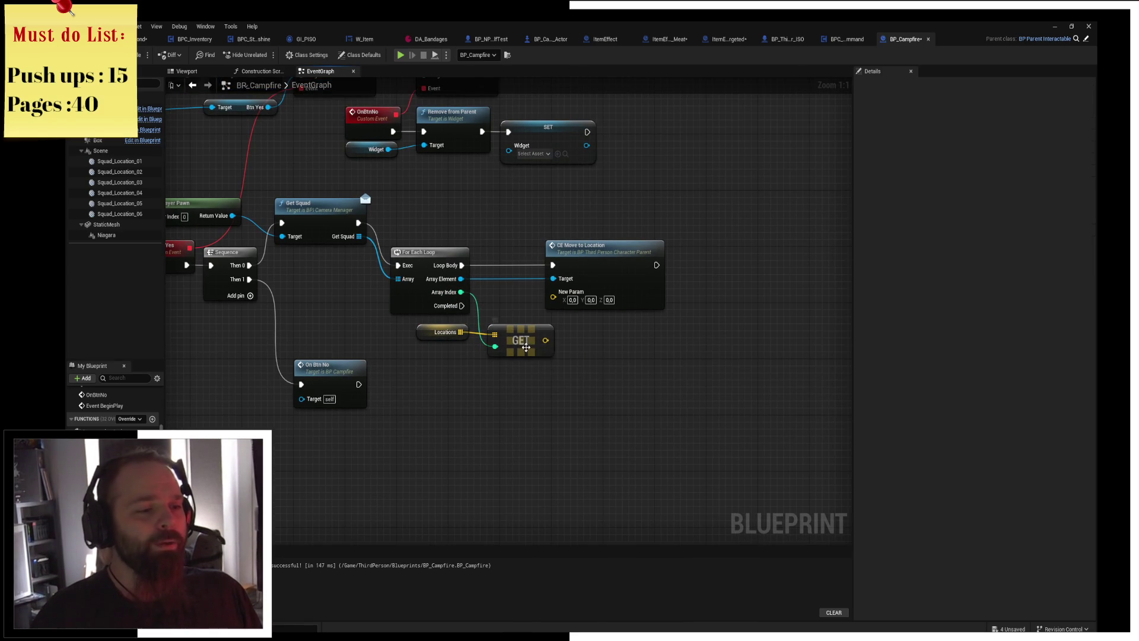
pyautogui.moveTo(554, 343)
pyautogui.mouseDown()
pyautogui.moveTo(569, 297)
pyautogui.moveTo(522, 333)
pyautogui.moveTo(548, 345)
pyautogui.moveTo(553, 297)
pyautogui.mouseUp()
pyautogui.moveTo(591, 265); pyautogui.dragTo(637, 268)
pyautogui.click(617, 304)
pyautogui.moveTo(588, 370)
pyautogui.mouseDown()
pyautogui.moveTo(511, 362)
pyautogui.moveTo(691, 342)
pyautogui.mouseUp()
pyautogui.hotkey('ctrl', 's')
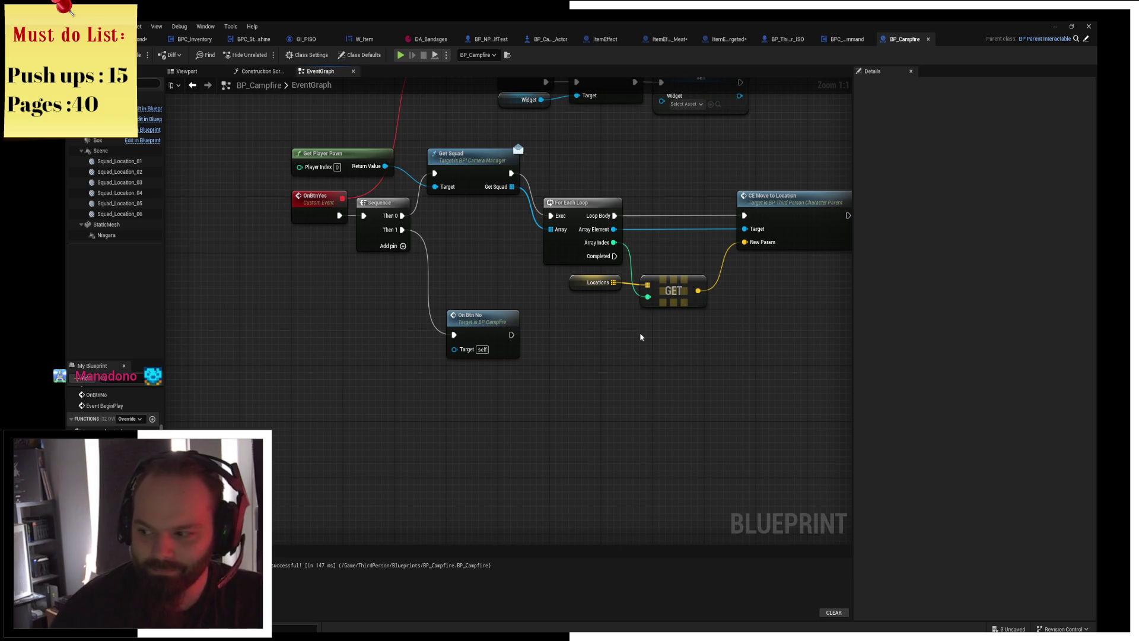
# Wire AI MoveTo from the loop body, with GET result as Destination and Array Element as Pawn.
pyautogui.moveTo(640, 337); pyautogui.dragTo(467, 356)
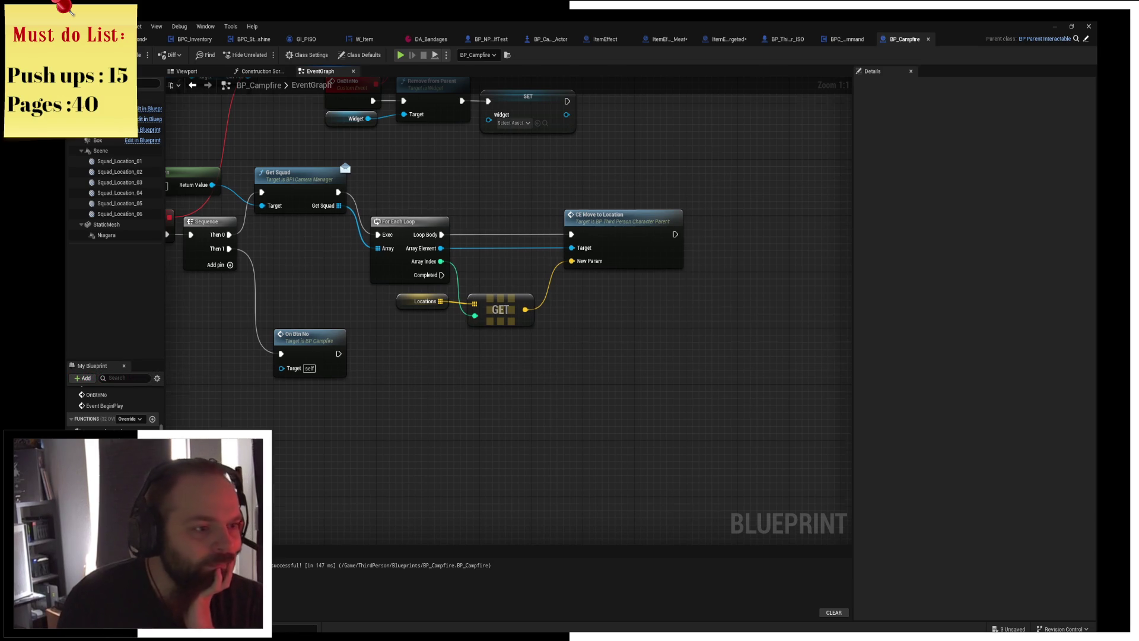
pyautogui.moveTo(391, 369); pyautogui.dragTo(460, 335)
pyautogui.click(557, 400)
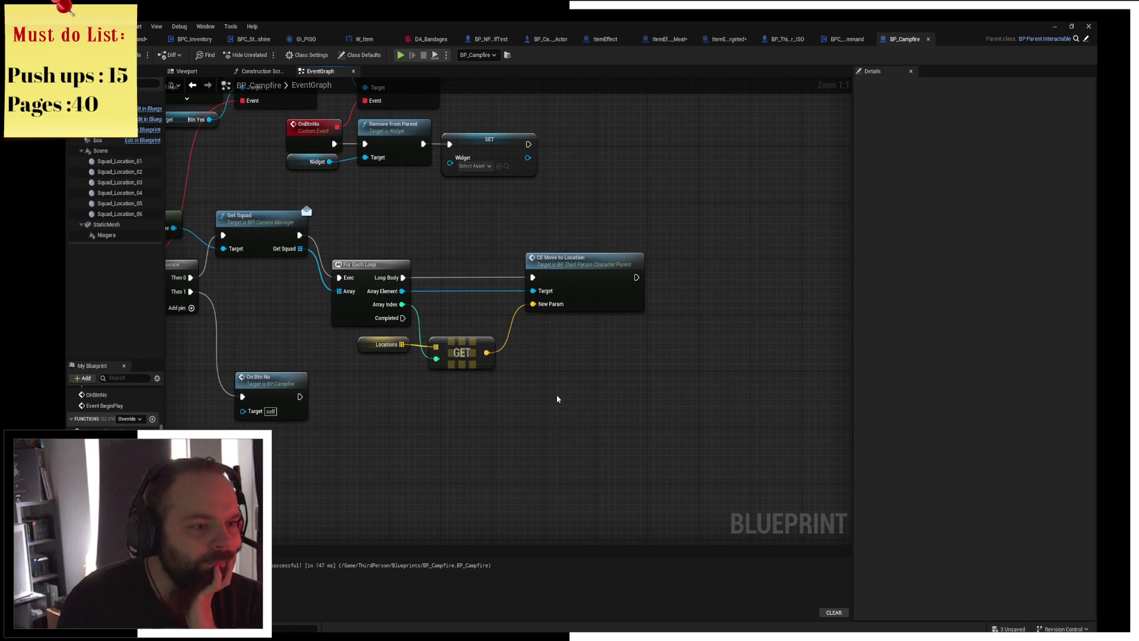
pyautogui.moveTo(557, 399); pyautogui.dragTo(829, 344)
pyautogui.moveTo(610, 351)
pyautogui.mouseDown()
pyautogui.moveTo(466, 376)
pyautogui.moveTo(360, 365)
pyautogui.mouseUp()
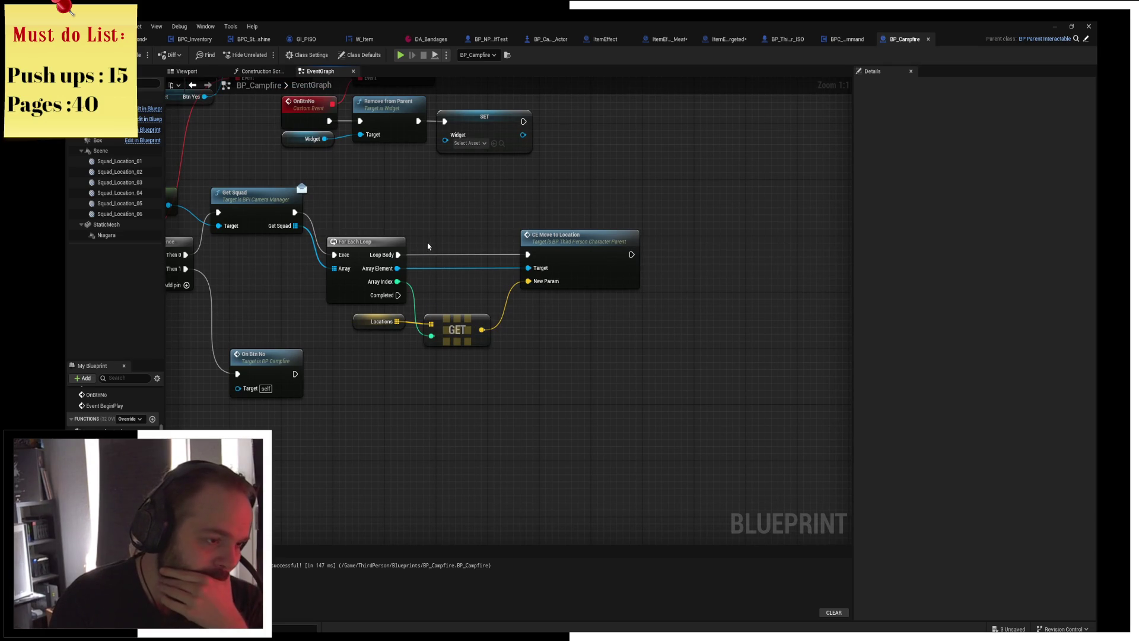
pyautogui.click(595, 252)
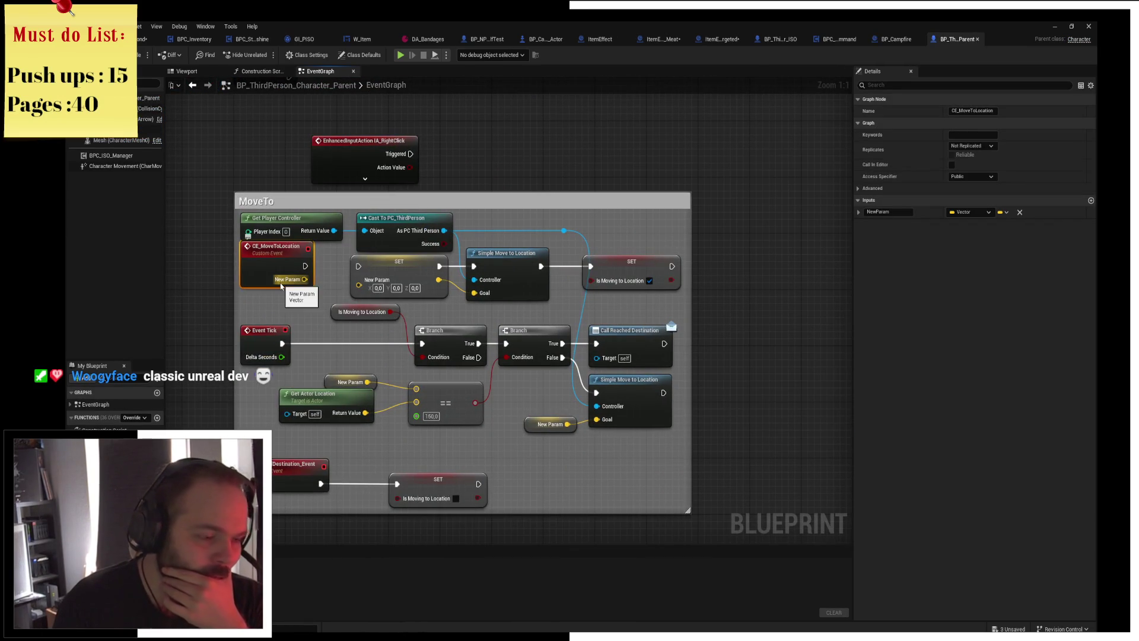
pyautogui.hotkey('alt', 'Left')
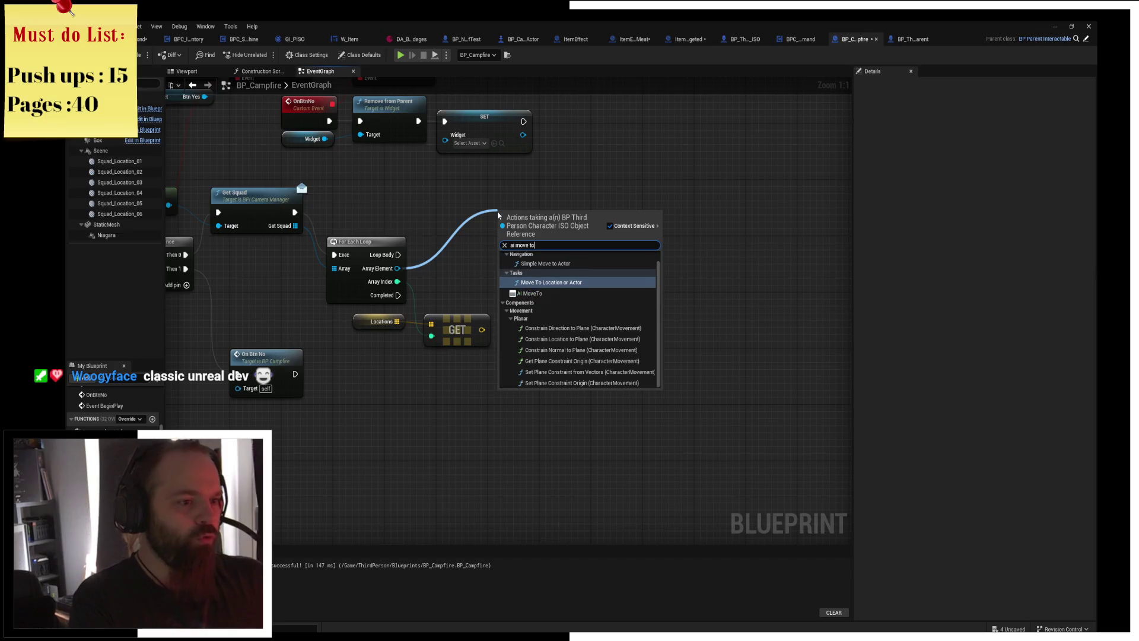
pyautogui.moveTo(559, 227)
pyautogui.mouseDown()
pyautogui.moveTo(603, 282)
pyautogui.moveTo(624, 256)
pyautogui.mouseUp()
pyautogui.moveTo(398, 255); pyautogui.dragTo(567, 255)
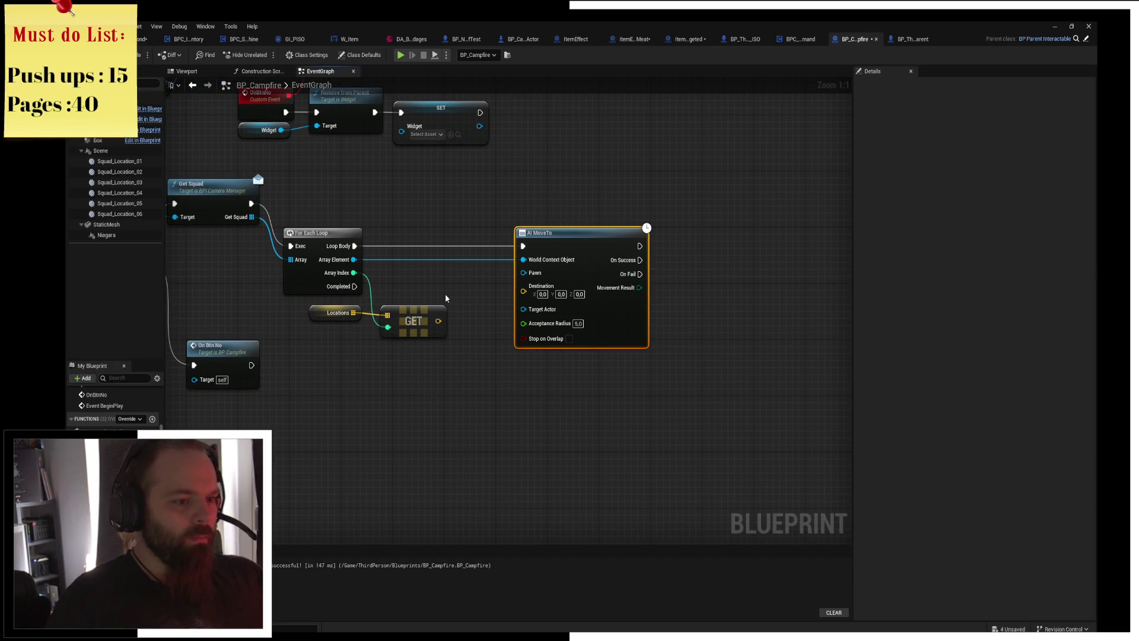
pyautogui.moveTo(438, 321); pyautogui.dragTo(531, 296)
pyautogui.moveTo(354, 259); pyautogui.dragTo(523, 283)
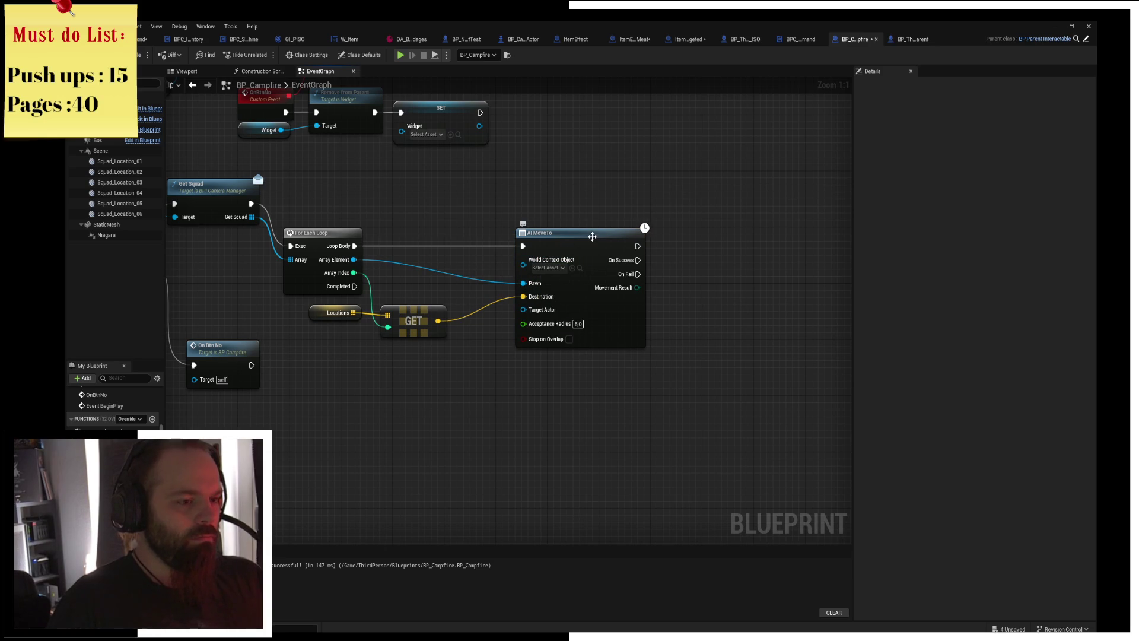
# Add a Print String node after AI MoveTo's On Success.
pyautogui.moveTo(664, 233)
pyautogui.mouseDown()
pyautogui.moveTo(632, 233)
pyautogui.moveTo(677, 254)
pyautogui.mouseUp()
pyautogui.write('print')
pyautogui.press('Return')
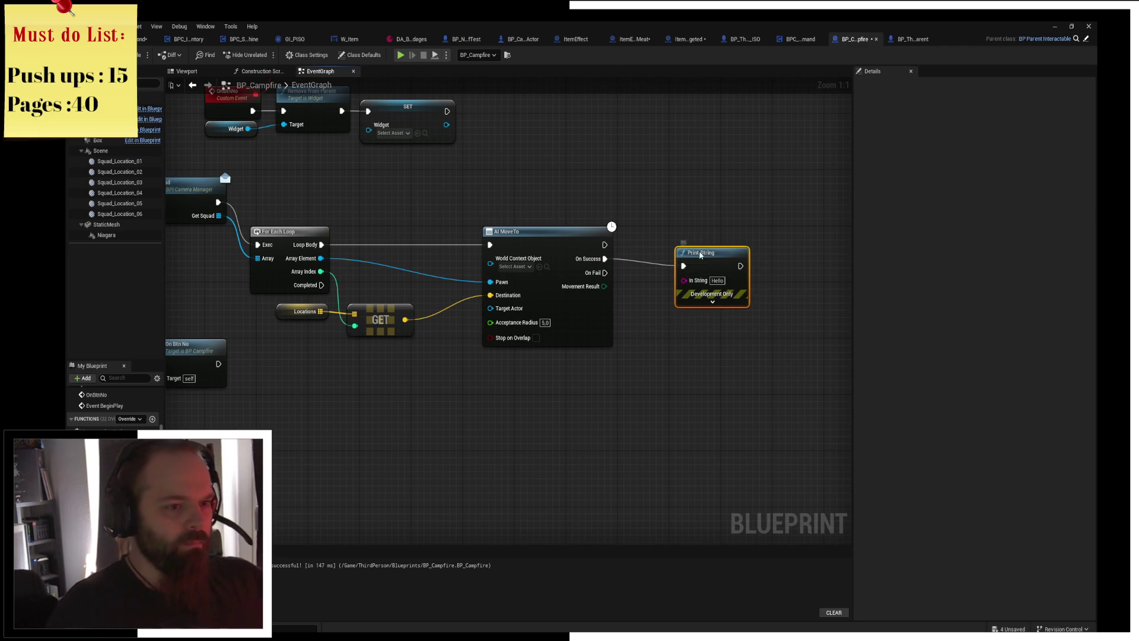
pyautogui.moveTo(700, 254); pyautogui.dragTo(694, 247)
# Compile, check the flagged Locations node, recompile, and launch the game preview.
pyautogui.click(140, 55)
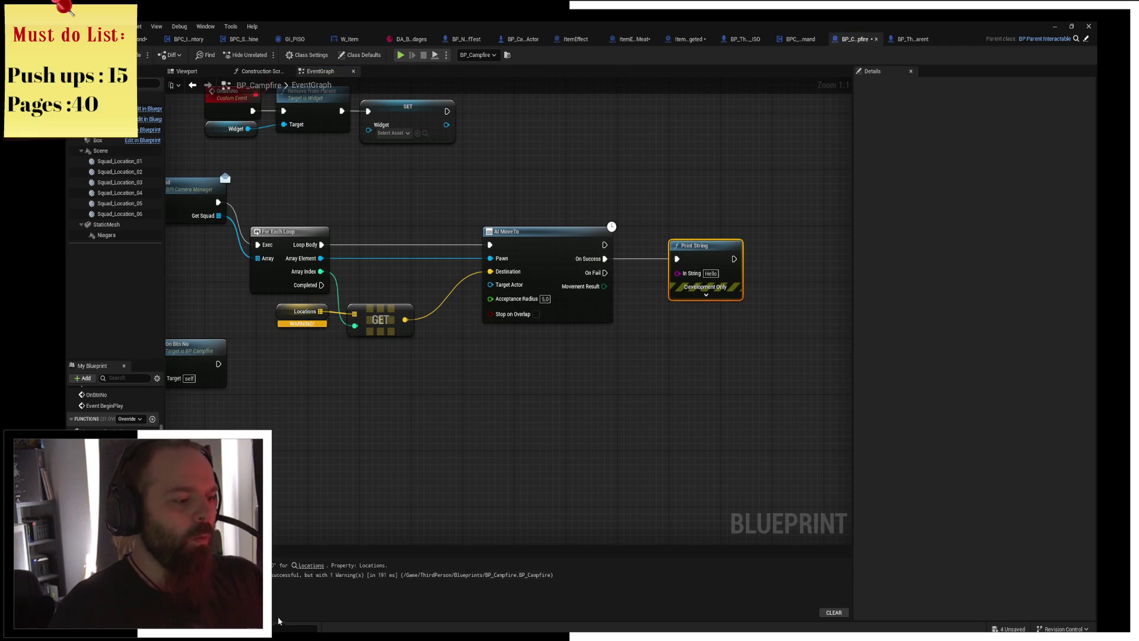
pyautogui.click(309, 566)
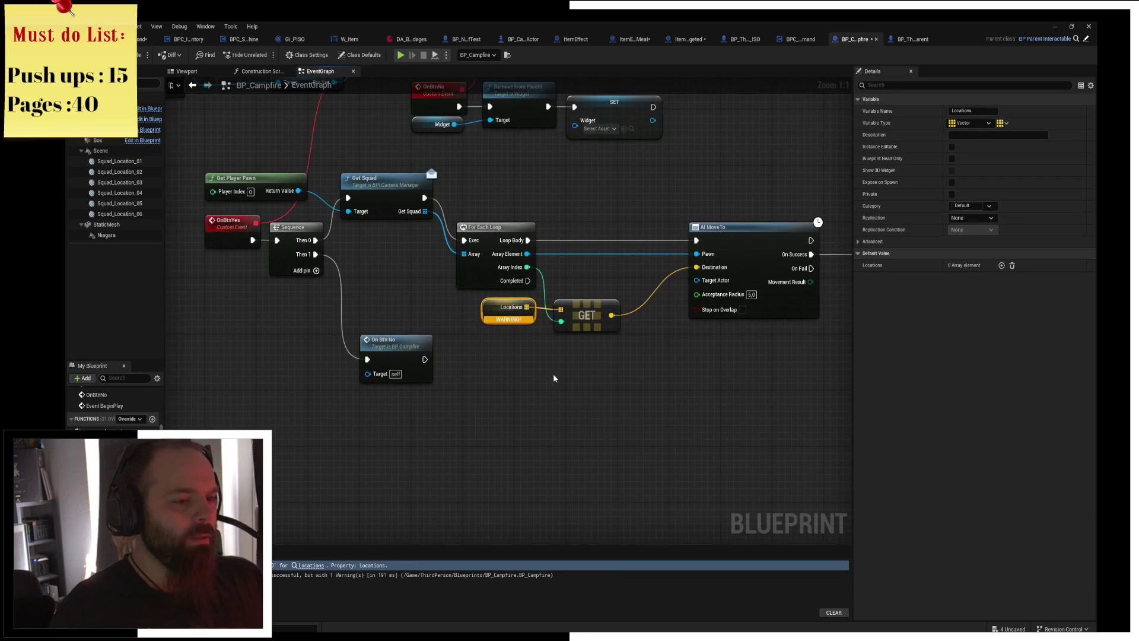
pyautogui.moveTo(554, 379); pyautogui.dragTo(467, 361)
pyautogui.scroll(2, 481, 343)
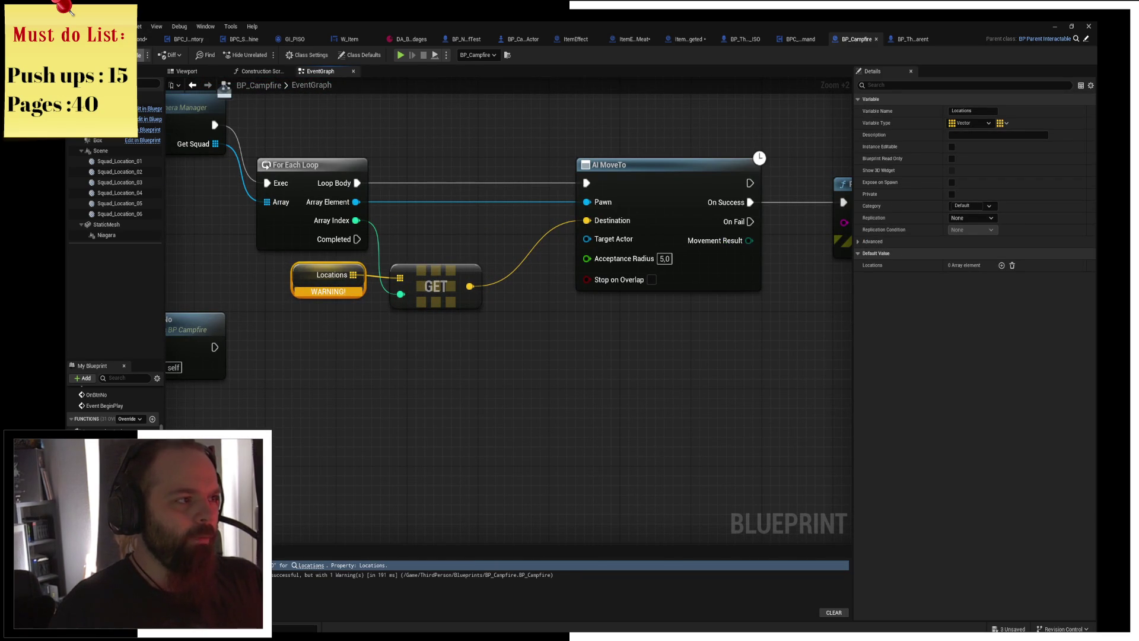
pyautogui.click(121, 55)
pyautogui.moveTo(471, 264); pyautogui.dragTo(285, 328)
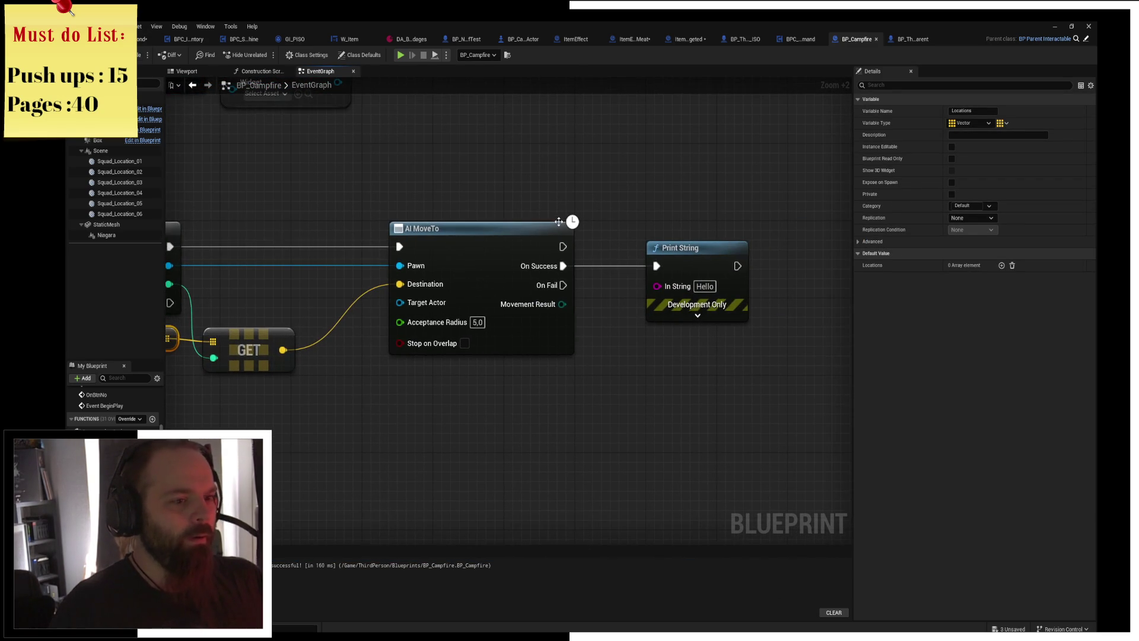
pyautogui.click(401, 54)
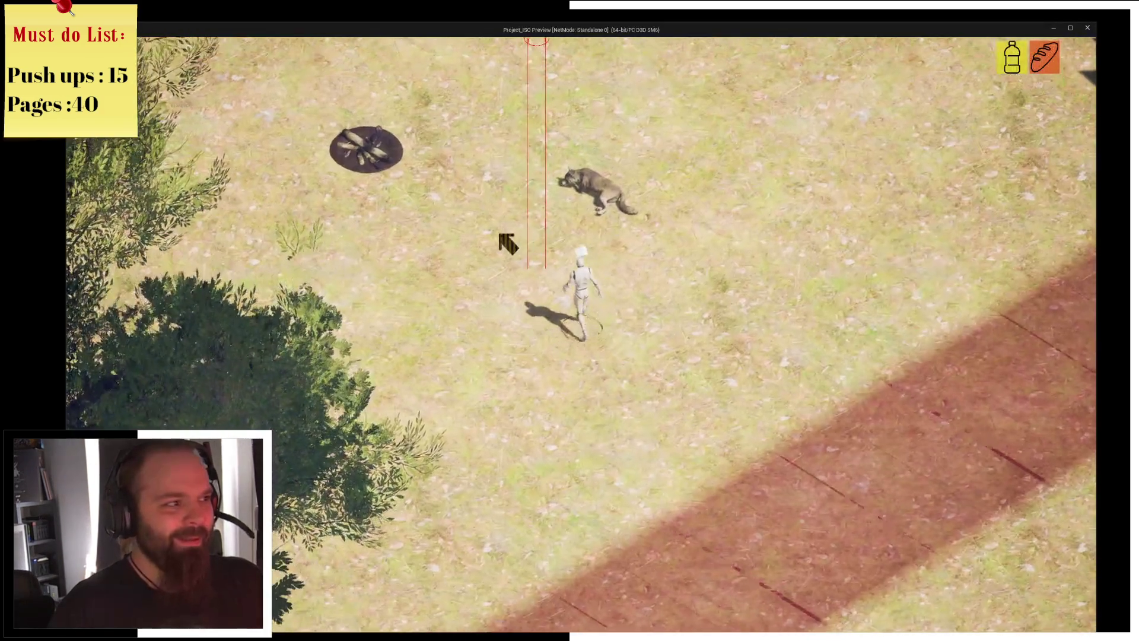
# Walk the character to the campfire, clear the Event ISO_Interact breakpoint, and resume play.
pyautogui.moveTo(509, 243)
pyautogui.mouseDown()
pyautogui.moveTo(468, 222)
pyautogui.moveTo(475, 255)
pyautogui.moveTo(502, 281)
pyautogui.mouseUp()
pyautogui.click(501, 281)
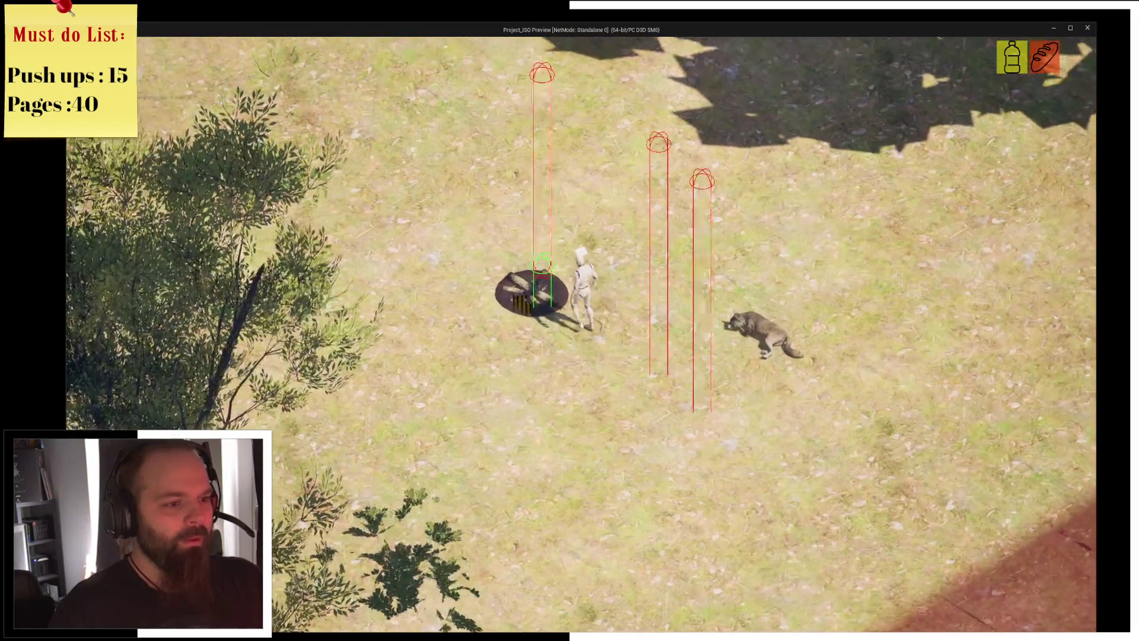
pyautogui.press('F9')
pyautogui.press('F8')
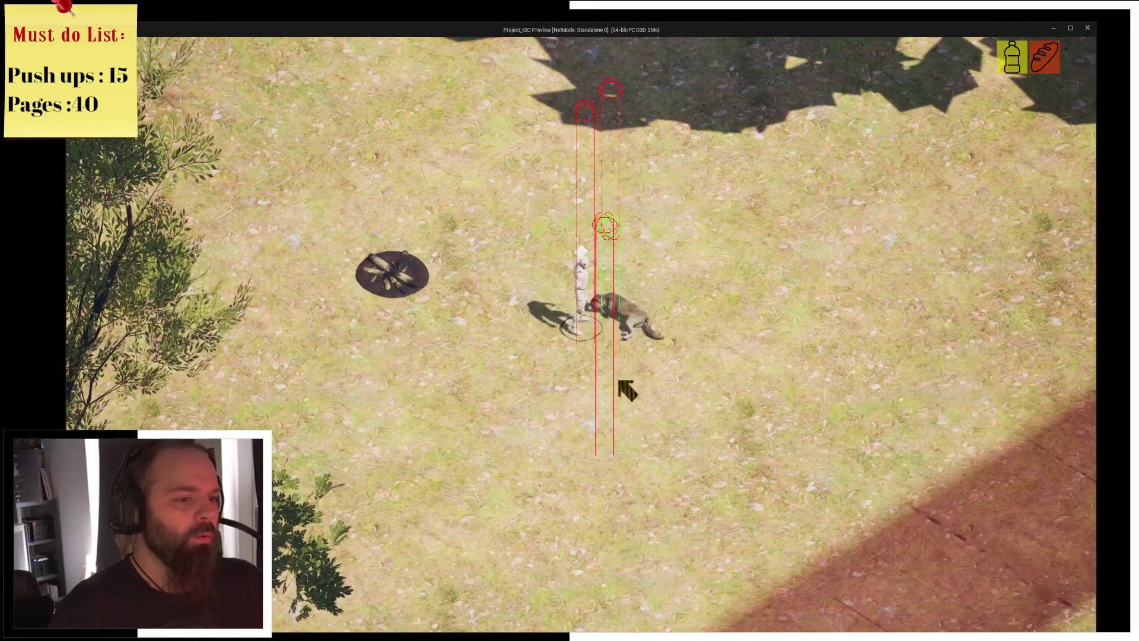
# Toggle the inventory, target the wolf, accept resting at the campfire, and stop play.
pyautogui.press('i')
pyautogui.press('i')
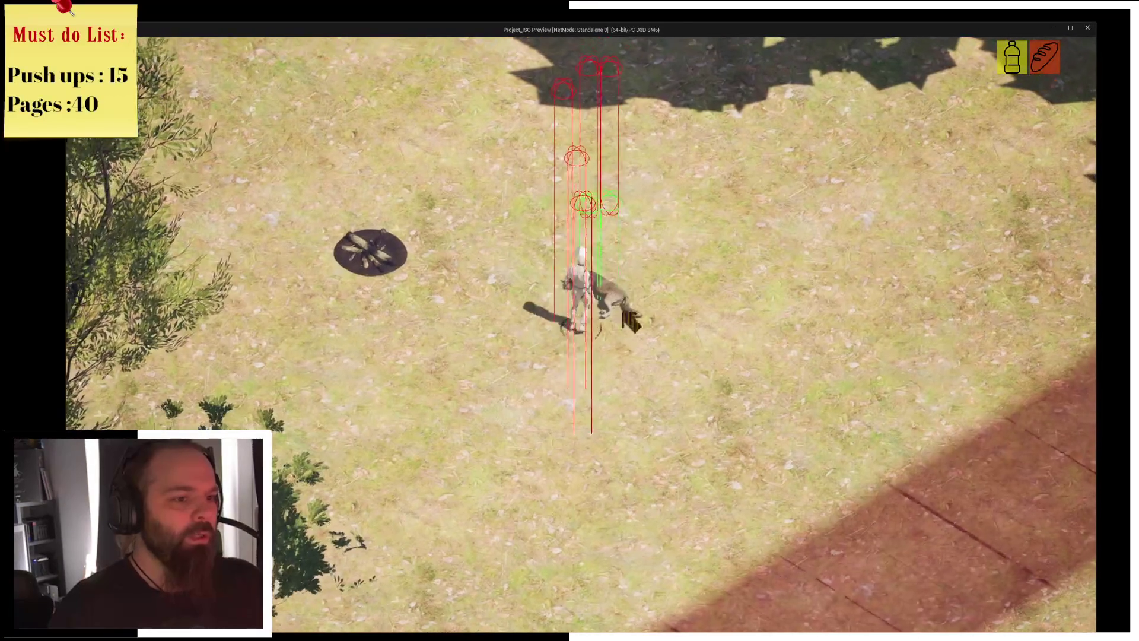
pyautogui.click(624, 339)
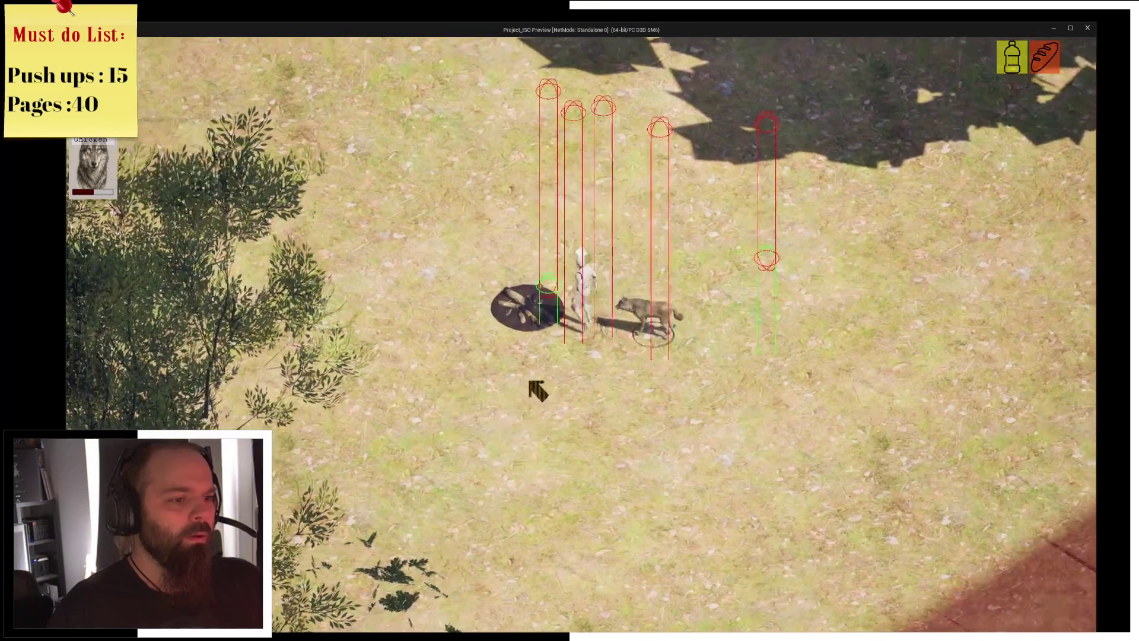
pyautogui.click(503, 358)
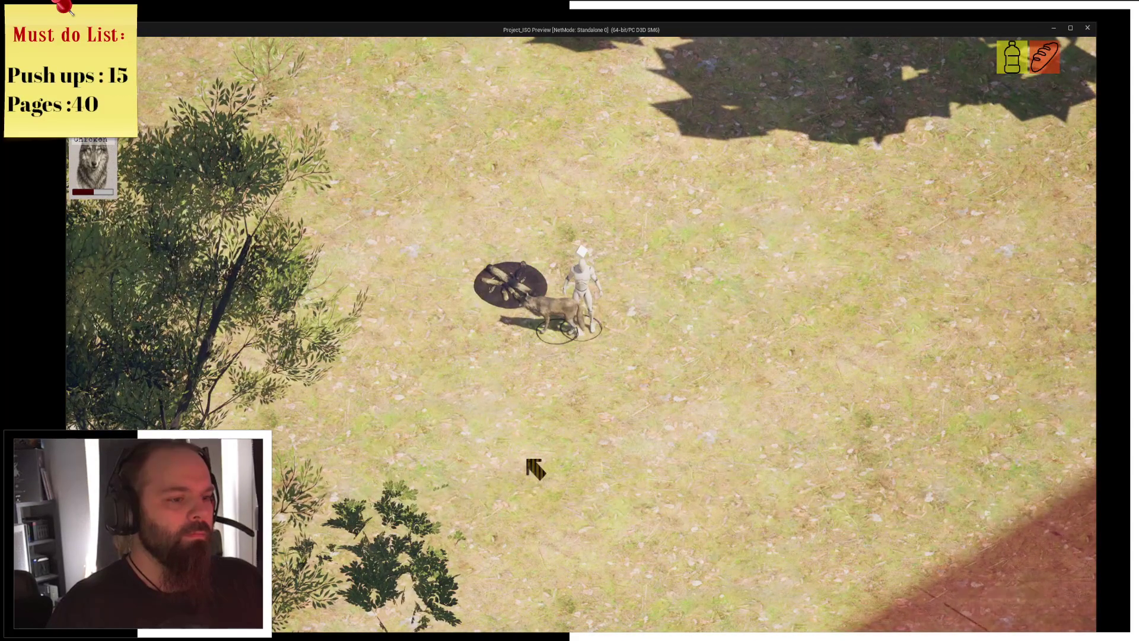
pyautogui.click(1087, 27)
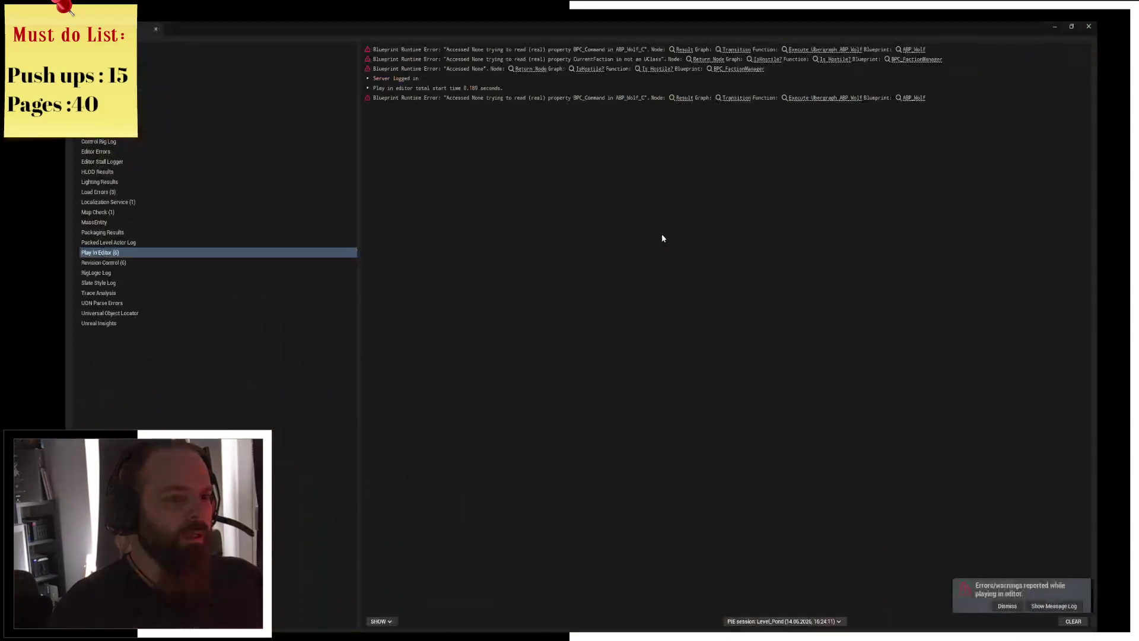
# Close the Message Log and delete the Print String node.
pyautogui.click(1089, 26)
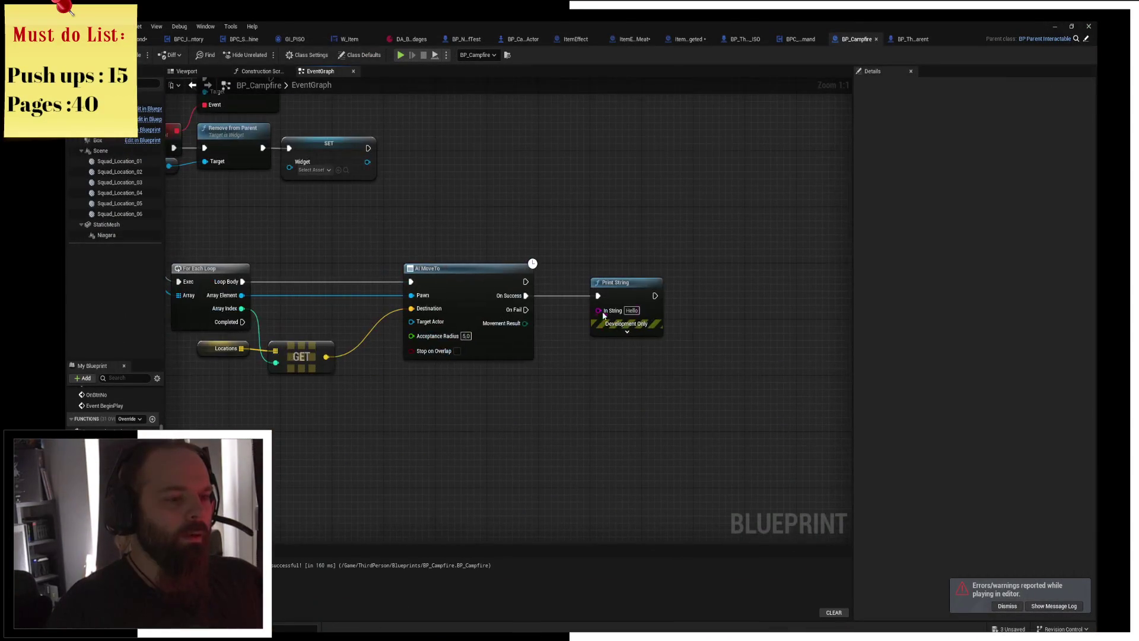
pyautogui.click(608, 320)
pyautogui.press('Delete')
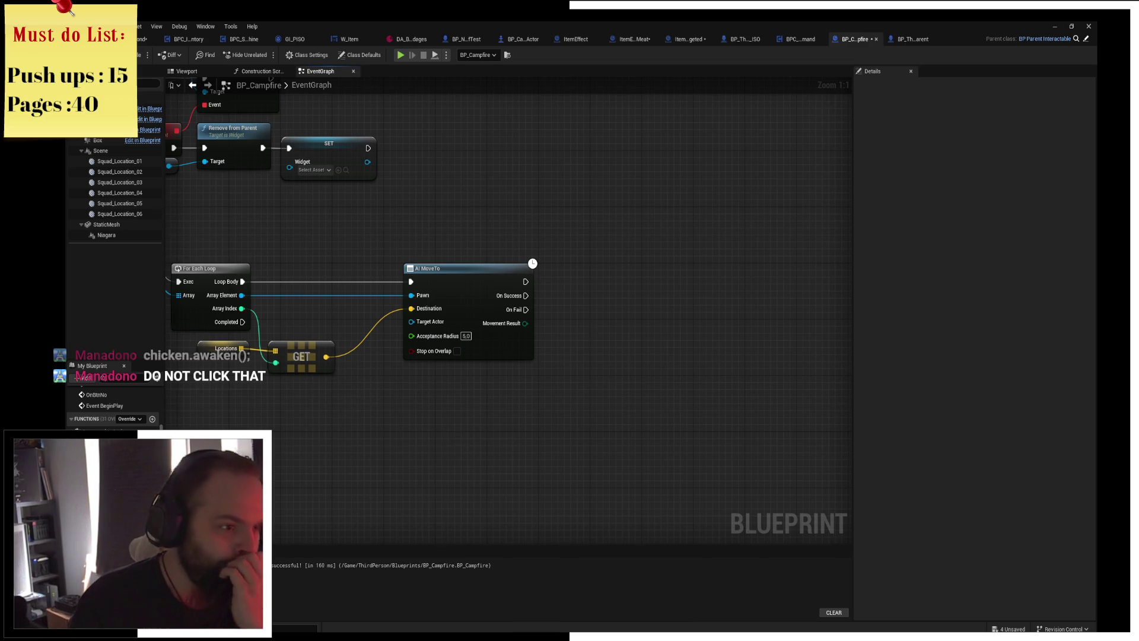
# Nudge the AI MoveTo node left and pan around the Sequence and Get Squad nodes.
pyautogui.moveTo(521, 315); pyautogui.dragTo(605, 337)
pyautogui.moveTo(537, 304); pyautogui.dragTo(519, 305)
pyautogui.click(540, 209)
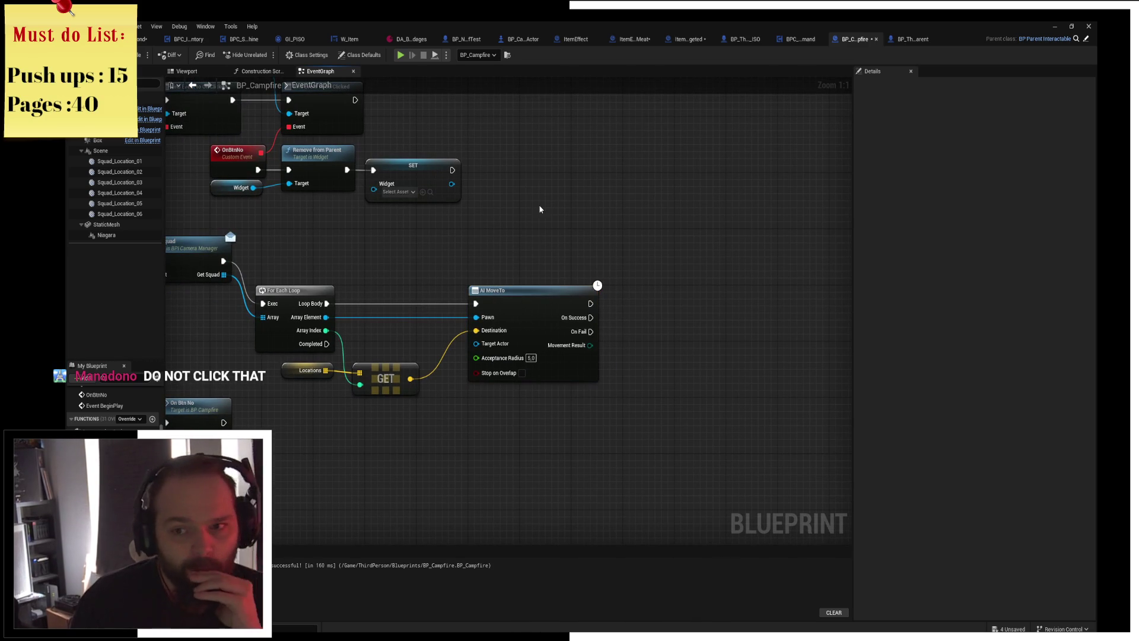
pyautogui.moveTo(552, 243); pyautogui.dragTo(653, 200)
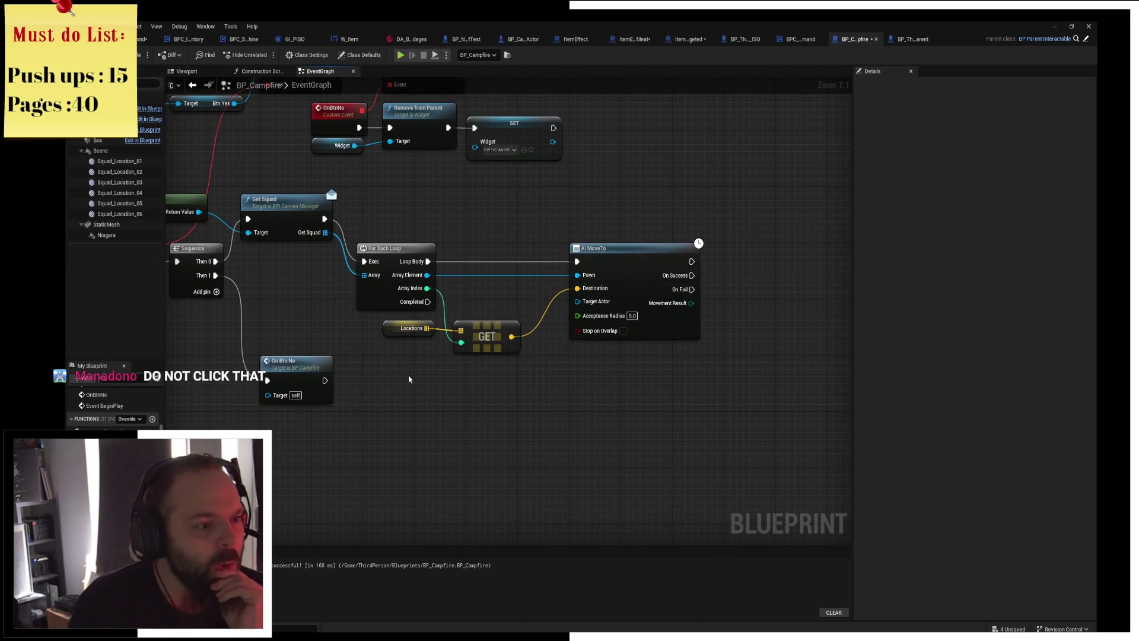
pyautogui.moveTo(618, 367)
pyautogui.mouseDown()
pyautogui.moveTo(492, 360)
pyautogui.moveTo(699, 358)
pyautogui.moveTo(577, 362)
pyautogui.mouseUp()
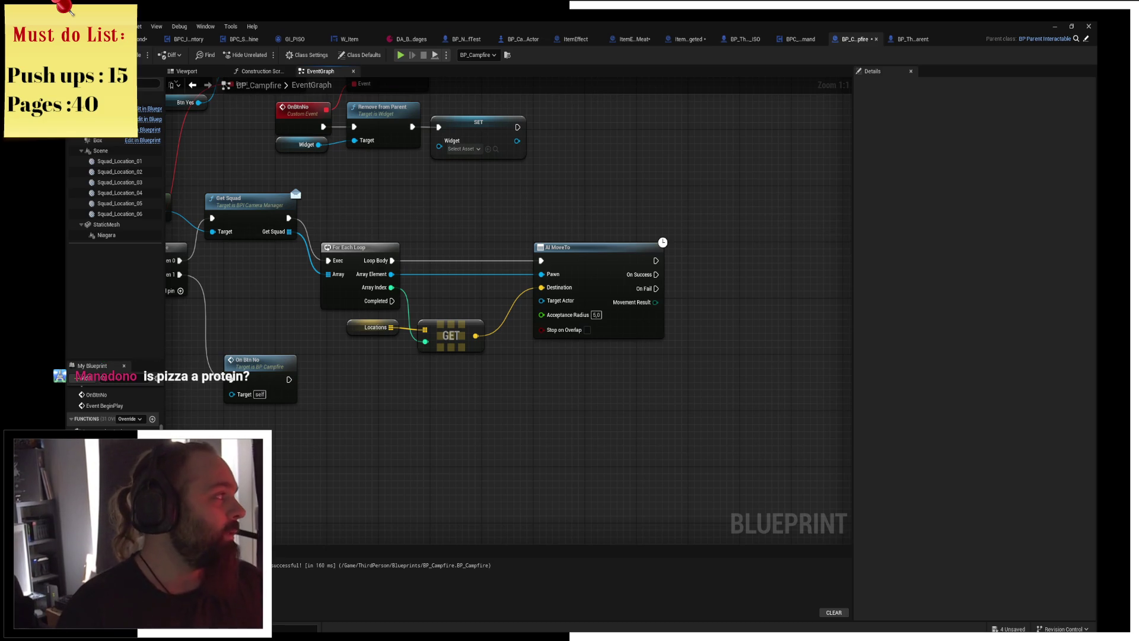
pyautogui.hotkey('alt', 'Tab')
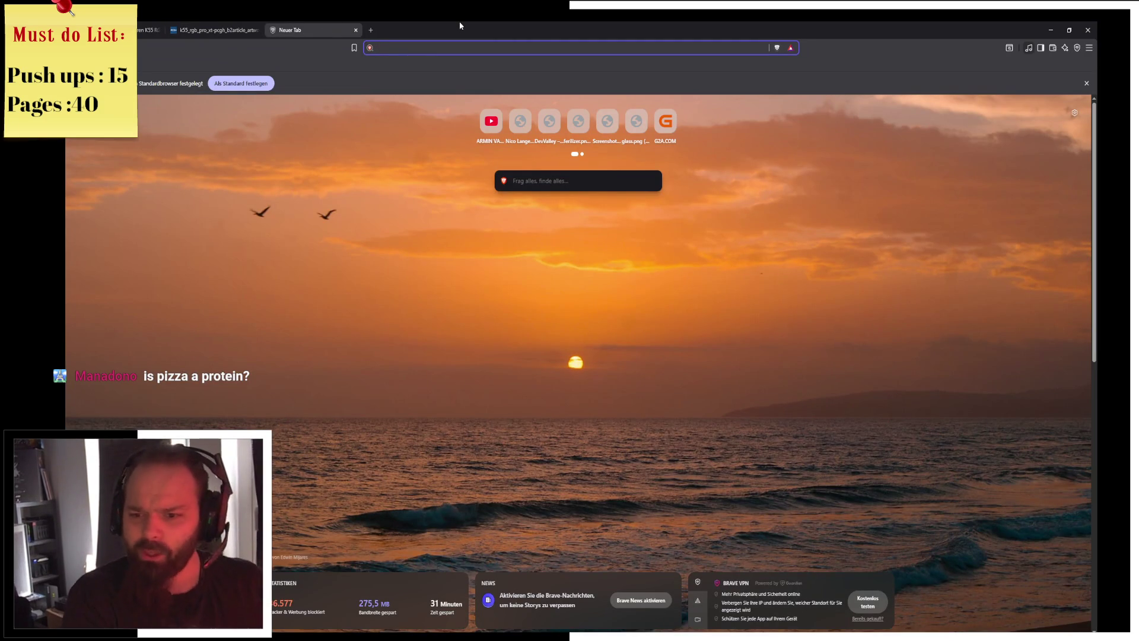
# Search Brave for 'meat pizza' and show the image results.
pyautogui.write('p')
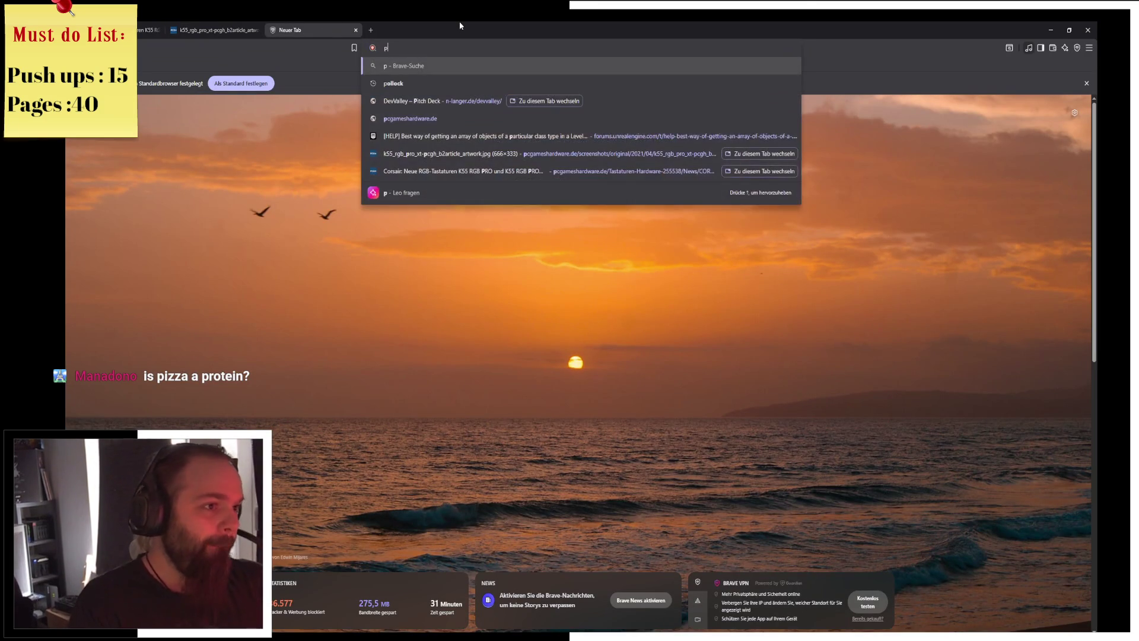
pyautogui.write('izza me')
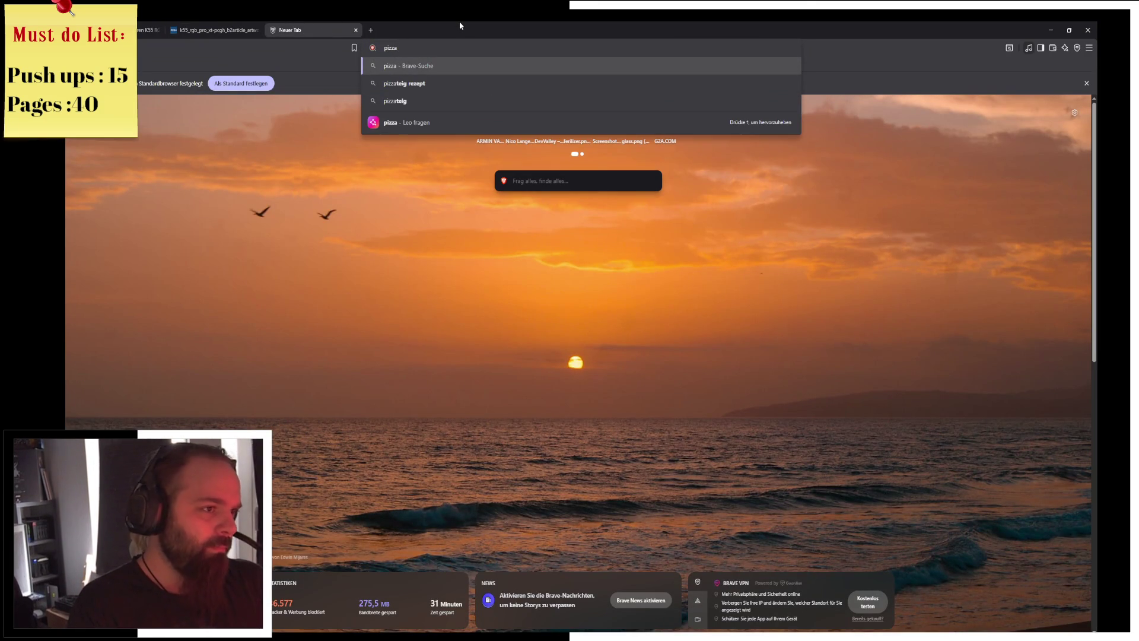
pyautogui.hotkey('ctrl', 'a')
pyautogui.press('BackSpace')
pyautogui.write('mea')
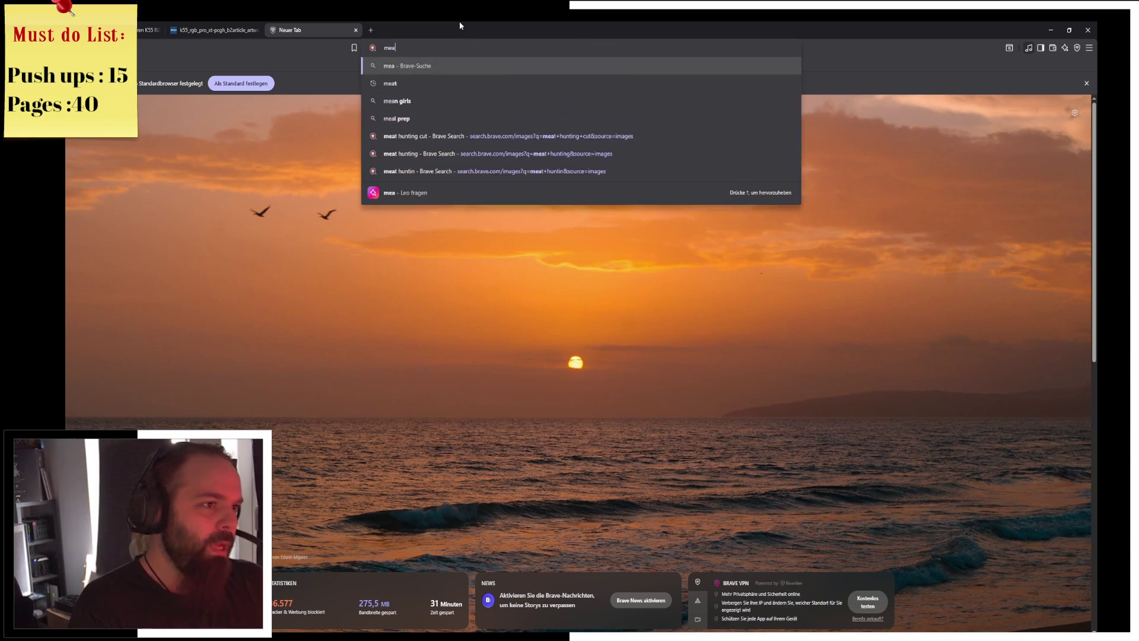
pyautogui.write('t pizza')
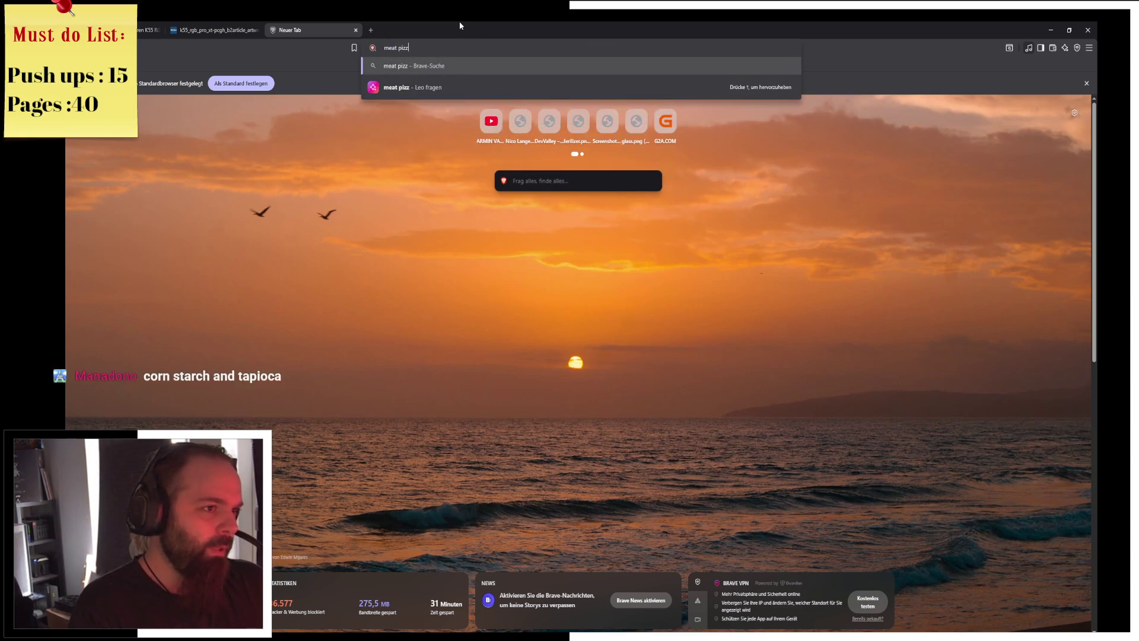
pyautogui.press('Return')
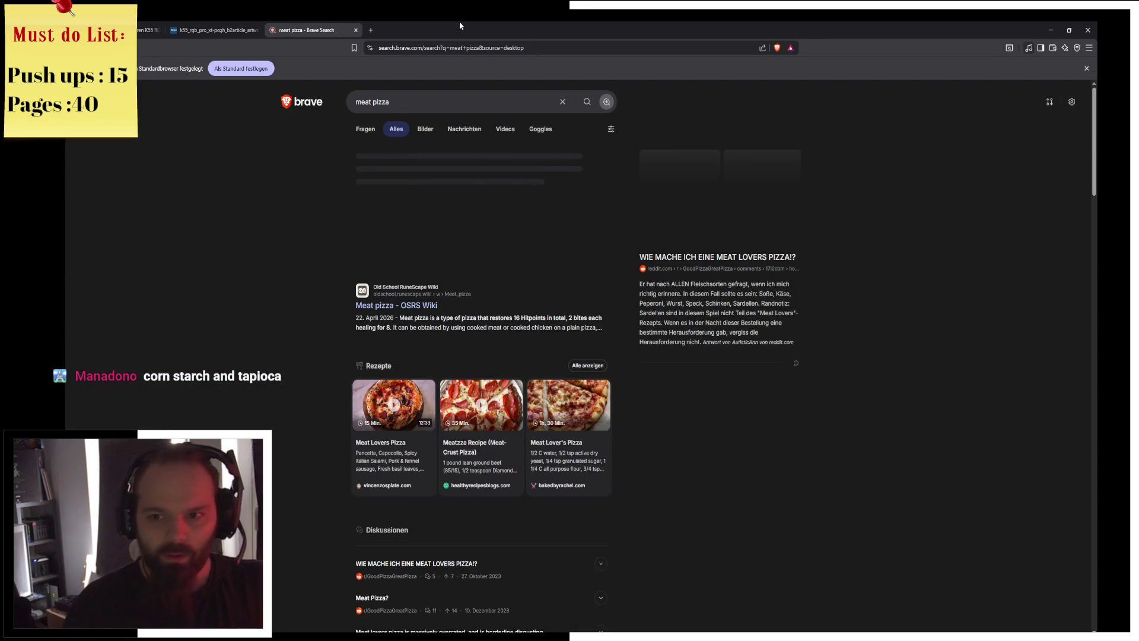
pyautogui.click(427, 132)
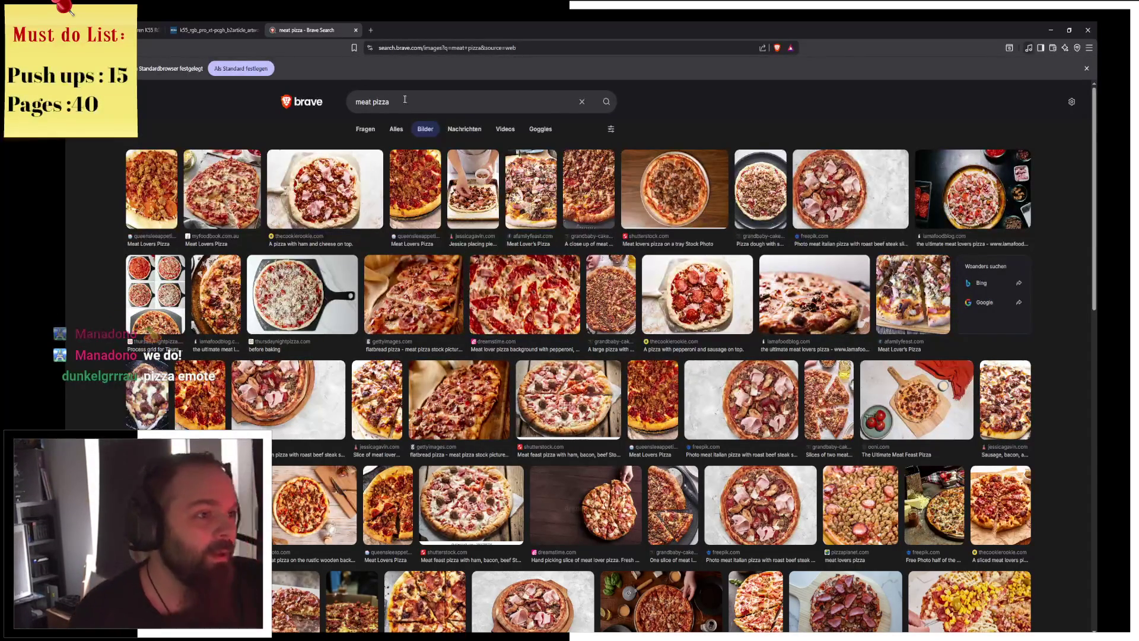
# Search images for 'pizza made from meat' and preview a few results.
pyautogui.doubleClick(364, 102)
pyautogui.press('BackSpace')
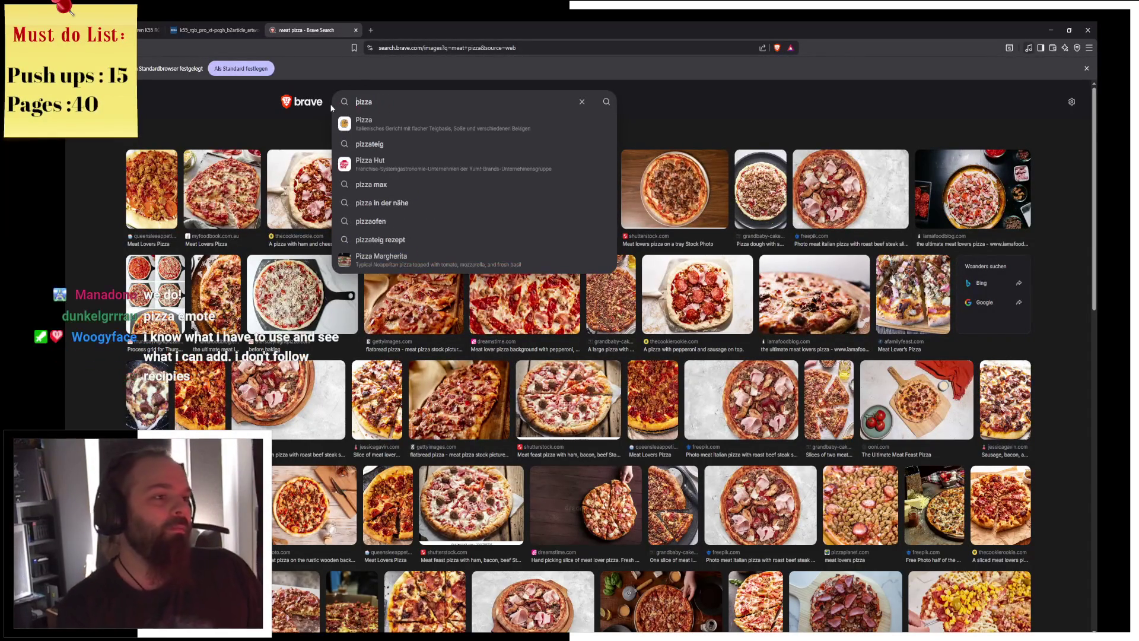
pyautogui.write(' made fr')
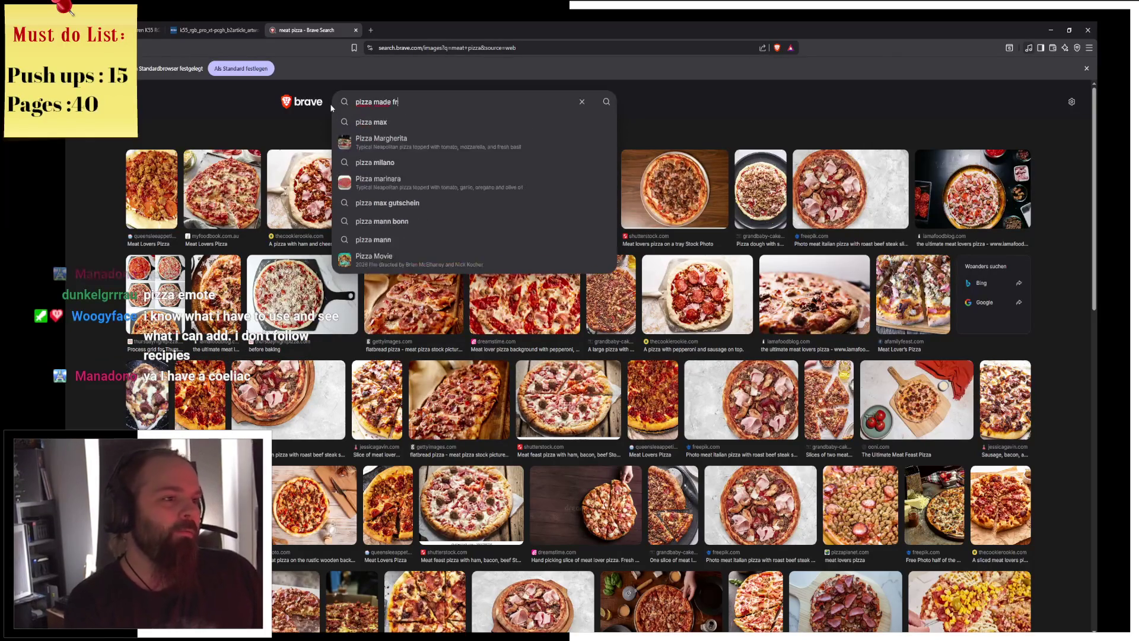
pyautogui.write('om meat')
pyautogui.press('Return')
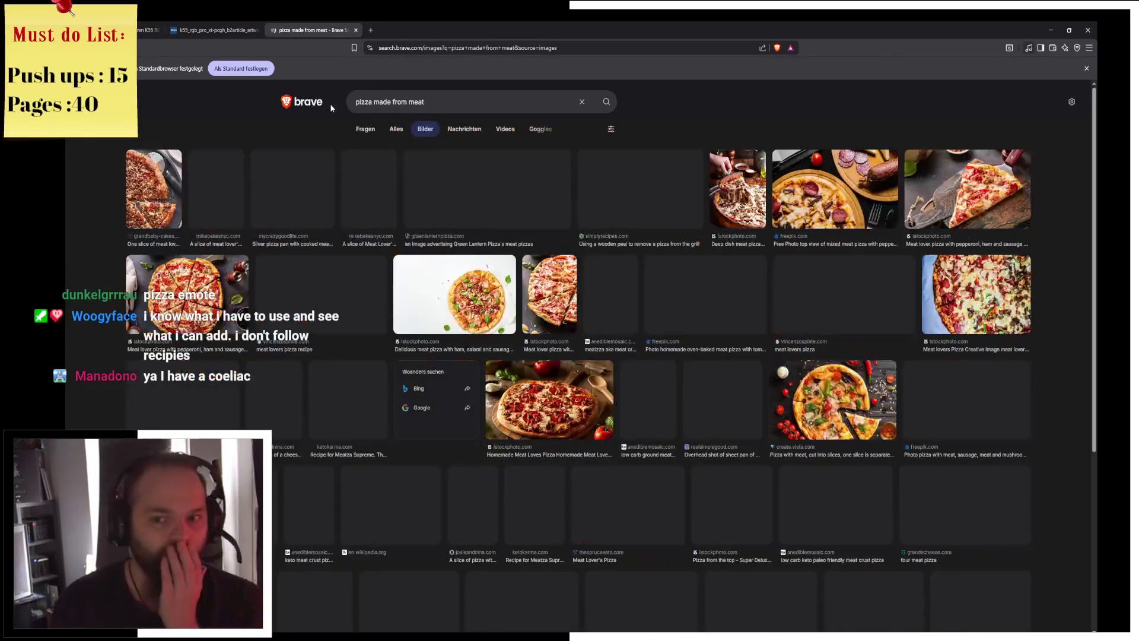
pyautogui.click(134, 215)
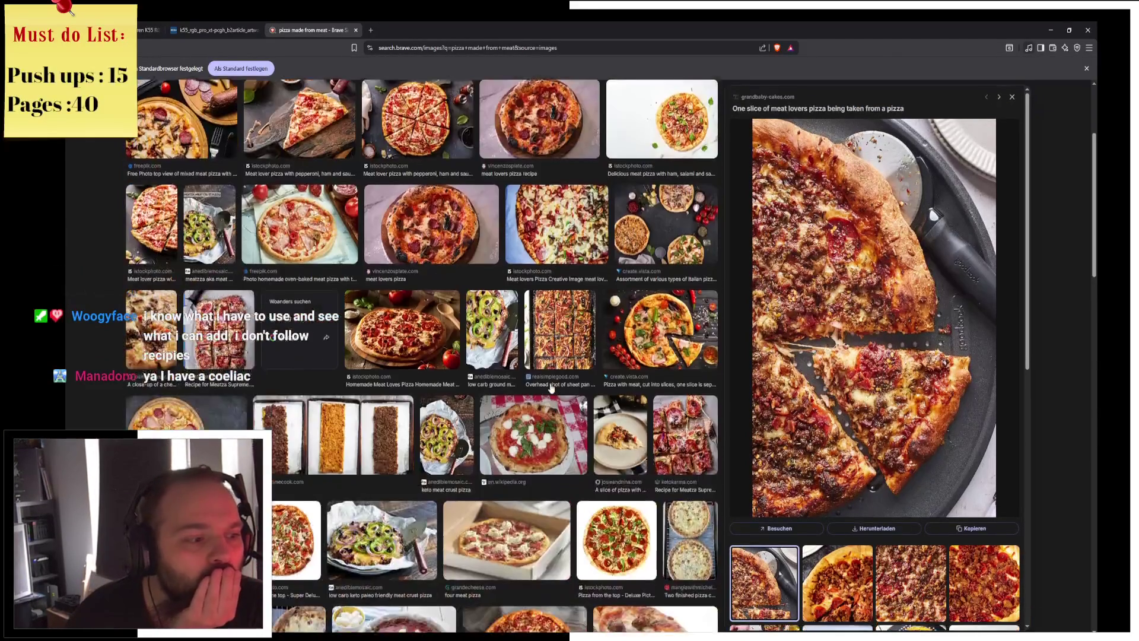
pyautogui.scroll(-5, 512, 386)
pyautogui.click(381, 306)
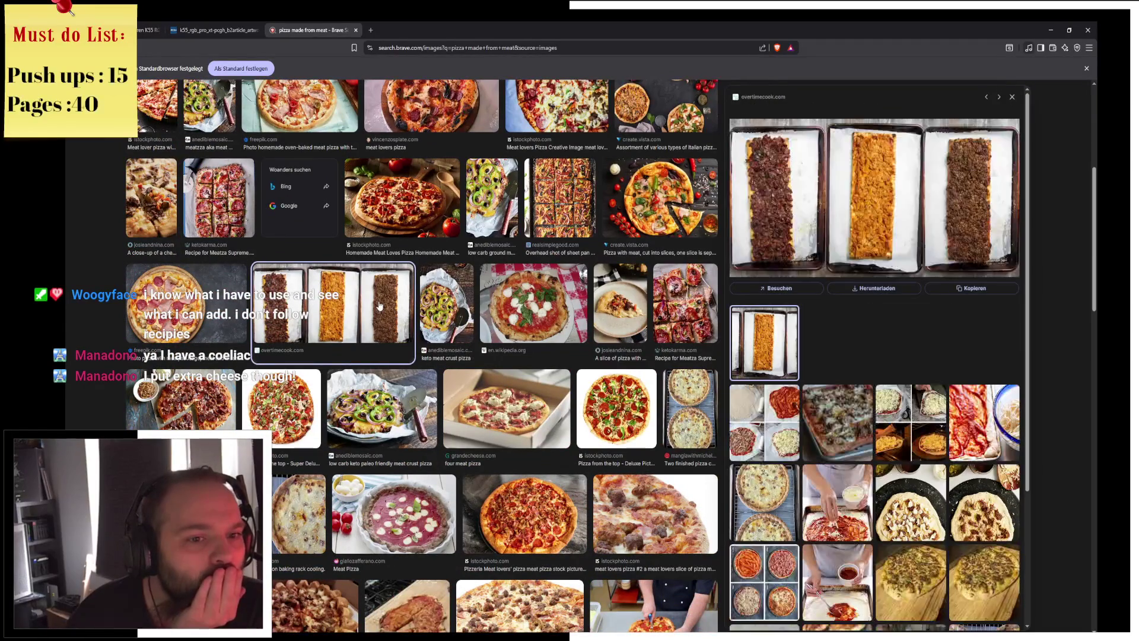
pyautogui.scroll(-6, 381, 306)
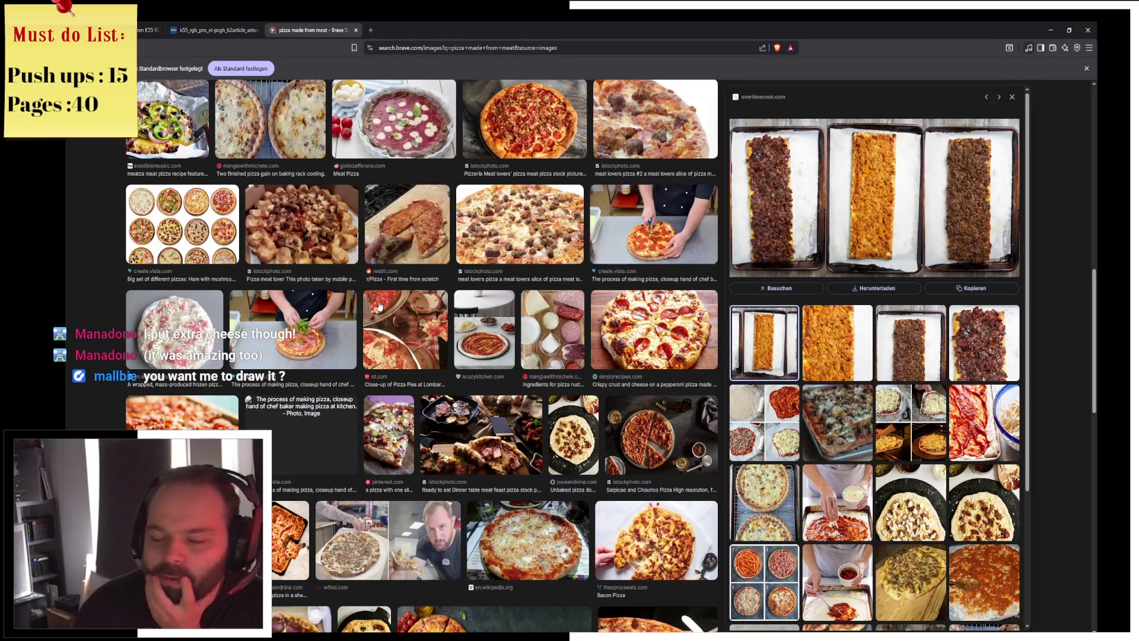
pyautogui.scroll(1, 393, 311)
pyautogui.scroll(10, 393, 312)
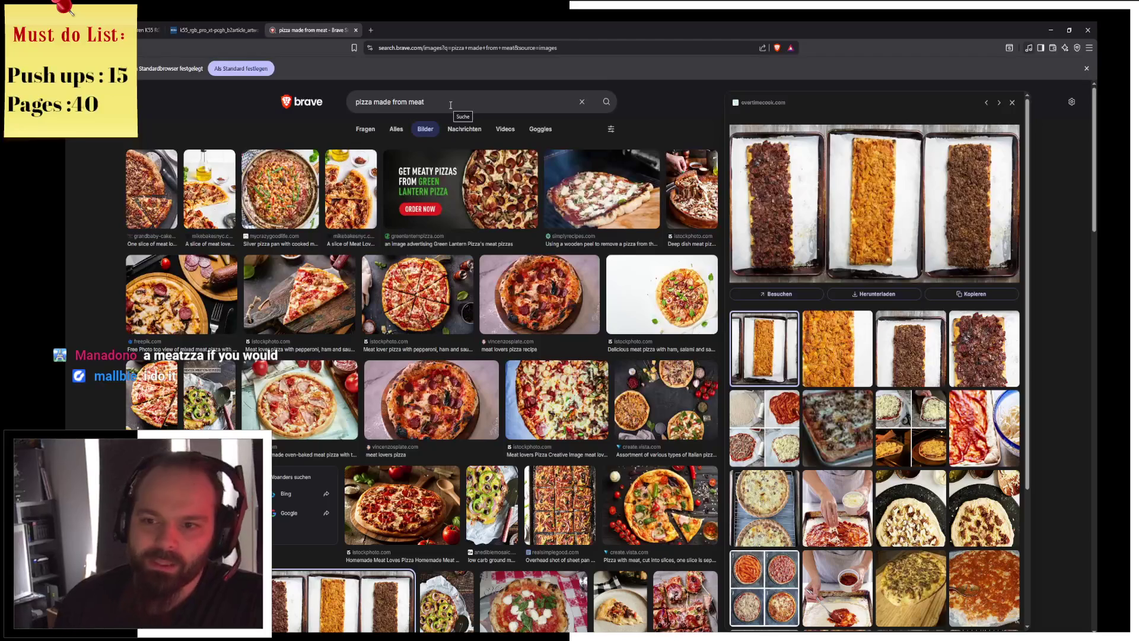
# Search images for 'meatzza' and preview the first pepperoni meatzza picture.
pyautogui.click(478, 102)
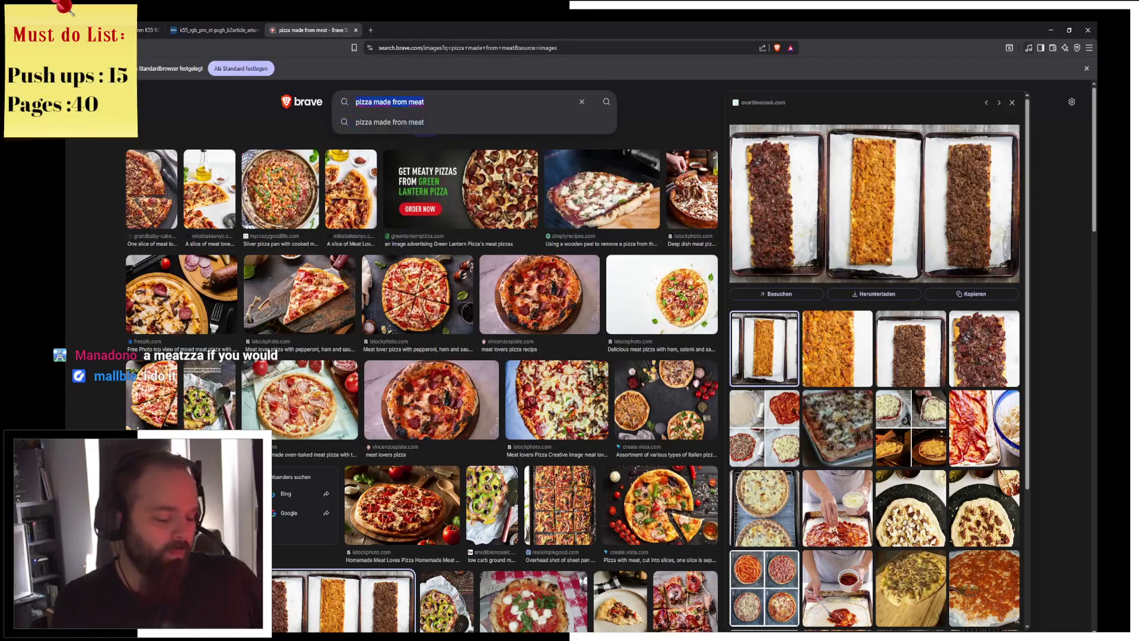
pyautogui.hotkey('ctrl', 'a')
pyautogui.write('meatzza')
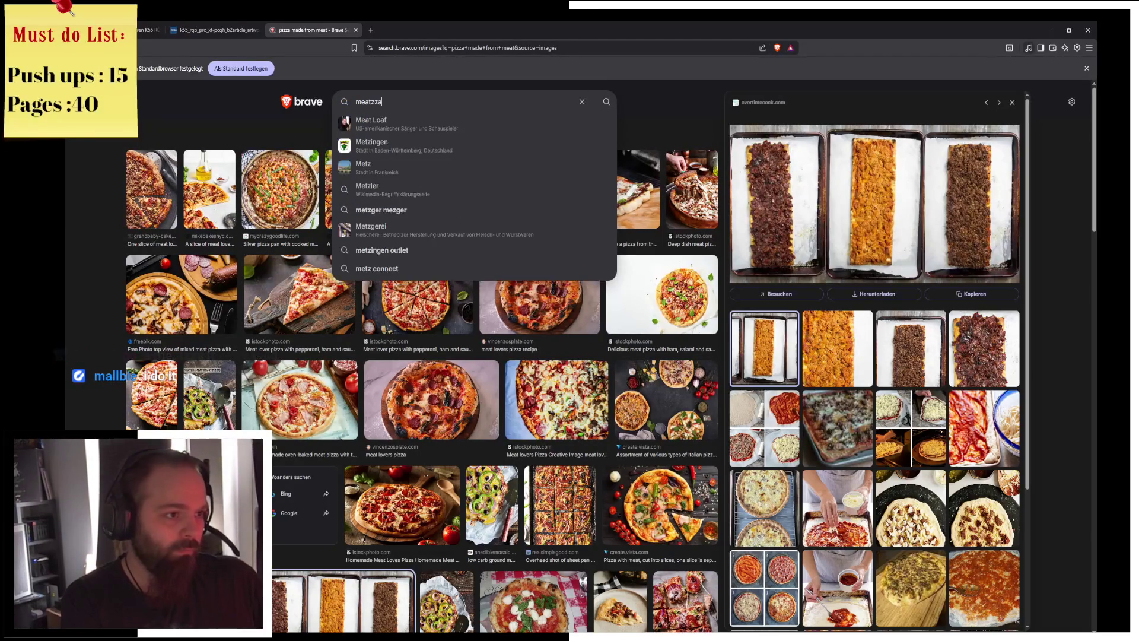
pyautogui.press('Return')
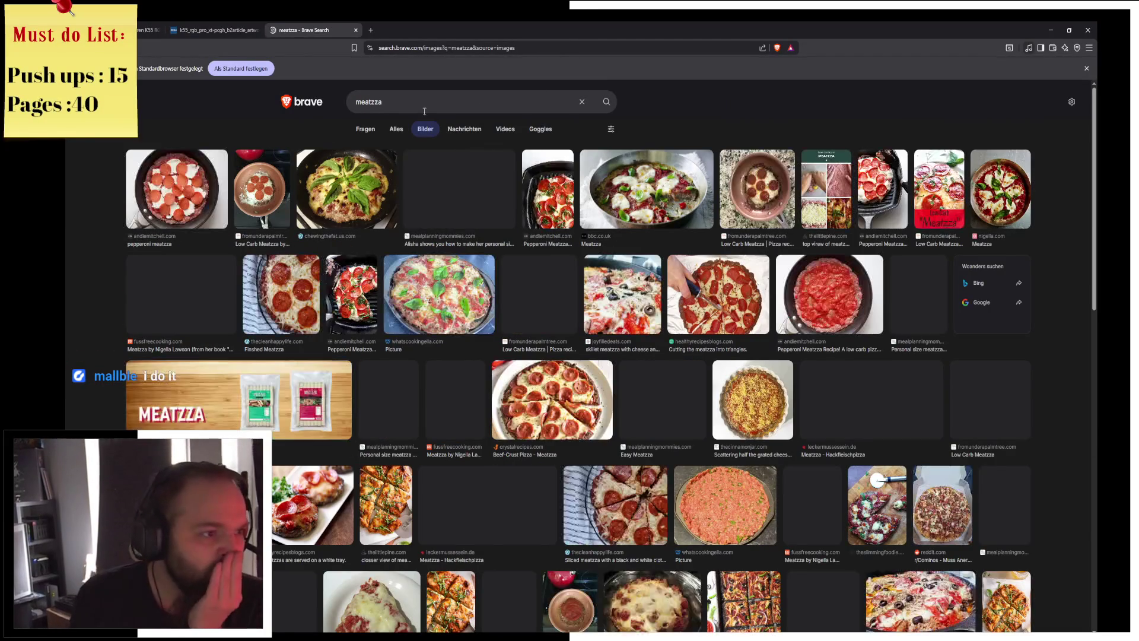
pyautogui.click(177, 189)
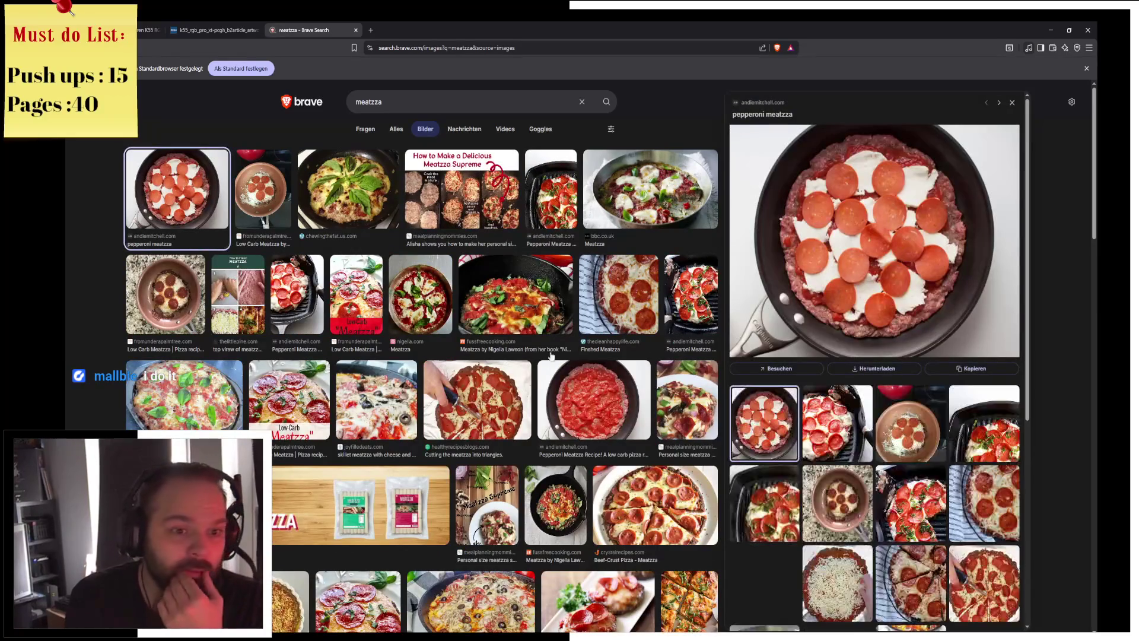
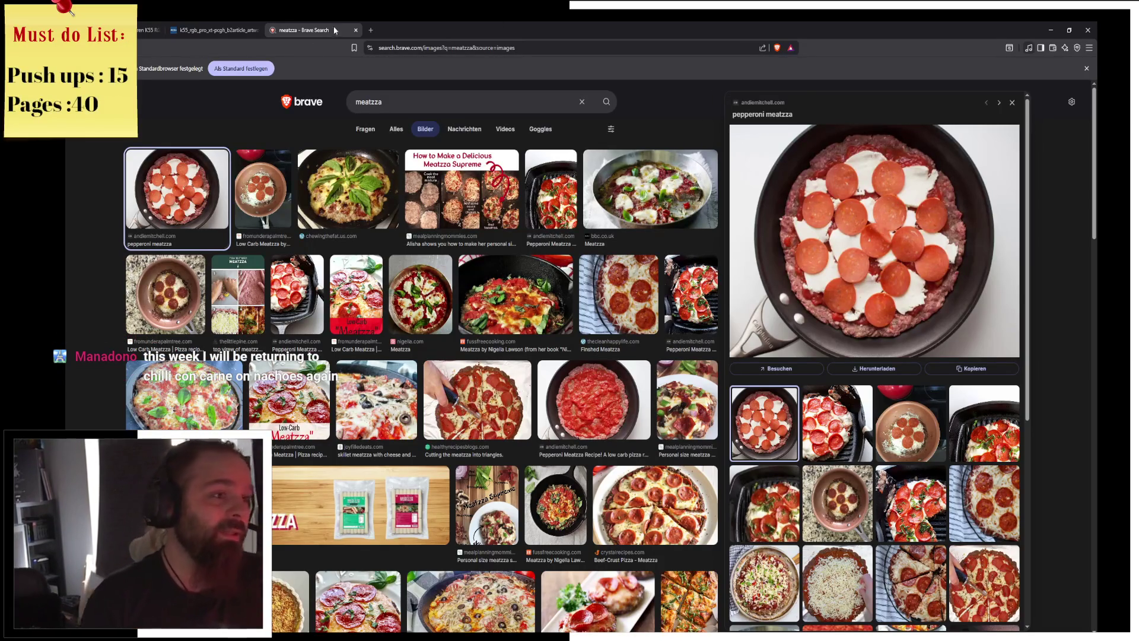
# Search images for 'ungarische salamie' in a new tab and preview a sliced salami photo.
pyautogui.click(370, 28)
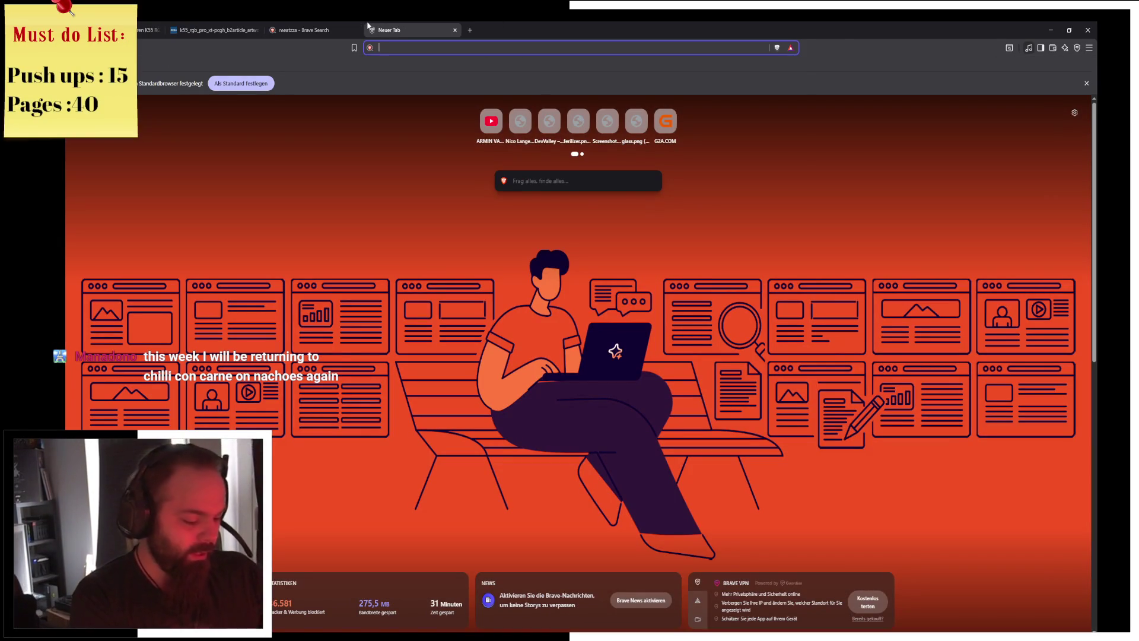
pyautogui.write('ungarische sala')
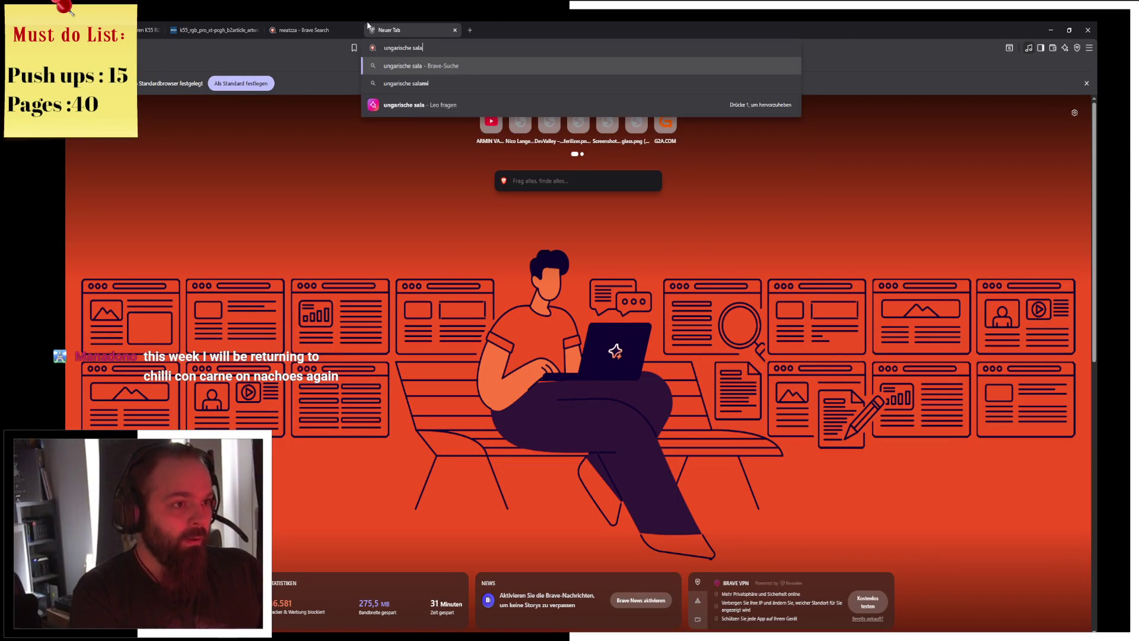
pyautogui.write('mie')
pyautogui.press('Return')
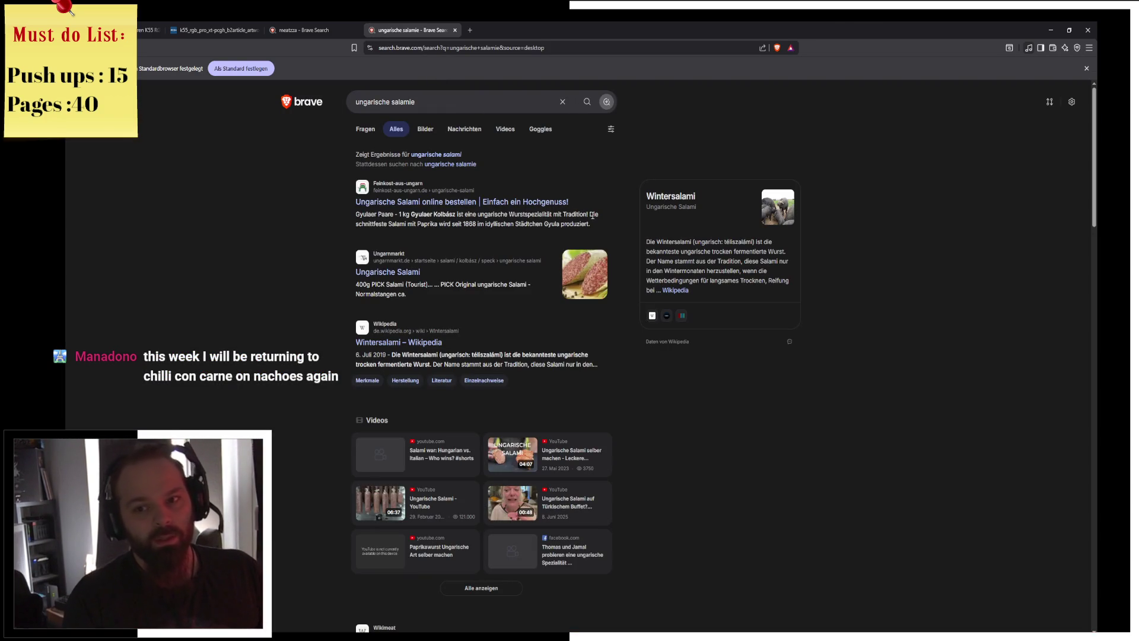
pyautogui.click(425, 129)
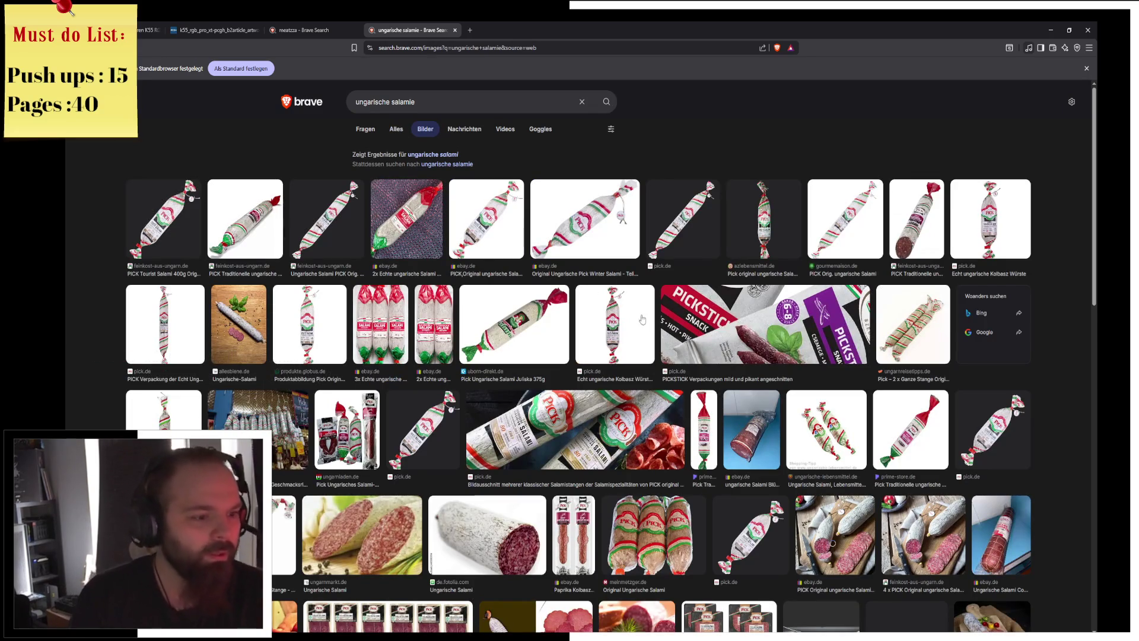
pyautogui.scroll(-5, 637, 319)
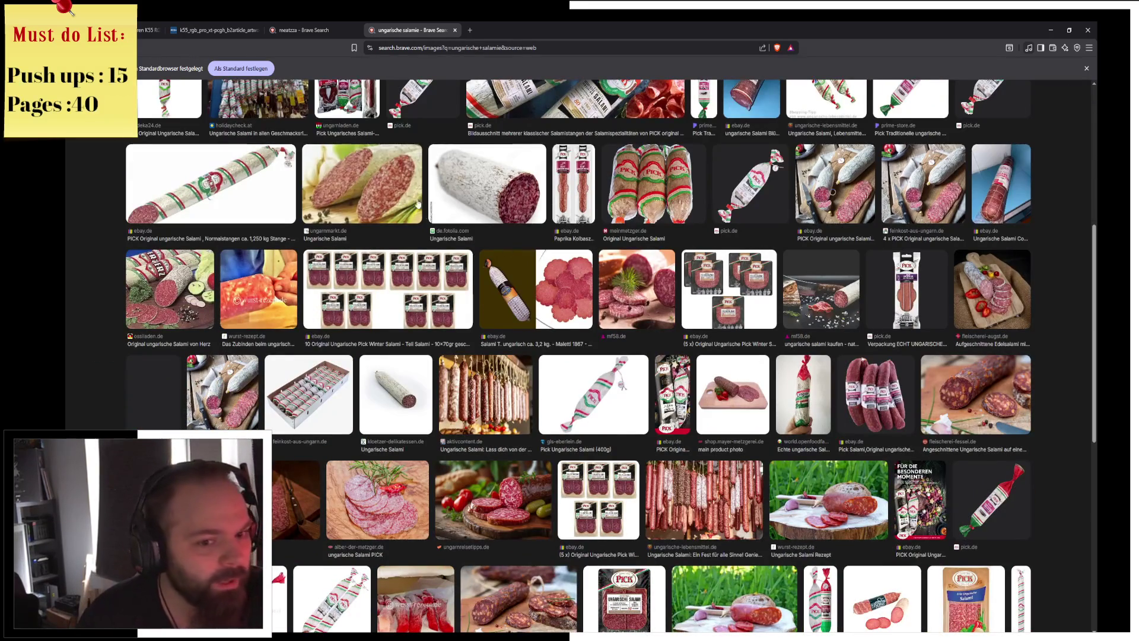
pyautogui.click(959, 394)
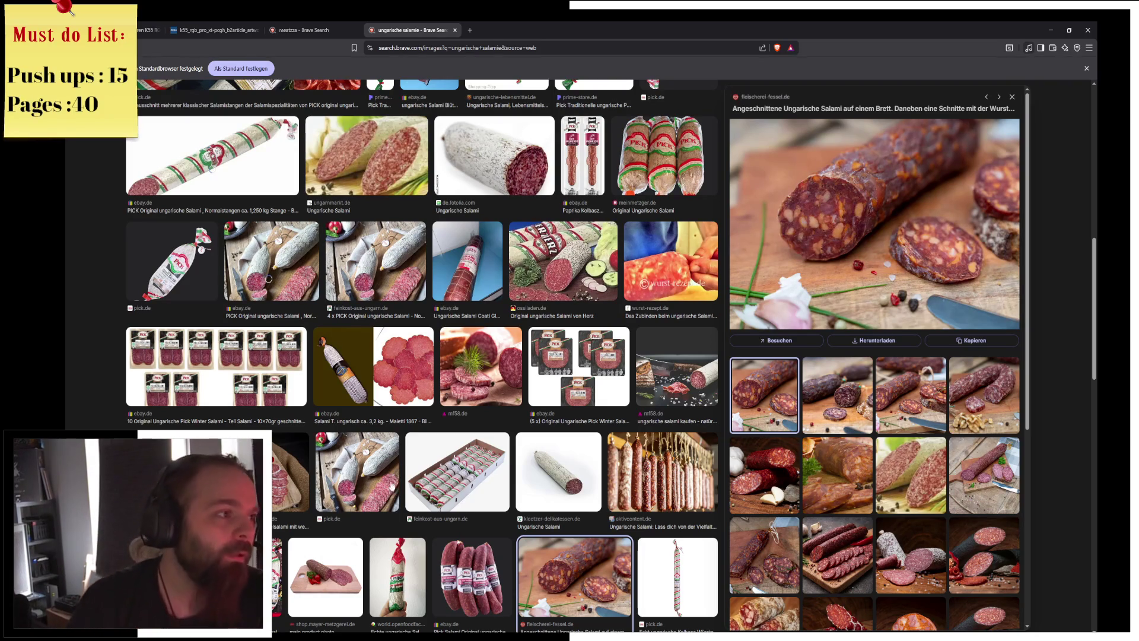
# Scroll through the salami results, then close the salami search tab.
pyautogui.scroll(6, 711, 447)
pyautogui.scroll(3, 196, 288)
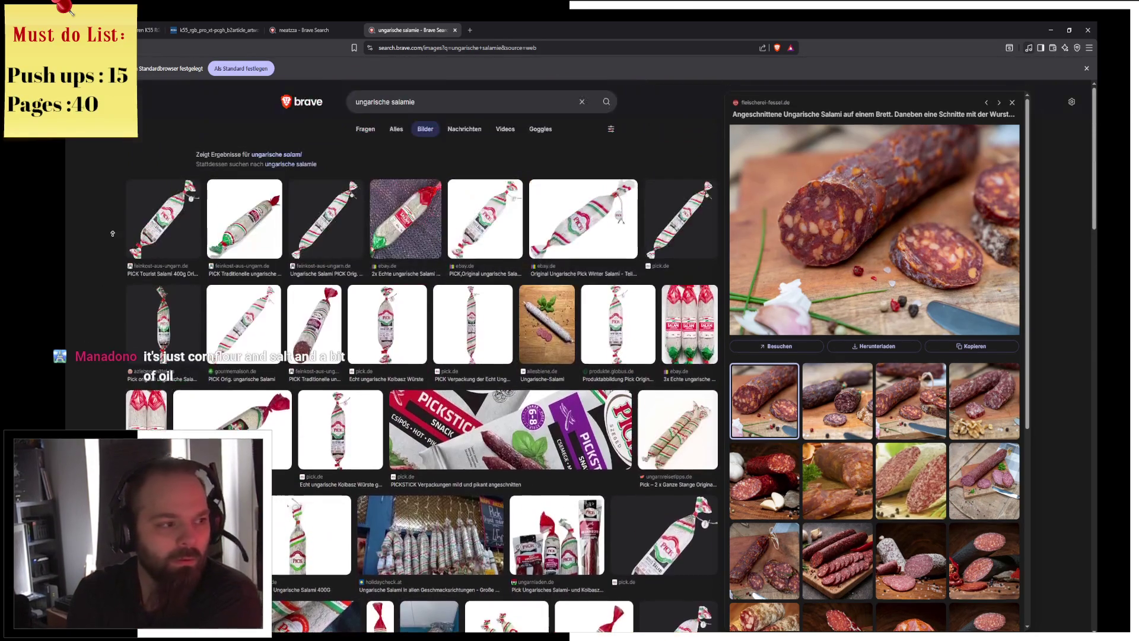
pyautogui.scroll(-2, 196, 288)
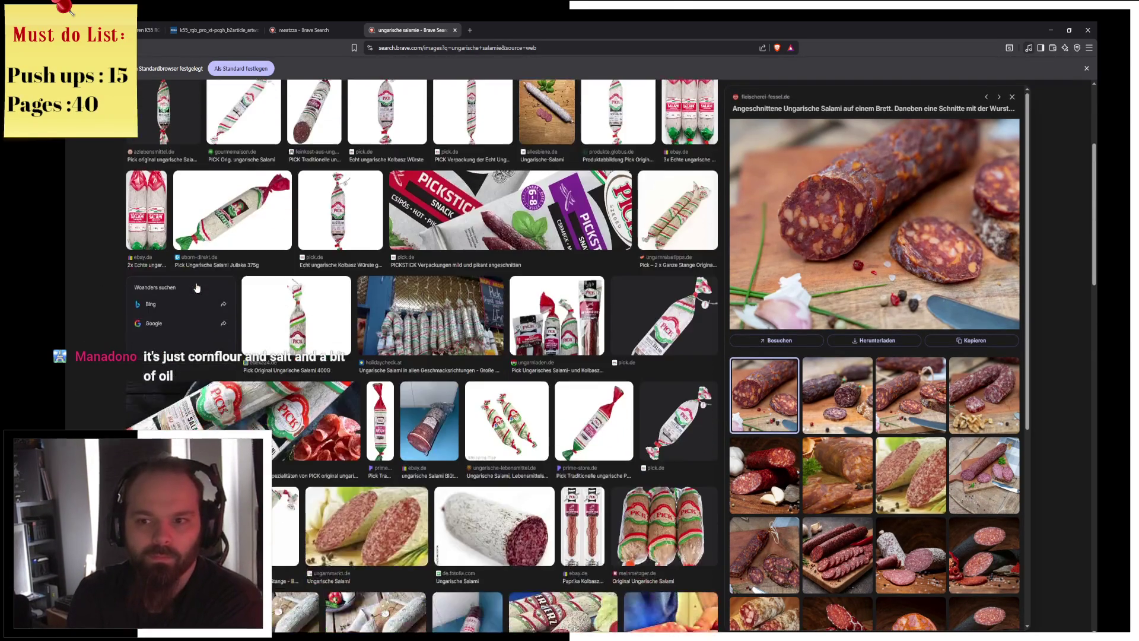
pyautogui.scroll(-2, 197, 287)
pyautogui.scroll(5, 196, 287)
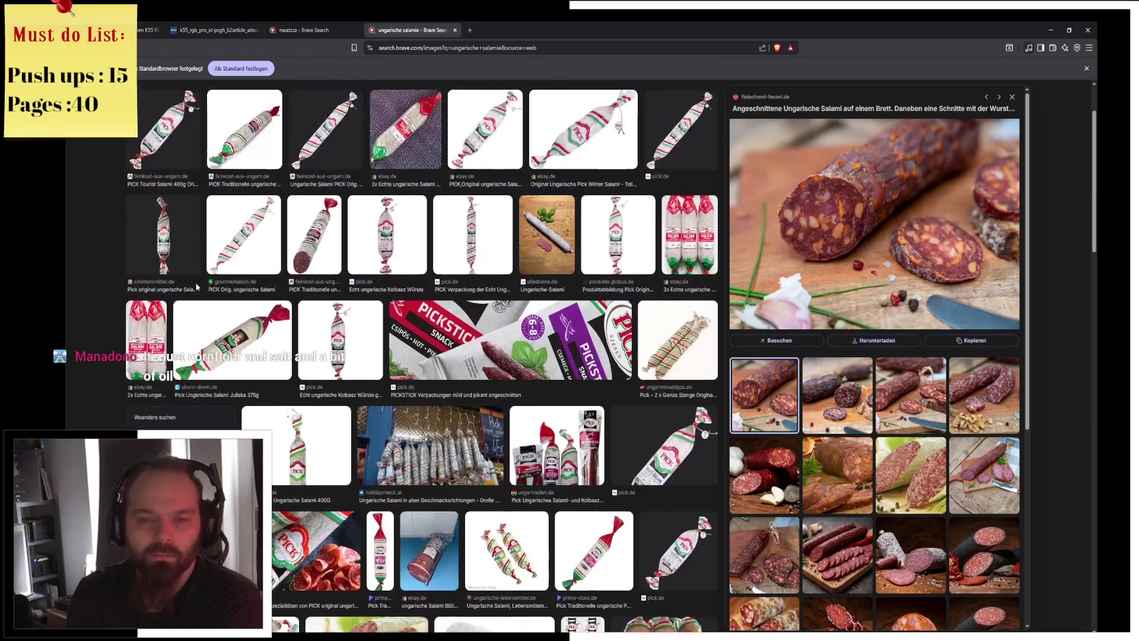
pyautogui.click(456, 30)
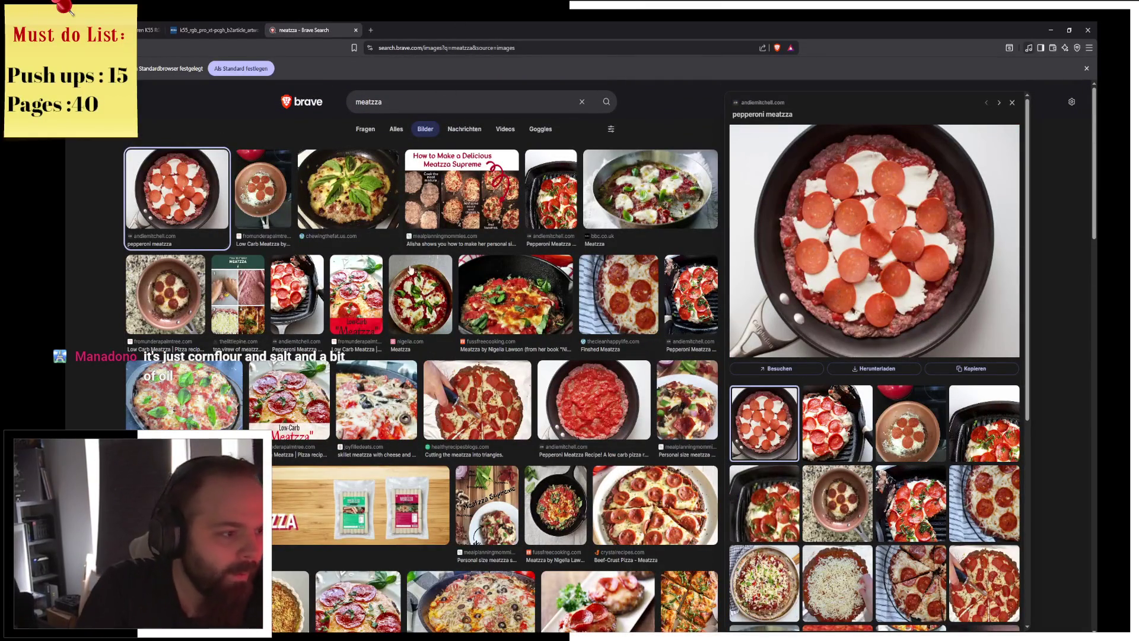
# Browse the meatzza image results, ending on the cheesy meatzza slice preview.
pyautogui.scroll(-3, 224, 238)
pyautogui.click(224, 226)
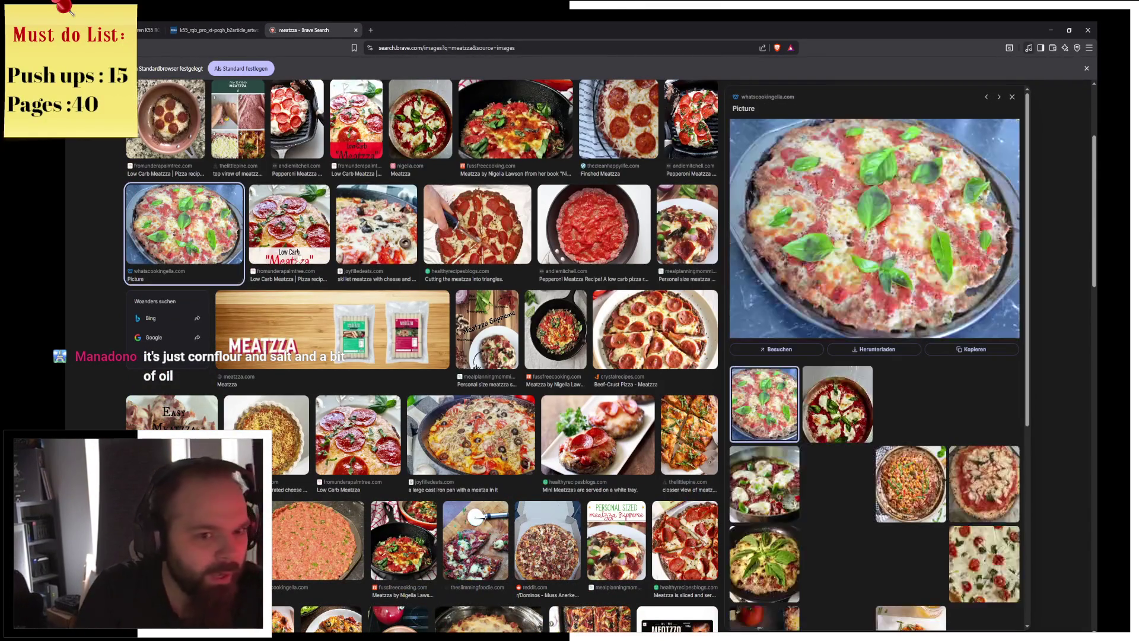
pyautogui.scroll(-6, 337, 304)
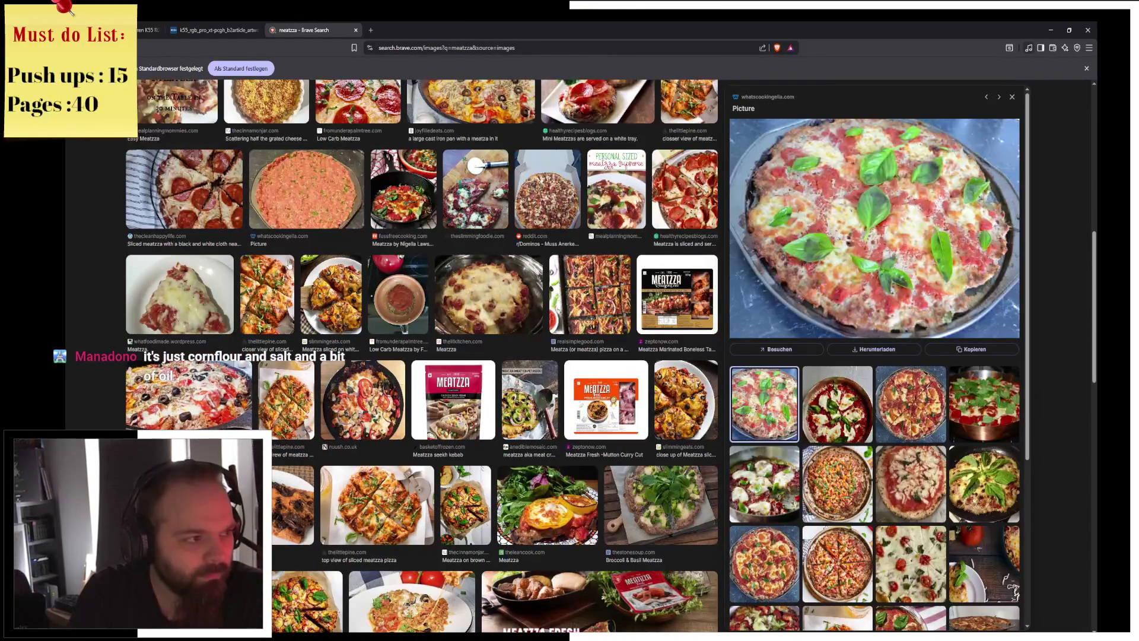
pyautogui.click(199, 307)
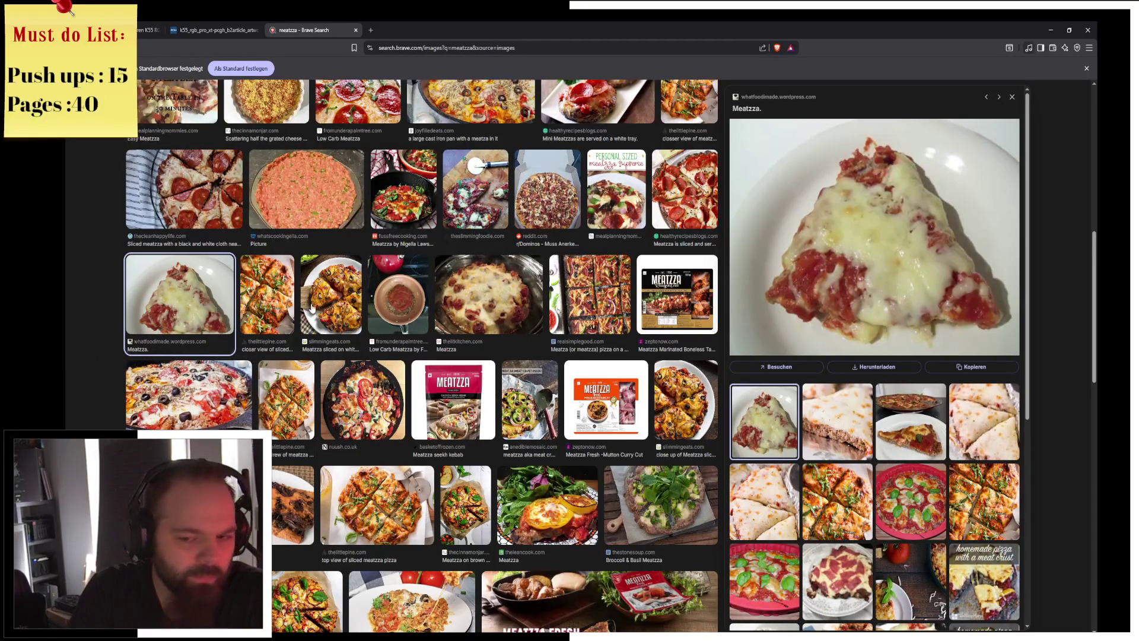
pyautogui.scroll(-7, 199, 307)
pyautogui.scroll(-2, 315, 306)
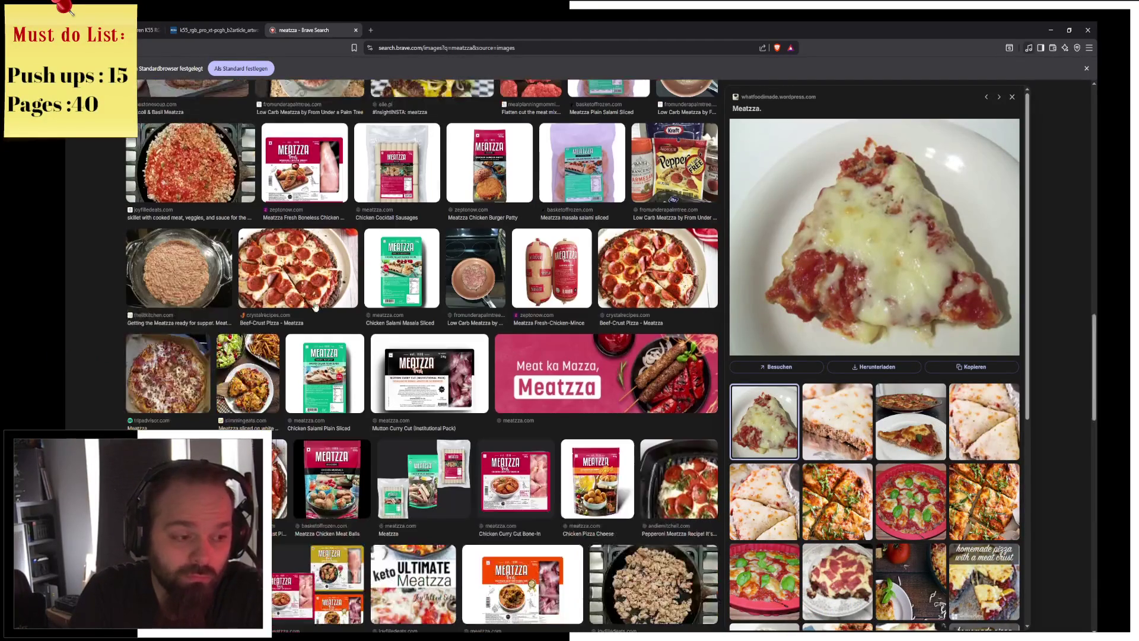
pyautogui.scroll(-7, 315, 305)
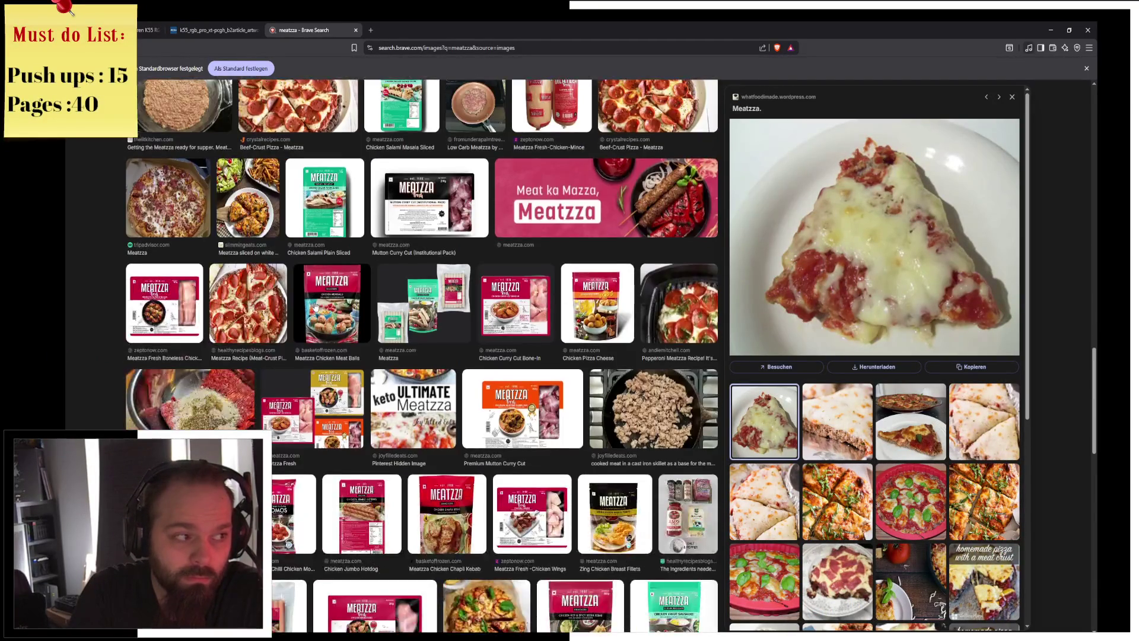
pyautogui.scroll(-10, 315, 306)
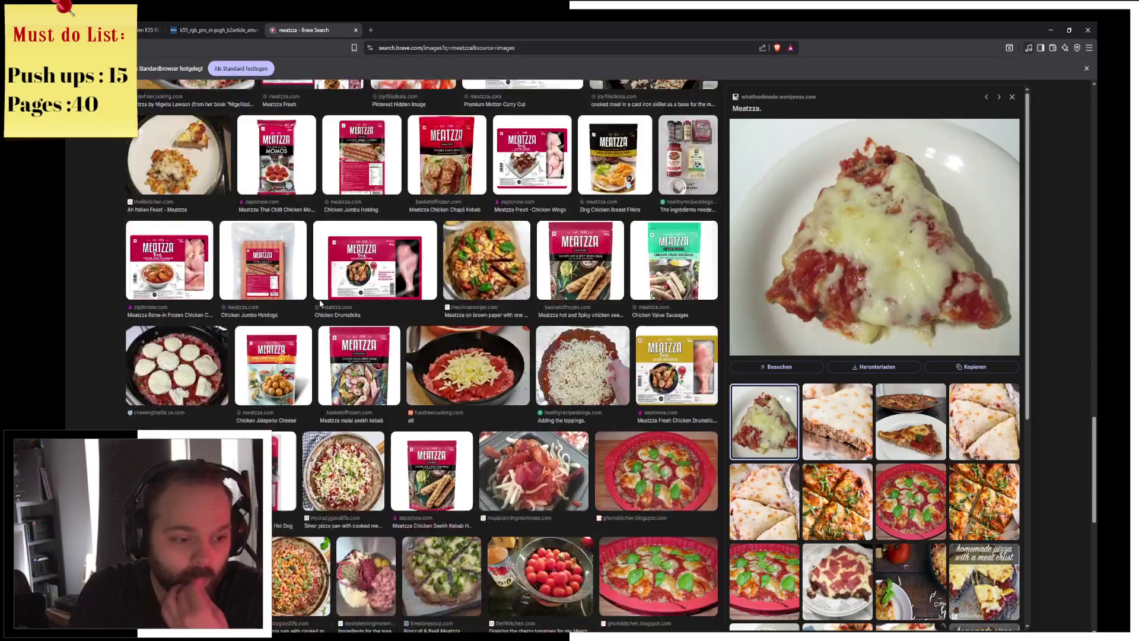
pyautogui.scroll(-15, 319, 305)
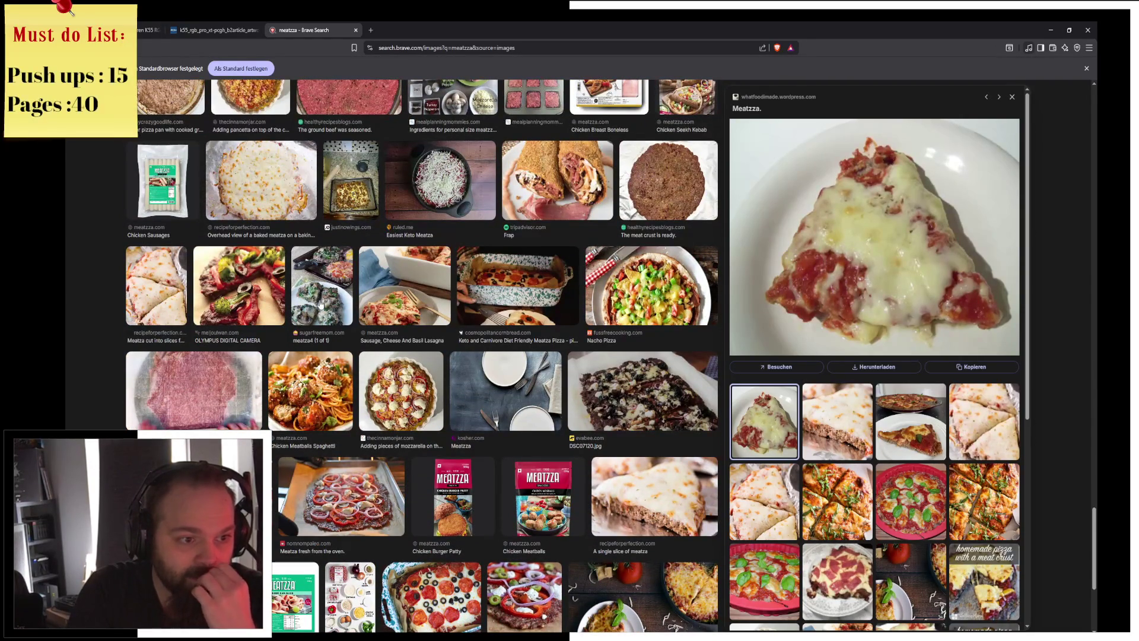
pyautogui.scroll(-5, 319, 304)
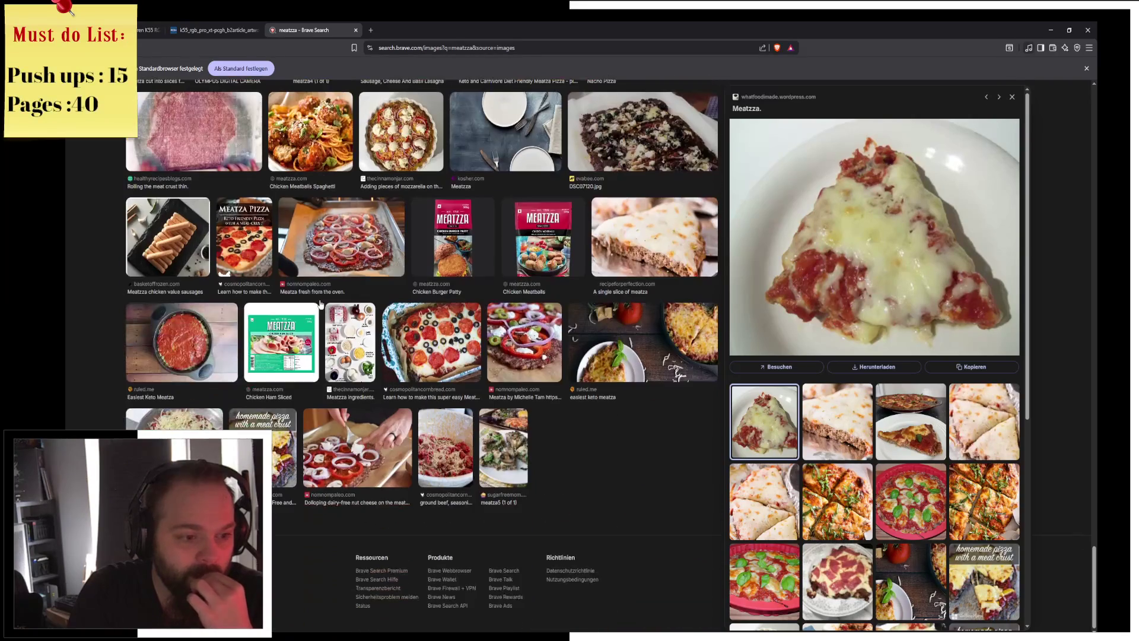
pyautogui.scroll(3, 565, 294)
pyautogui.scroll(5, 565, 294)
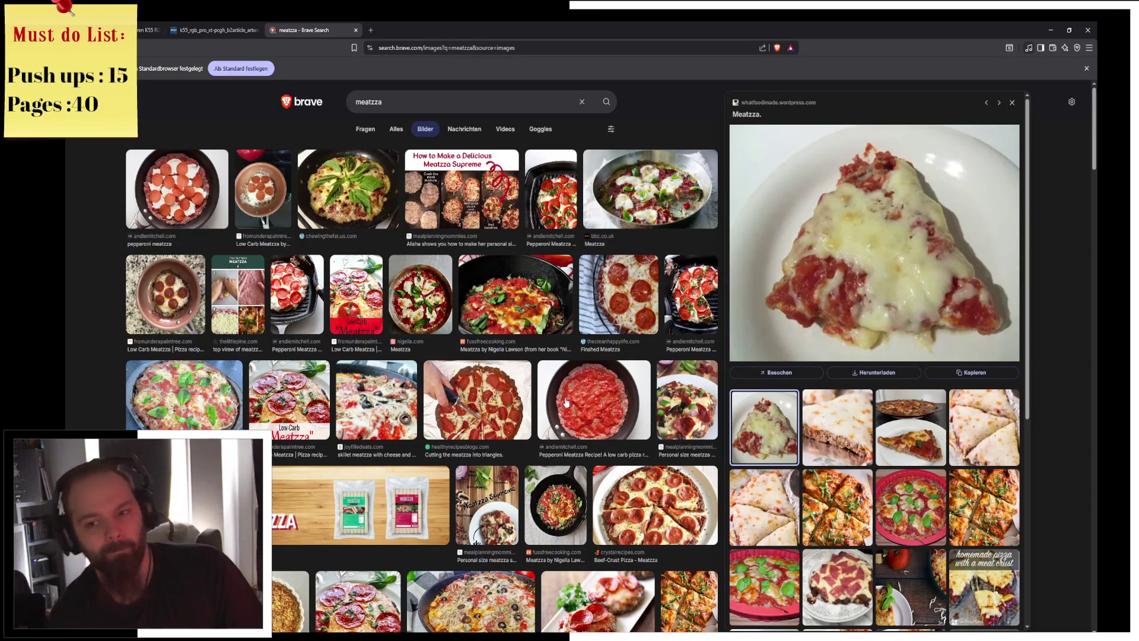
# Show the keyboard-image tab, then pan the Blueprint event graph left and return to the browser.
pyautogui.click(218, 26)
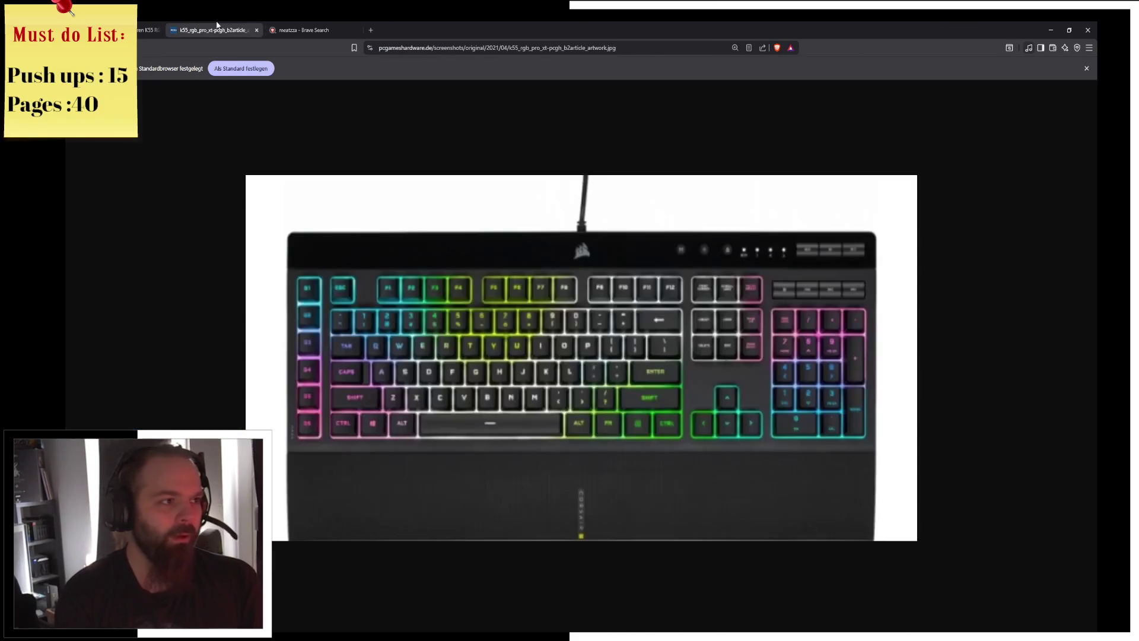
pyautogui.click(1051, 30)
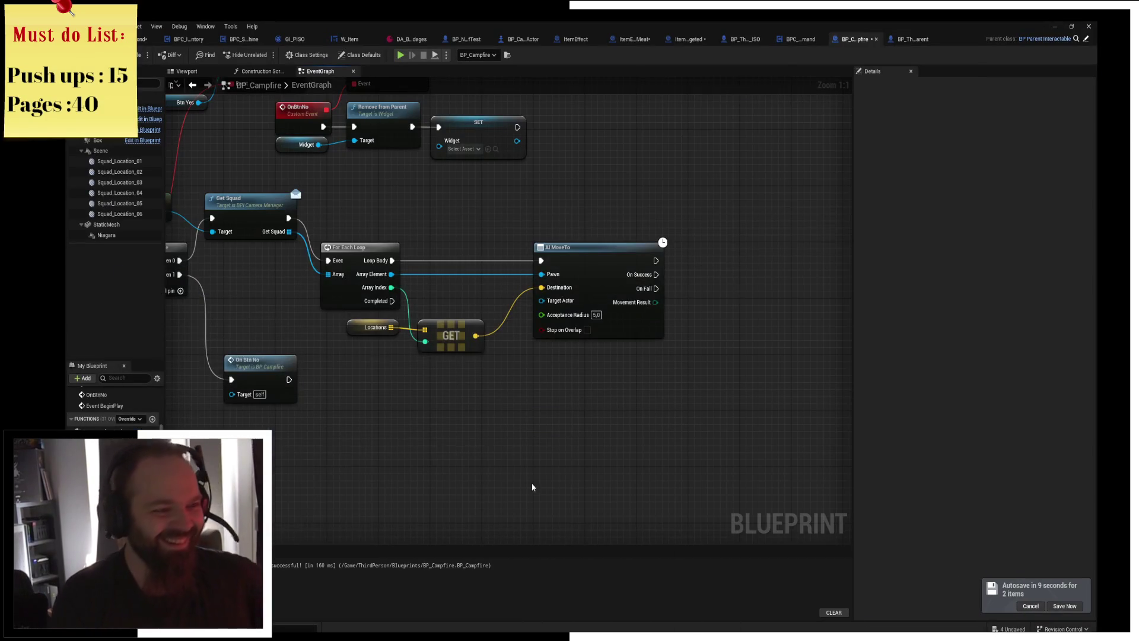
pyautogui.moveTo(688, 308)
pyautogui.mouseDown()
pyautogui.moveTo(575, 340)
pyautogui.moveTo(513, 273)
pyautogui.mouseUp()
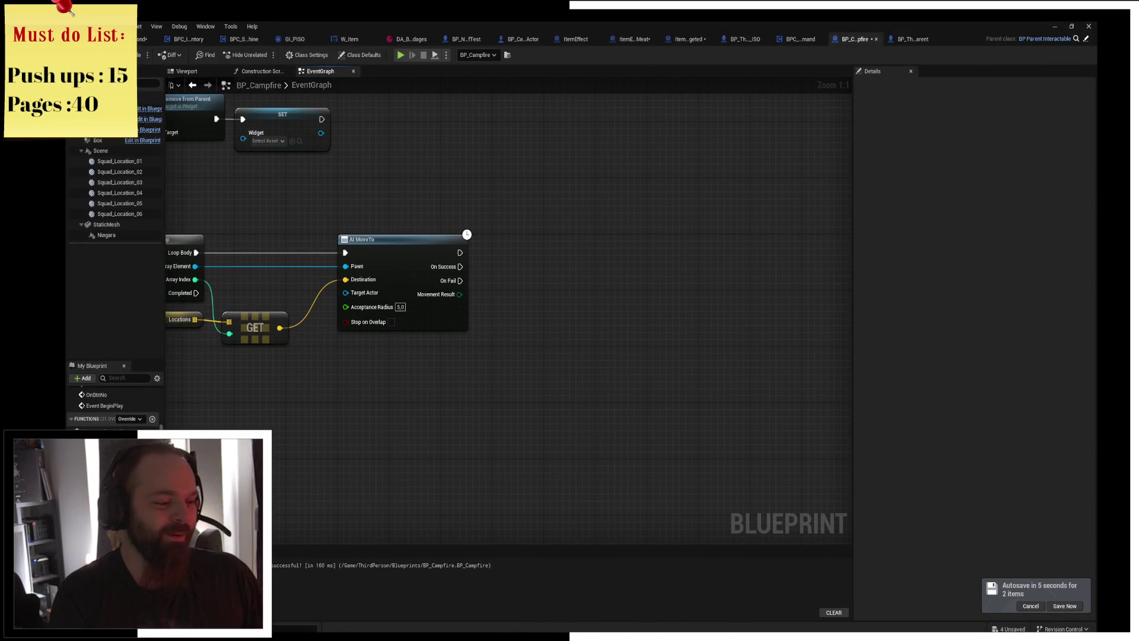
pyautogui.hotkey('alt', 'Tab')
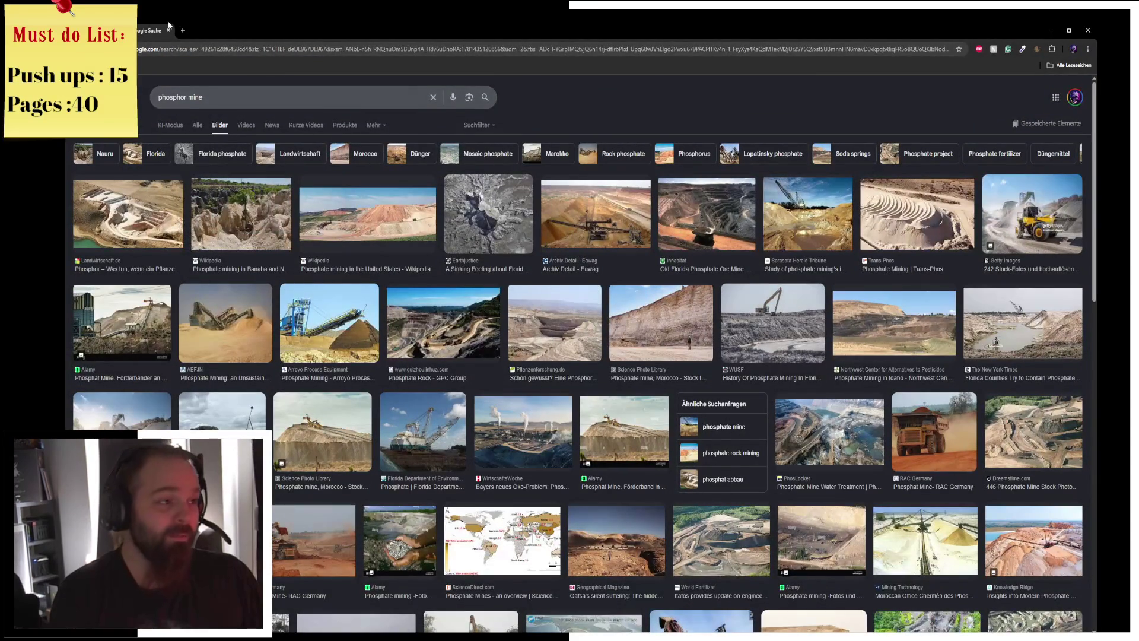
# Search Google for 'pizza' in a new tab and switch to image results.
pyautogui.click(184, 30)
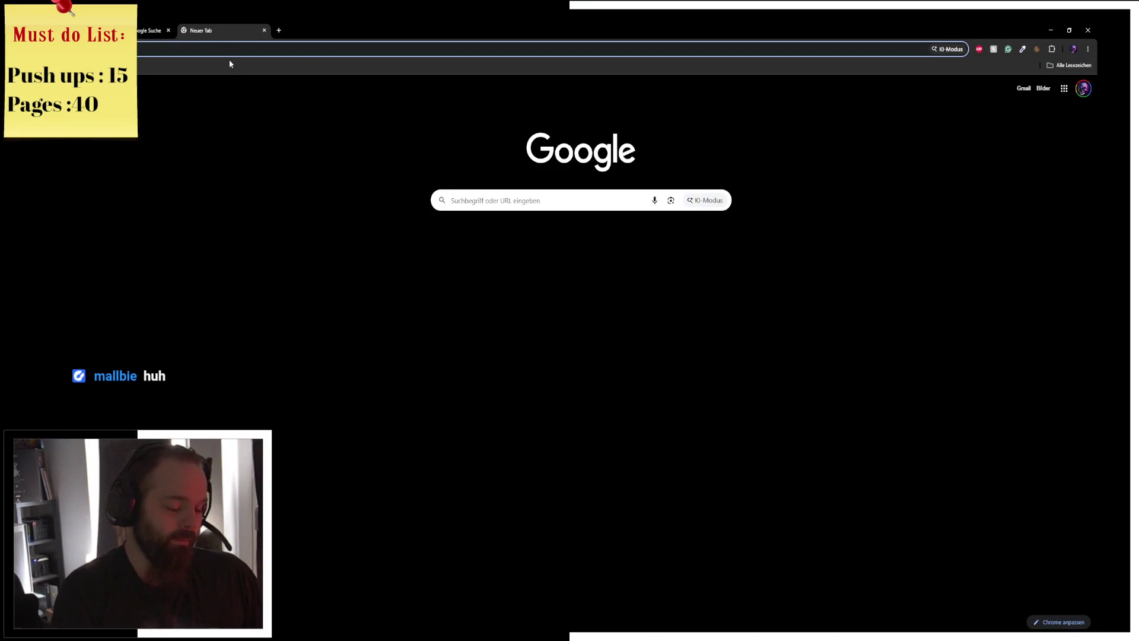
pyautogui.write('pizza')
pyautogui.press('Down')
pyautogui.press('Return')
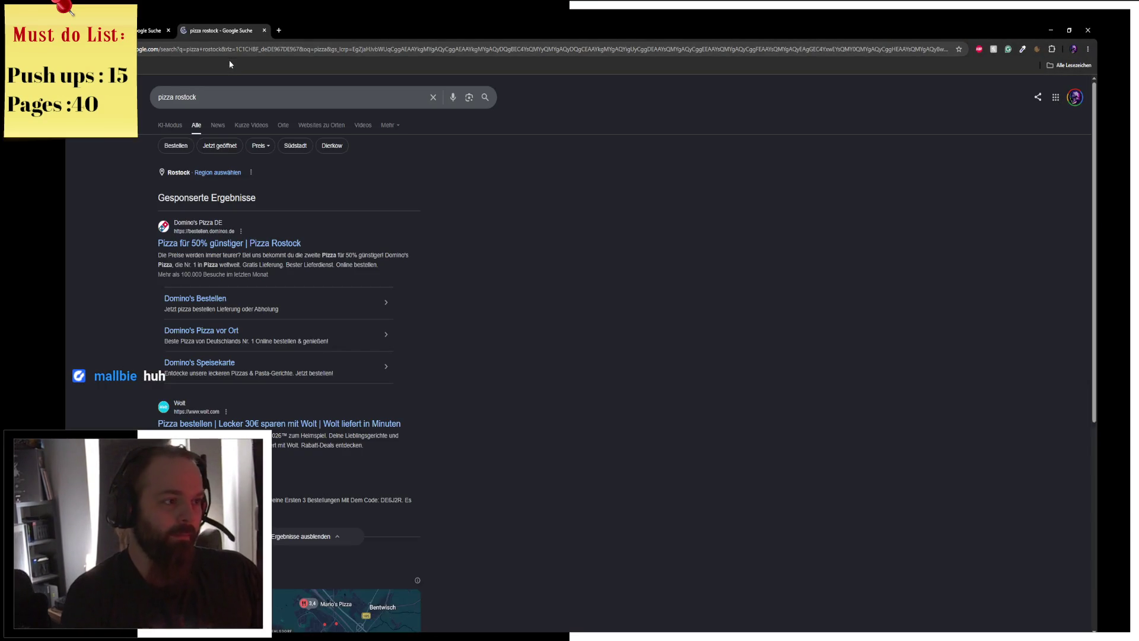
pyautogui.click(263, 92)
pyautogui.press('BackSpace')
pyautogui.press('BackSpace')
pyautogui.press('BackSpace')
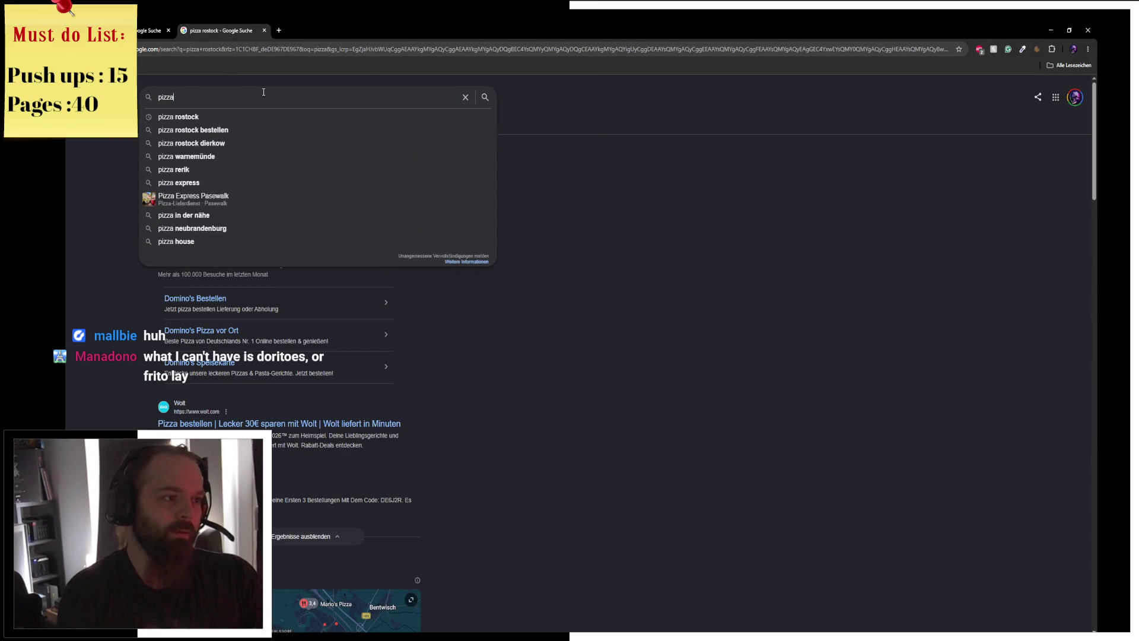
pyautogui.press('Return')
pyautogui.click(221, 125)
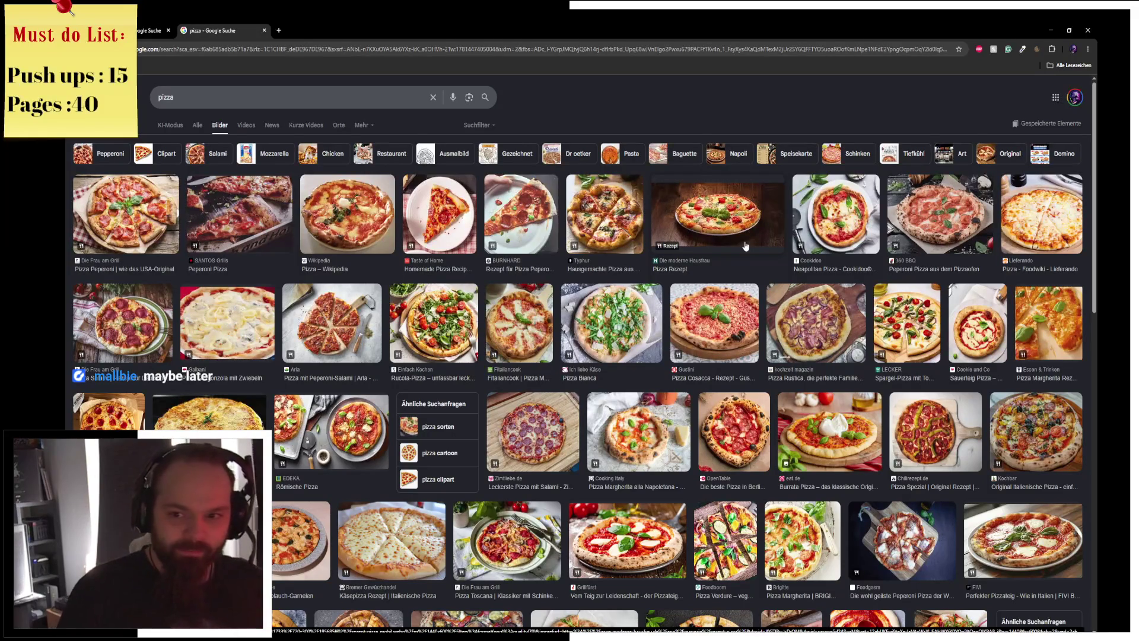
# Open the Windows Start menu and close it again.
pyautogui.press('super')
pyautogui.press('Escape')
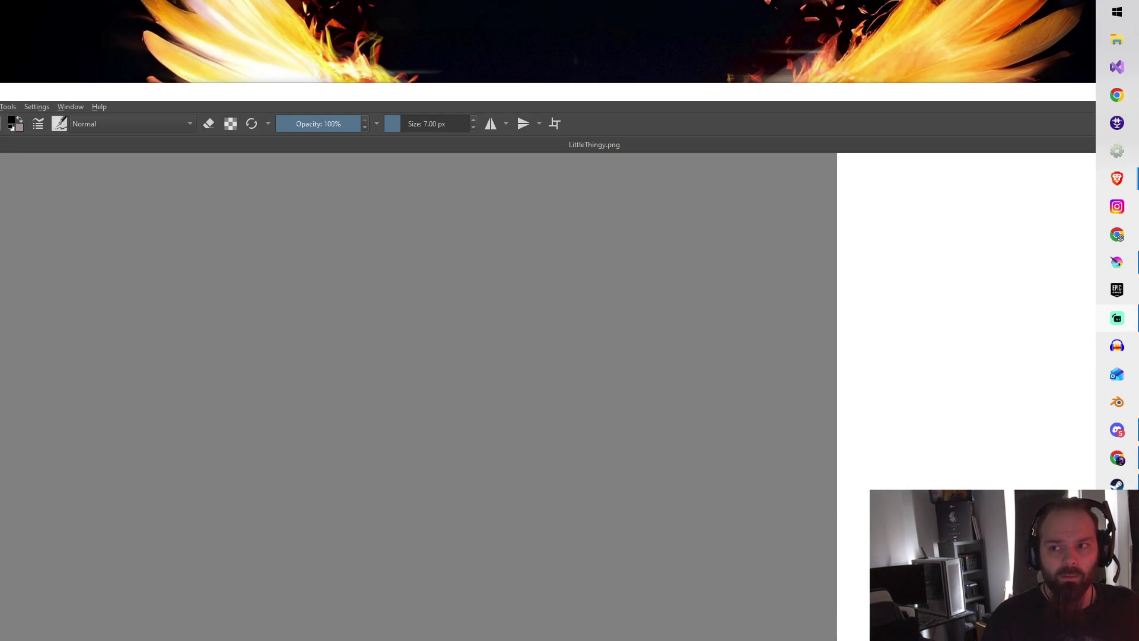
# Bring the Krita window to the front and maximise it.
pyautogui.click(525, 97)
pyautogui.moveTo(525, 97); pyautogui.dragTo(565, 70)
pyautogui.moveTo(573, 5); pyautogui.dragTo(573, 4)
pyautogui.scroll(-3, 514, 183)
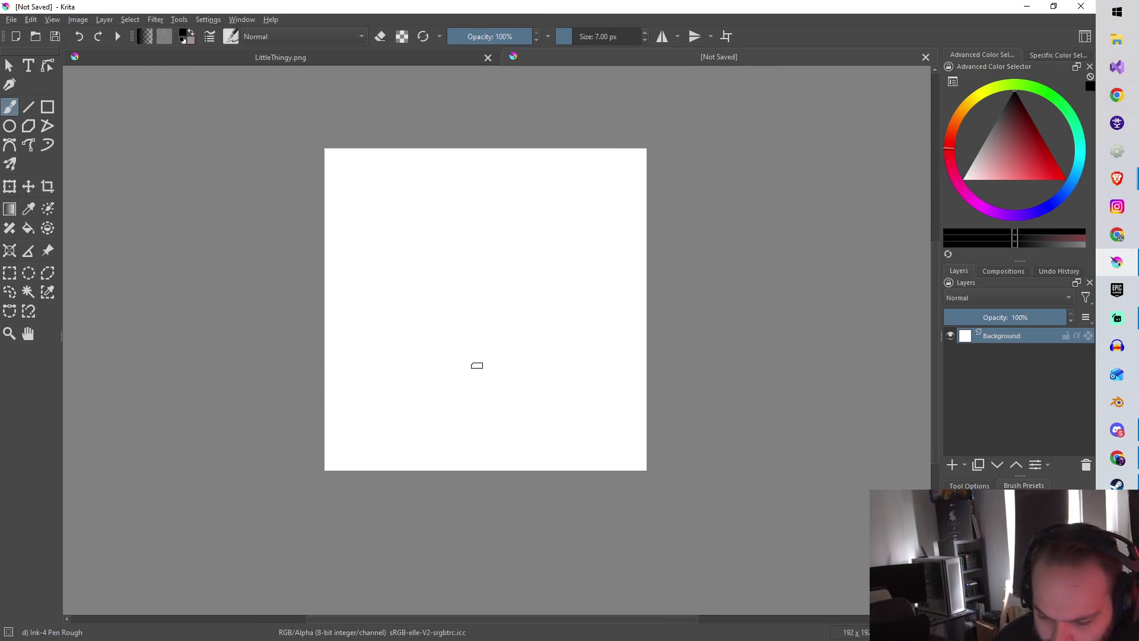
# On a new Paint Layer 1, sketch a rough black loop with extra strokes along its inner top.
pyautogui.click(953, 465)
pyautogui.moveTo(446, 385)
pyautogui.mouseDown()
pyautogui.moveTo(374, 352)
pyautogui.moveTo(405, 264)
pyautogui.moveTo(533, 240)
pyautogui.moveTo(606, 330)
pyautogui.moveTo(491, 403)
pyautogui.moveTo(405, 372)
pyautogui.mouseUp()
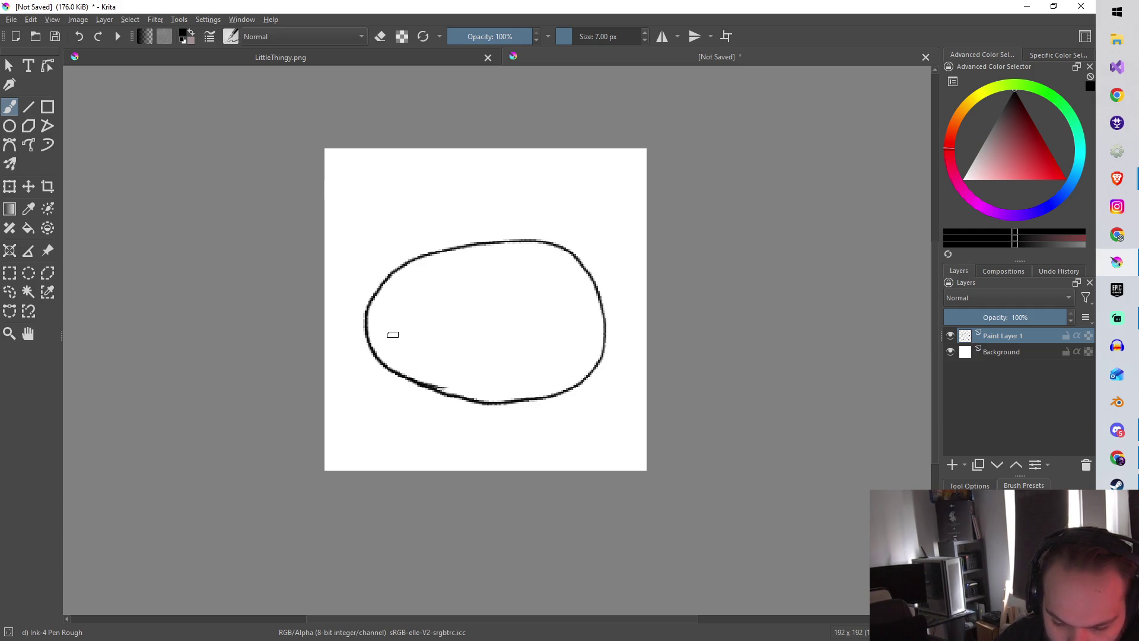
pyautogui.moveTo(405, 297)
pyautogui.mouseDown()
pyautogui.moveTo(442, 265)
pyautogui.moveTo(528, 254)
pyautogui.moveTo(567, 268)
pyautogui.moveTo(592, 325)
pyautogui.moveTo(571, 364)
pyautogui.moveTo(484, 387)
pyautogui.moveTo(427, 370)
pyautogui.moveTo(389, 341)
pyautogui.moveTo(392, 308)
pyautogui.mouseUp()
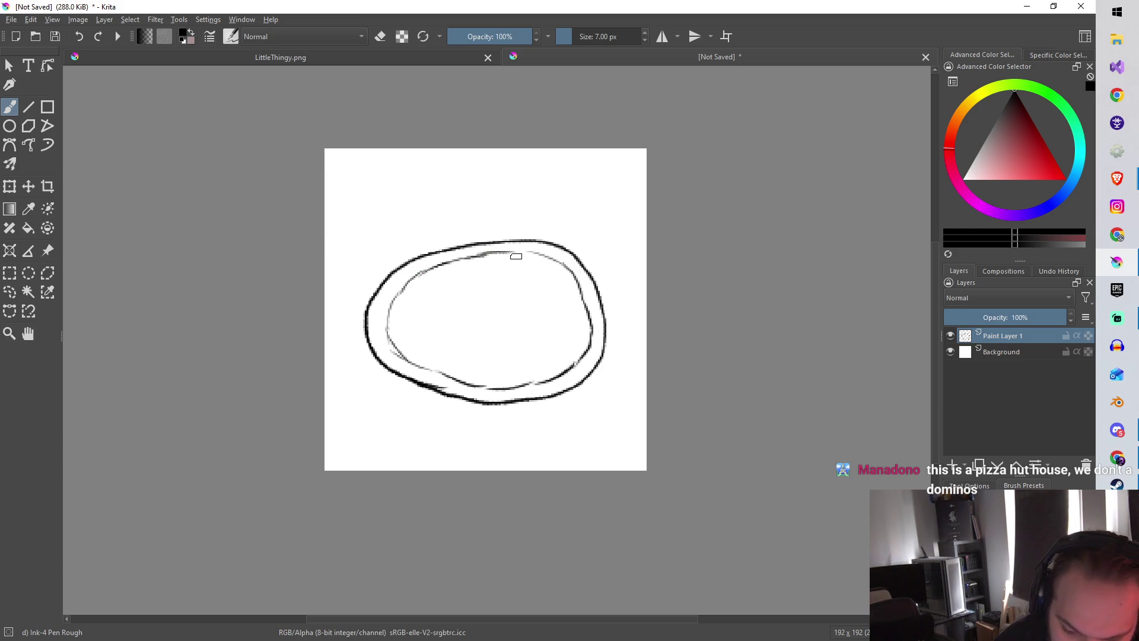
pyautogui.moveTo(510, 251); pyautogui.dragTo(547, 256)
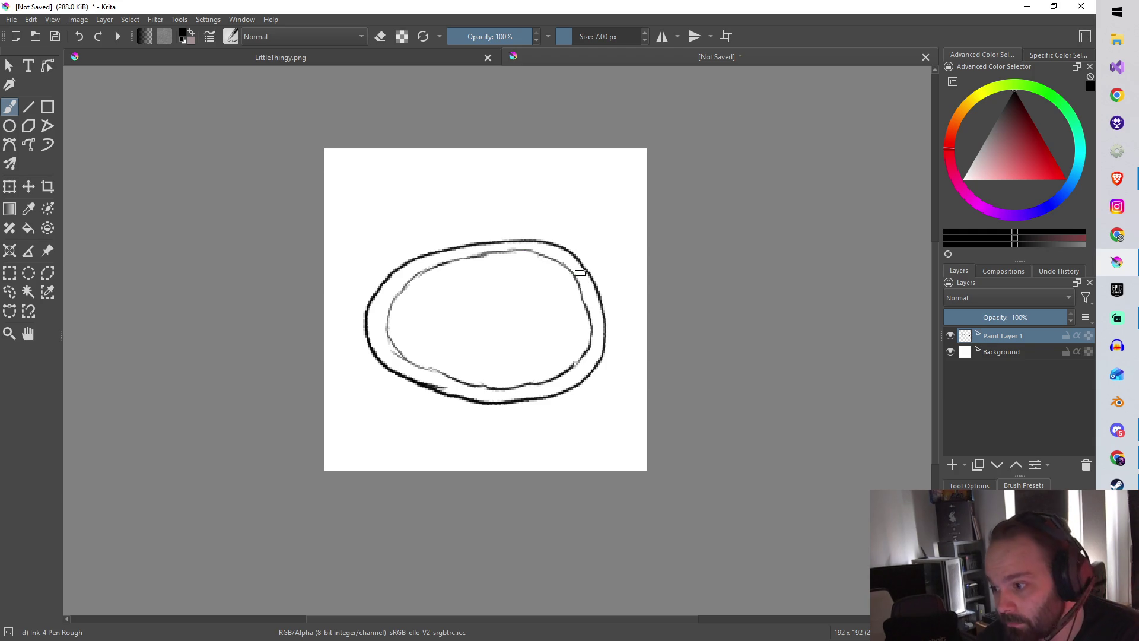
# Add Paint Layer 2 beneath Paint Layer 1 and pick a bright orange colour.
pyautogui.click(952, 466)
pyautogui.moveTo(1006, 341); pyautogui.dragTo(1012, 380)
pyautogui.click(970, 105)
pyautogui.moveTo(1021, 138); pyautogui.dragTo(1022, 155)
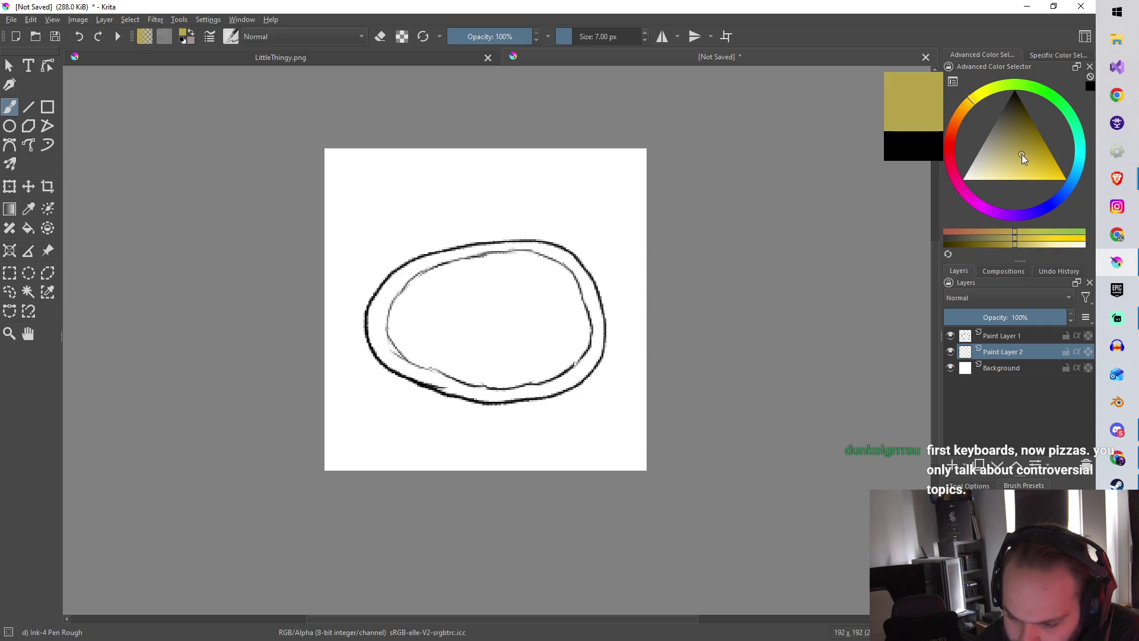
pyautogui.click(962, 109)
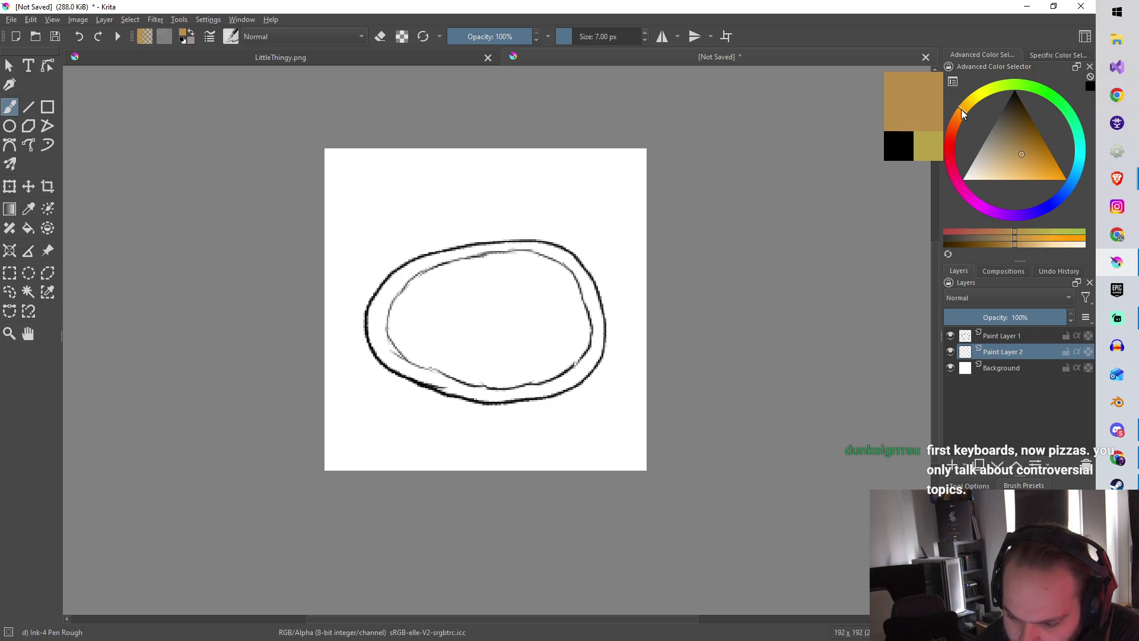
pyautogui.click(1033, 166)
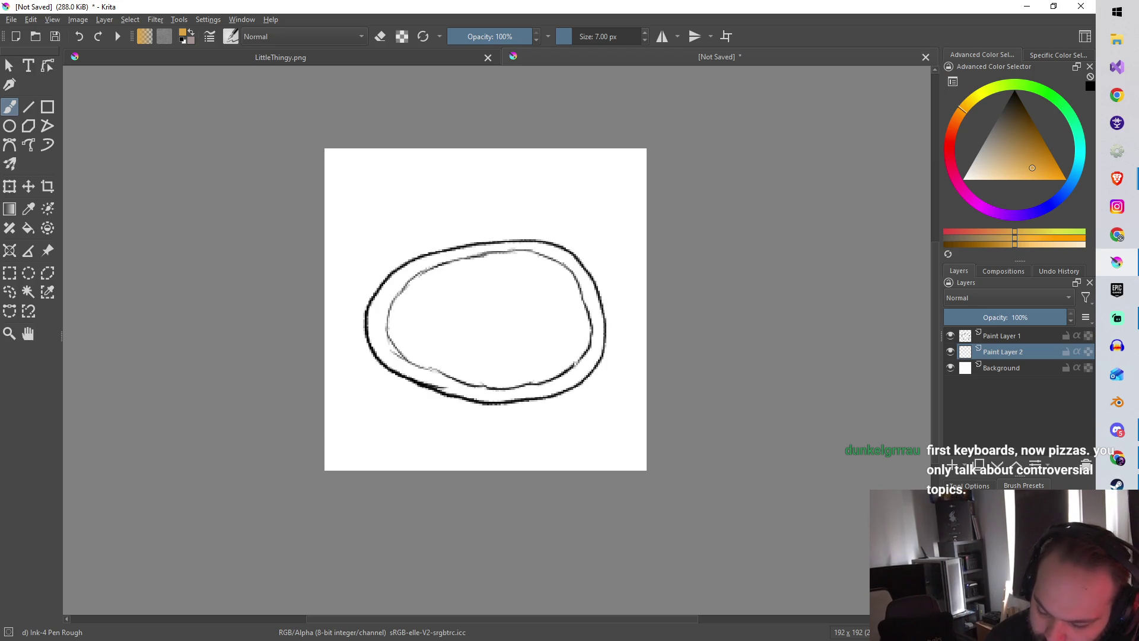
# Paint the ring orange with the Chalk Grainy brush at about 8 px.
pyautogui.press('/')
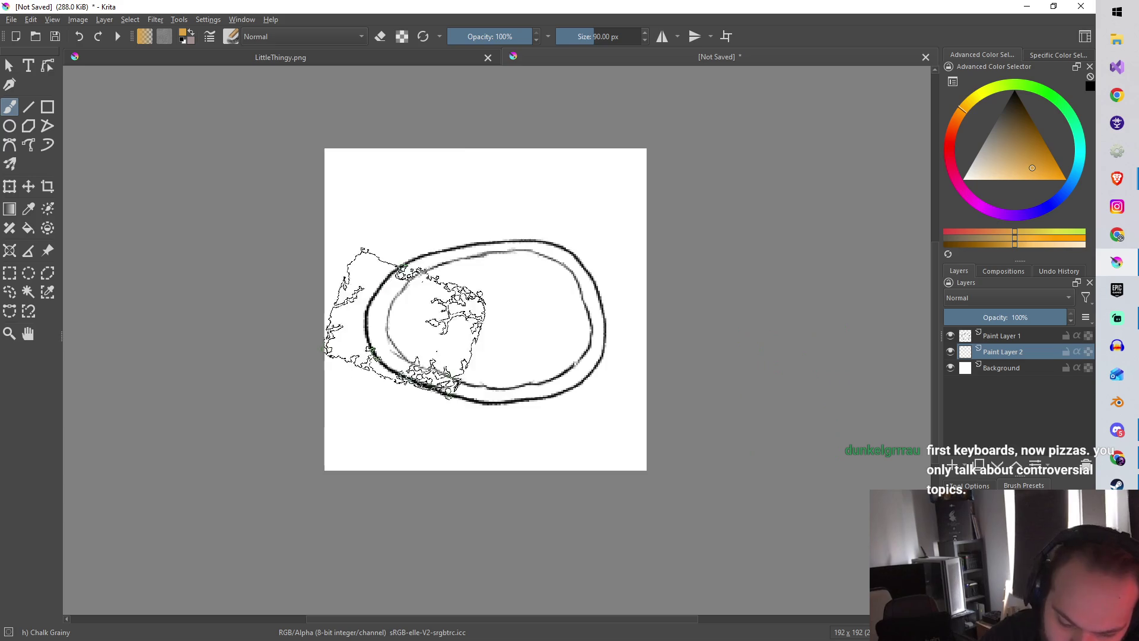
pyautogui.press('[')
pyautogui.press('[')
pyautogui.press('[')
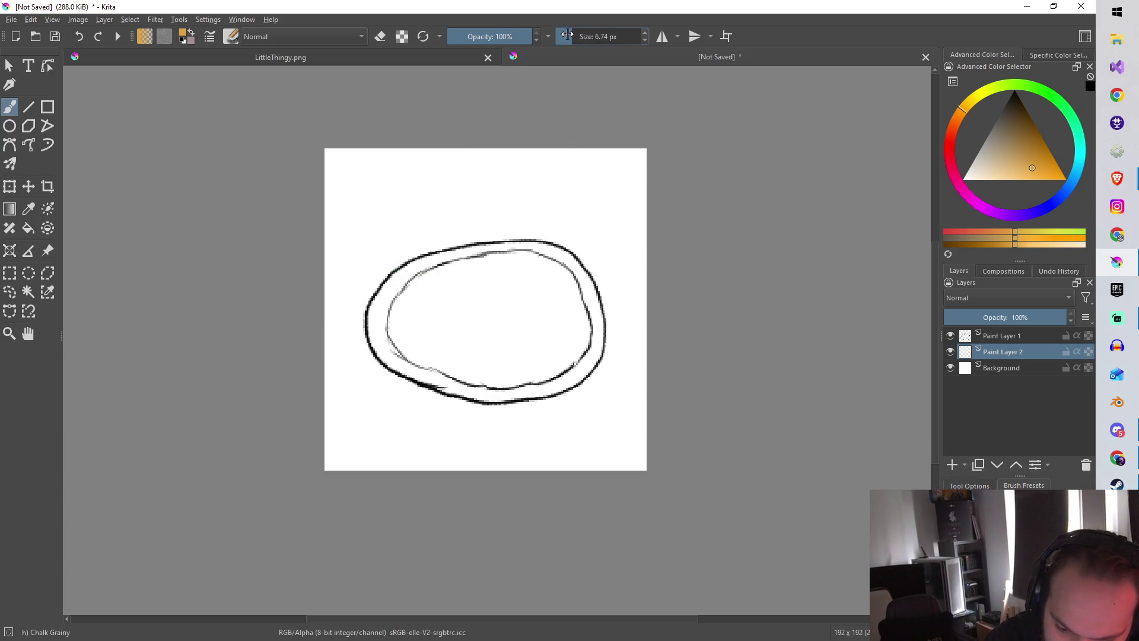
pyautogui.click(574, 36)
pyautogui.moveTo(399, 371)
pyautogui.mouseDown()
pyautogui.moveTo(380, 315)
pyautogui.moveTo(383, 349)
pyautogui.moveTo(386, 298)
pyautogui.moveTo(448, 258)
pyautogui.moveTo(531, 243)
pyautogui.mouseUp()
pyautogui.moveTo(460, 254)
pyautogui.mouseDown()
pyautogui.moveTo(537, 244)
pyautogui.moveTo(568, 257)
pyautogui.moveTo(603, 338)
pyautogui.moveTo(589, 363)
pyautogui.moveTo(570, 382)
pyautogui.moveTo(495, 398)
pyautogui.moveTo(509, 391)
pyautogui.moveTo(452, 387)
pyautogui.moveTo(387, 356)
pyautogui.moveTo(430, 381)
pyautogui.moveTo(392, 357)
pyautogui.moveTo(388, 339)
pyautogui.moveTo(392, 289)
pyautogui.moveTo(437, 262)
pyautogui.mouseUp()
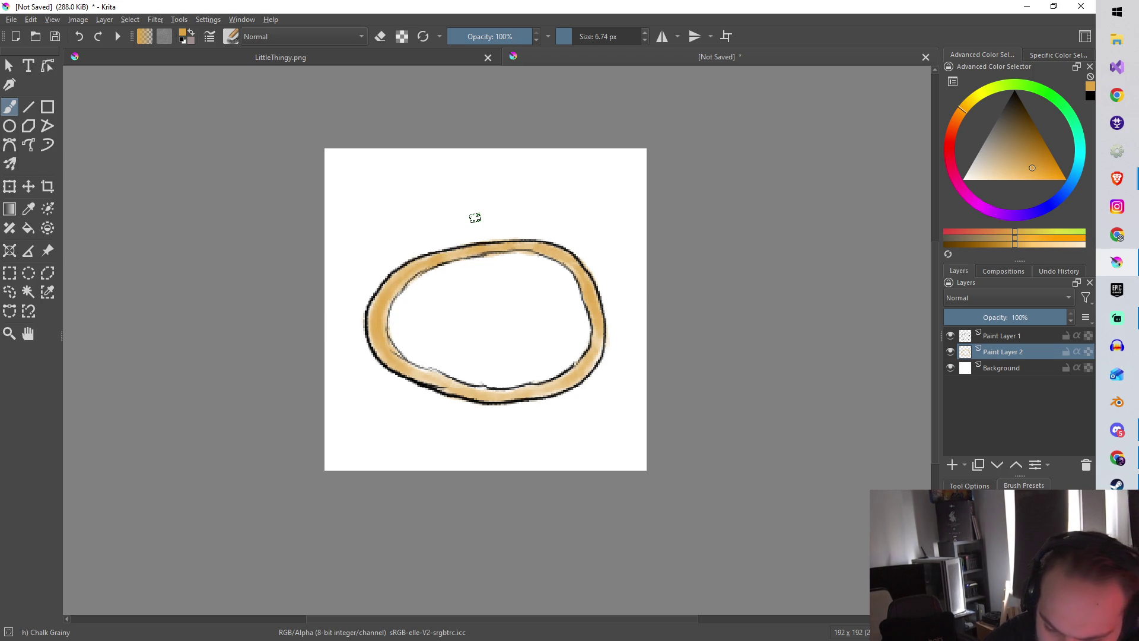
pyautogui.click(949, 132)
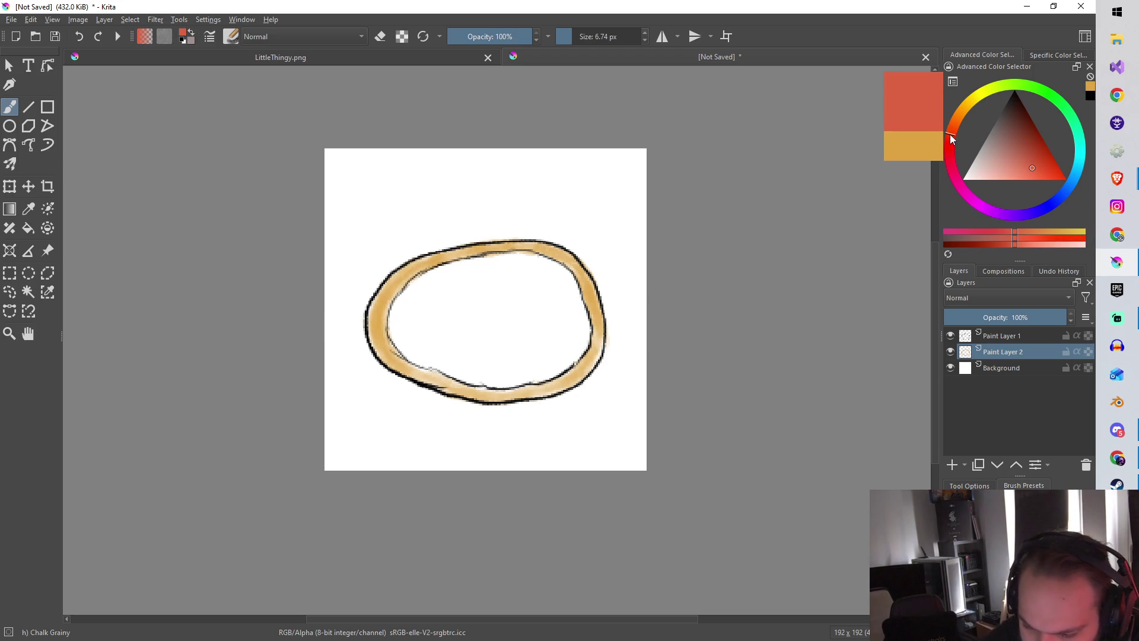
# Pick a dark red and add Paint Layer 3, repositioning it in the layer stack.
pyautogui.click(1027, 131)
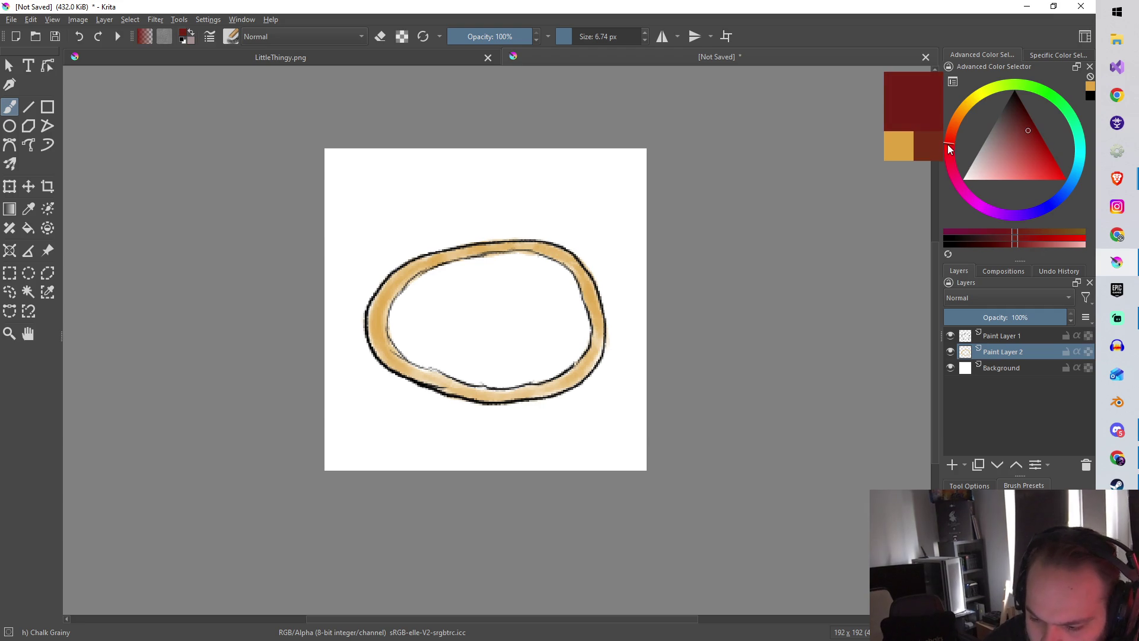
pyautogui.moveTo(1027, 133); pyautogui.dragTo(1028, 125)
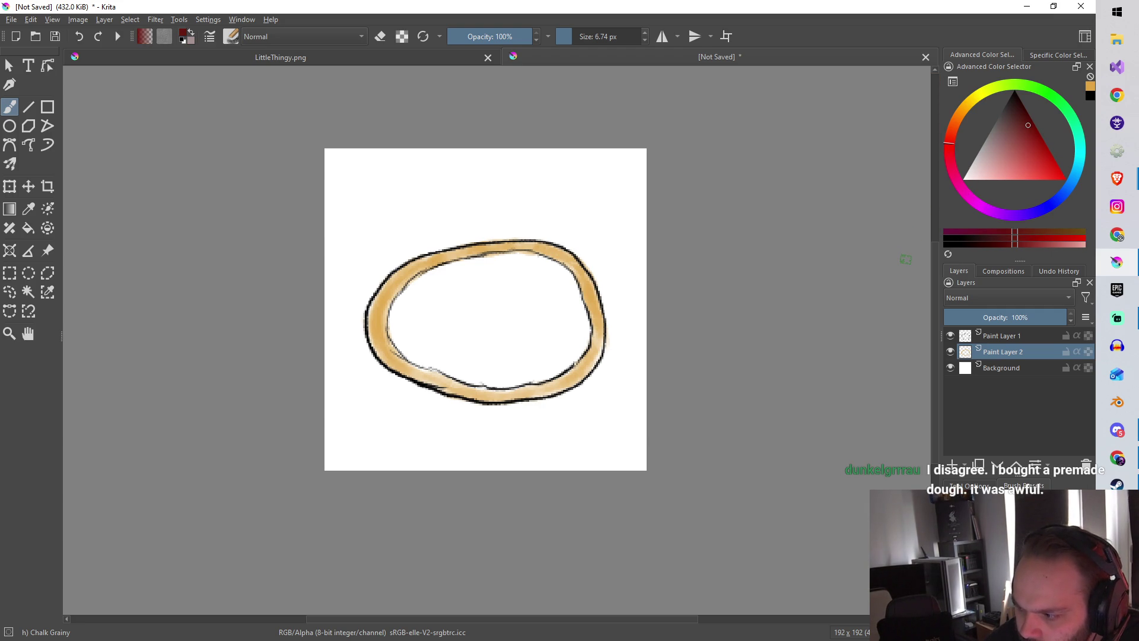
pyautogui.moveTo(408, 346)
pyautogui.mouseDown()
pyautogui.moveTo(392, 323)
pyautogui.moveTo(409, 329)
pyautogui.mouseUp()
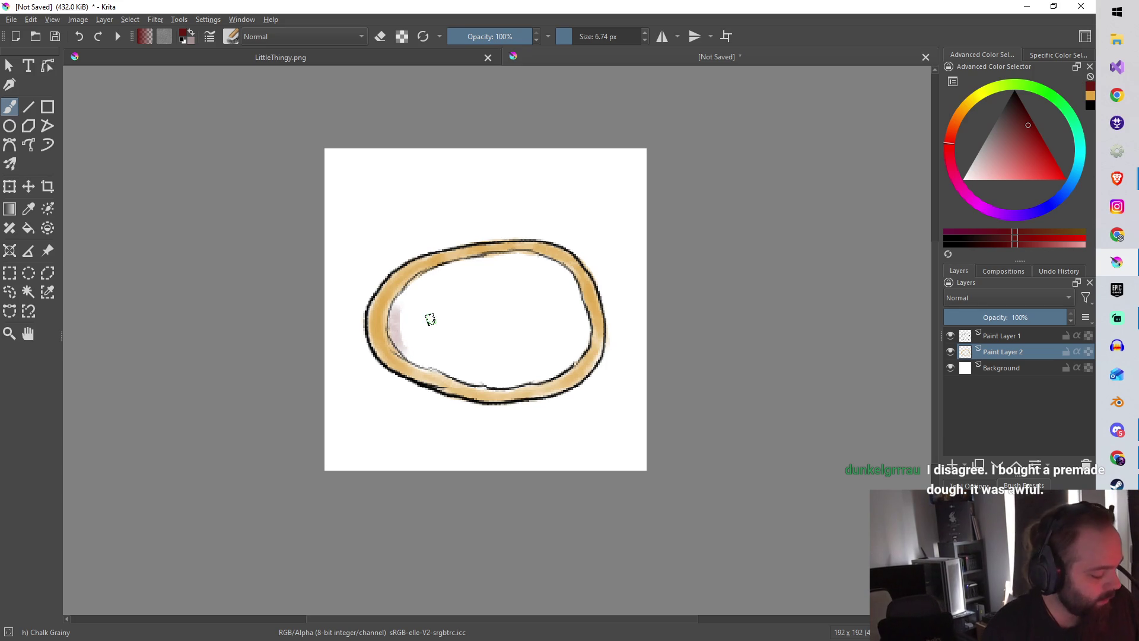
pyautogui.hotkey('ctrl', 'z')
pyautogui.click(953, 466)
pyautogui.moveTo(999, 355); pyautogui.dragTo(1002, 379)
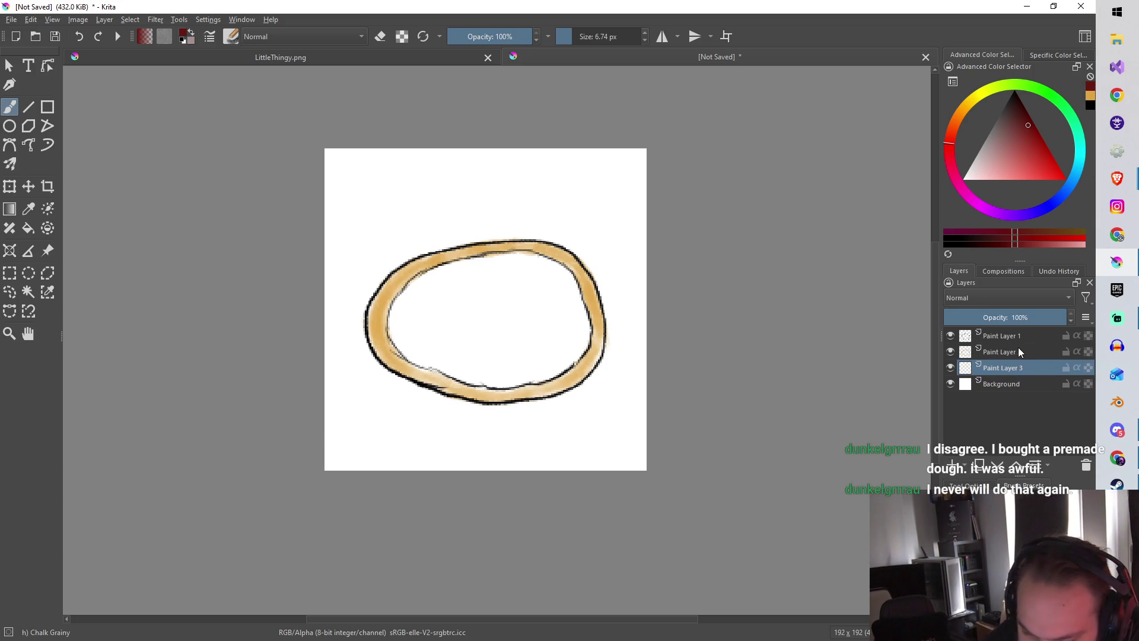
pyautogui.moveTo(402, 350)
pyautogui.mouseDown()
pyautogui.moveTo(408, 304)
pyautogui.moveTo(441, 289)
pyautogui.mouseUp()
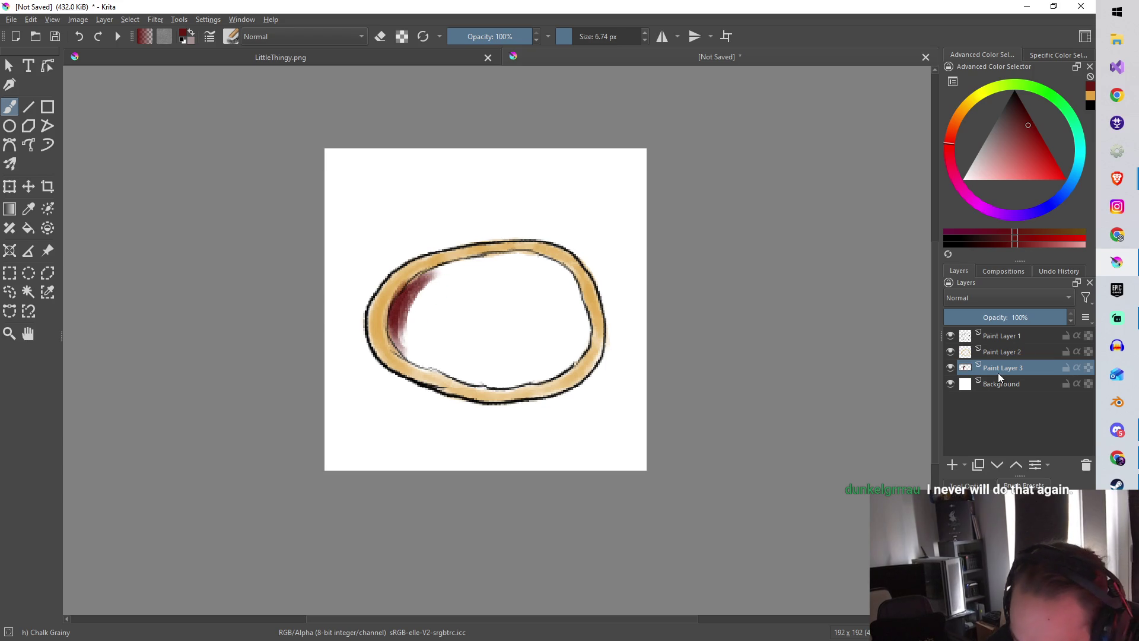
pyautogui.moveTo(1001, 354); pyautogui.dragTo(1009, 336)
# Fill the ring's interior with dark-red chalk sauce, enlarging the brush to about 17 px.
pyautogui.moveTo(413, 346)
pyautogui.mouseDown()
pyautogui.moveTo(440, 359)
pyautogui.moveTo(423, 294)
pyautogui.moveTo(445, 264)
pyautogui.moveTo(498, 263)
pyautogui.mouseUp()
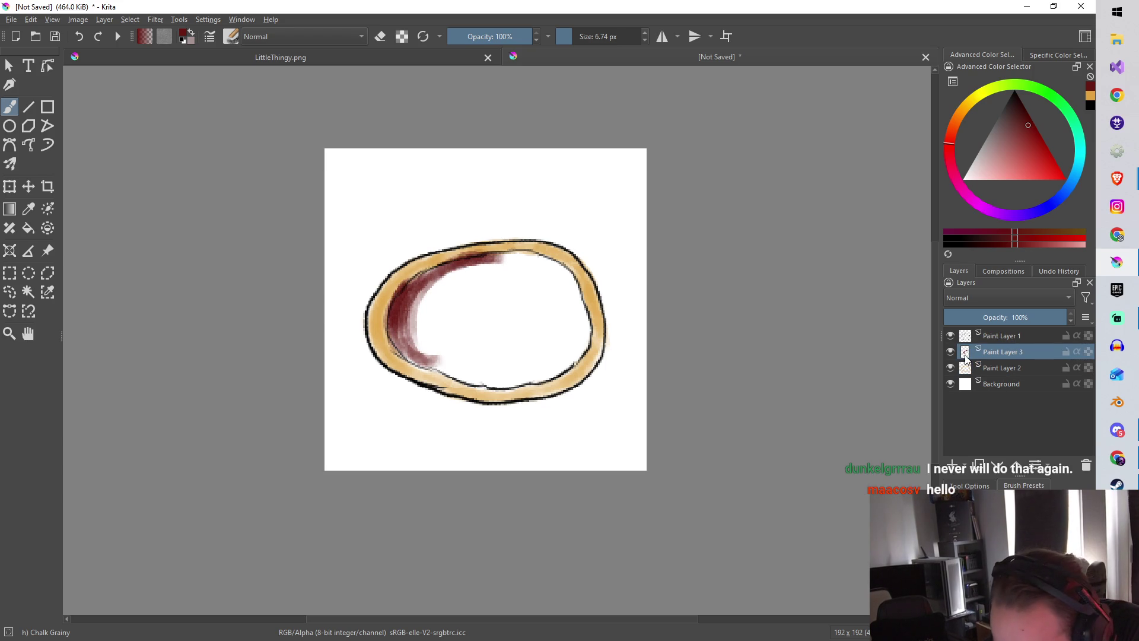
pyautogui.moveTo(973, 356); pyautogui.dragTo(976, 370)
pyautogui.moveTo(441, 365)
pyautogui.mouseDown()
pyautogui.moveTo(455, 310)
pyautogui.moveTo(511, 272)
pyautogui.moveTo(567, 283)
pyautogui.moveTo(558, 274)
pyautogui.moveTo(586, 338)
pyautogui.moveTo(534, 380)
pyautogui.moveTo(427, 344)
pyautogui.moveTo(453, 284)
pyautogui.moveTo(486, 285)
pyautogui.mouseUp()
pyautogui.moveTo(580, 35); pyautogui.dragTo(576, 34)
pyautogui.moveTo(463, 356)
pyautogui.mouseDown()
pyautogui.moveTo(502, 291)
pyautogui.moveTo(540, 290)
pyautogui.moveTo(519, 270)
pyautogui.moveTo(528, 310)
pyautogui.moveTo(493, 354)
pyautogui.moveTo(472, 361)
pyautogui.moveTo(476, 332)
pyautogui.moveTo(518, 300)
pyautogui.moveTo(530, 340)
pyautogui.moveTo(578, 333)
pyautogui.moveTo(569, 308)
pyautogui.moveTo(552, 368)
pyautogui.moveTo(460, 331)
pyautogui.moveTo(403, 347)
pyautogui.moveTo(413, 327)
pyautogui.moveTo(470, 307)
pyautogui.moveTo(493, 347)
pyautogui.moveTo(483, 350)
pyautogui.moveTo(534, 330)
pyautogui.mouseUp()
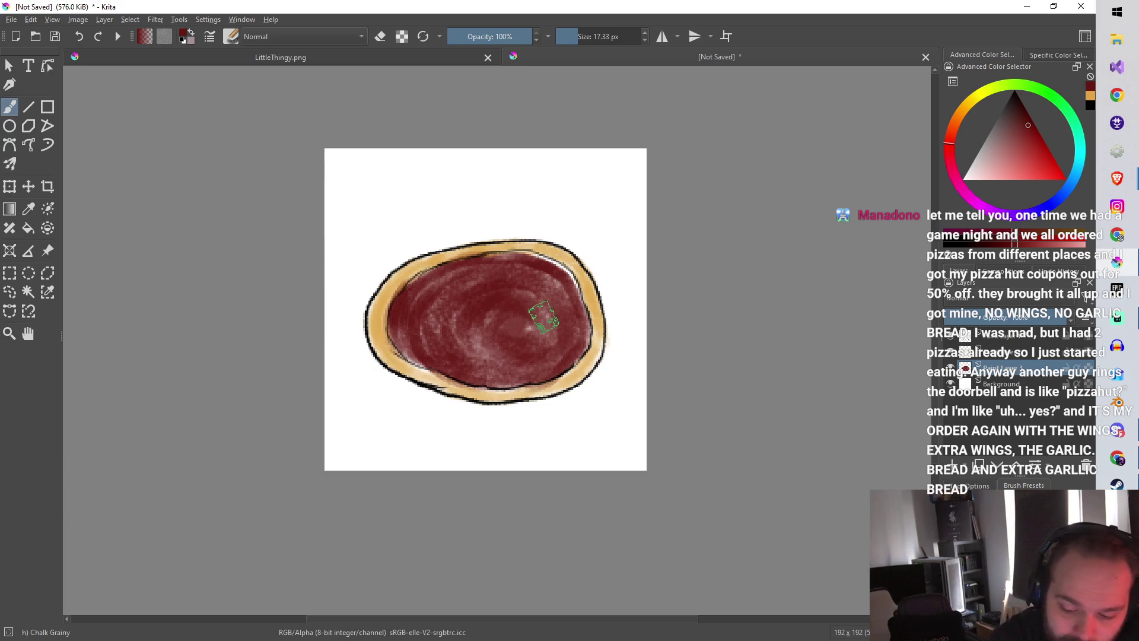
pyautogui.moveTo(520, 249)
pyautogui.mouseDown()
pyautogui.moveTo(570, 287)
pyautogui.moveTo(582, 330)
pyautogui.mouseUp()
pyautogui.moveTo(484, 332)
pyautogui.mouseDown()
pyautogui.moveTo(536, 330)
pyautogui.moveTo(472, 359)
pyautogui.moveTo(440, 350)
pyautogui.moveTo(451, 310)
pyautogui.moveTo(476, 301)
pyautogui.moveTo(491, 371)
pyautogui.moveTo(515, 374)
pyautogui.moveTo(541, 328)
pyautogui.moveTo(507, 249)
pyautogui.mouseUp()
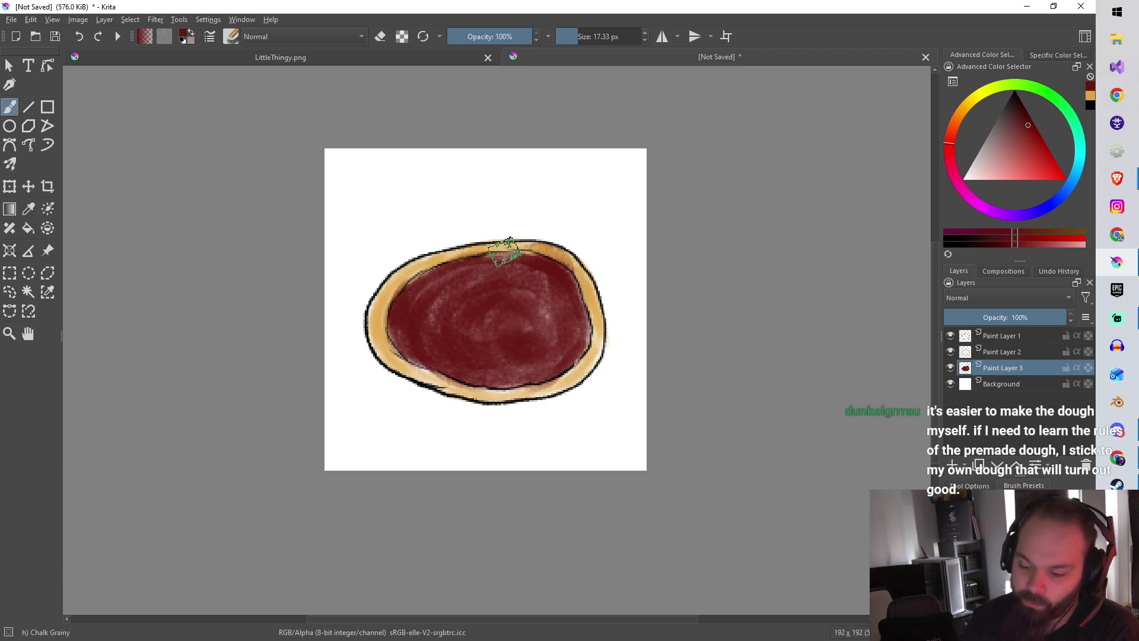
pyautogui.moveTo(958, 119); pyautogui.dragTo(973, 87)
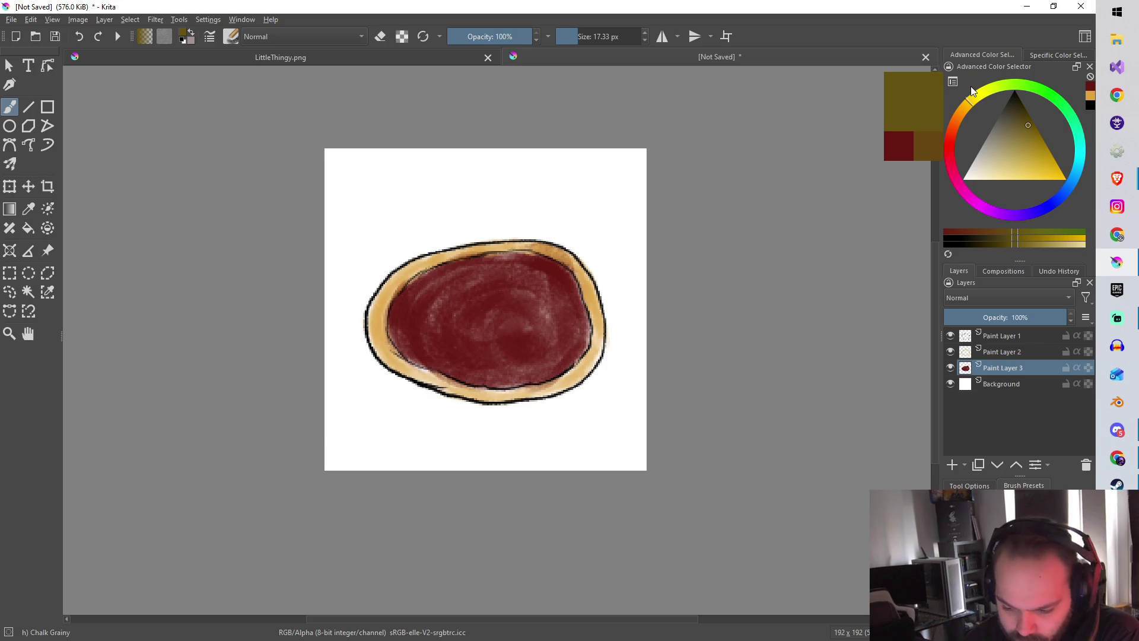
# Select Paint Layer 2 and choose a golden yellow paint colour.
pyautogui.click(986, 352)
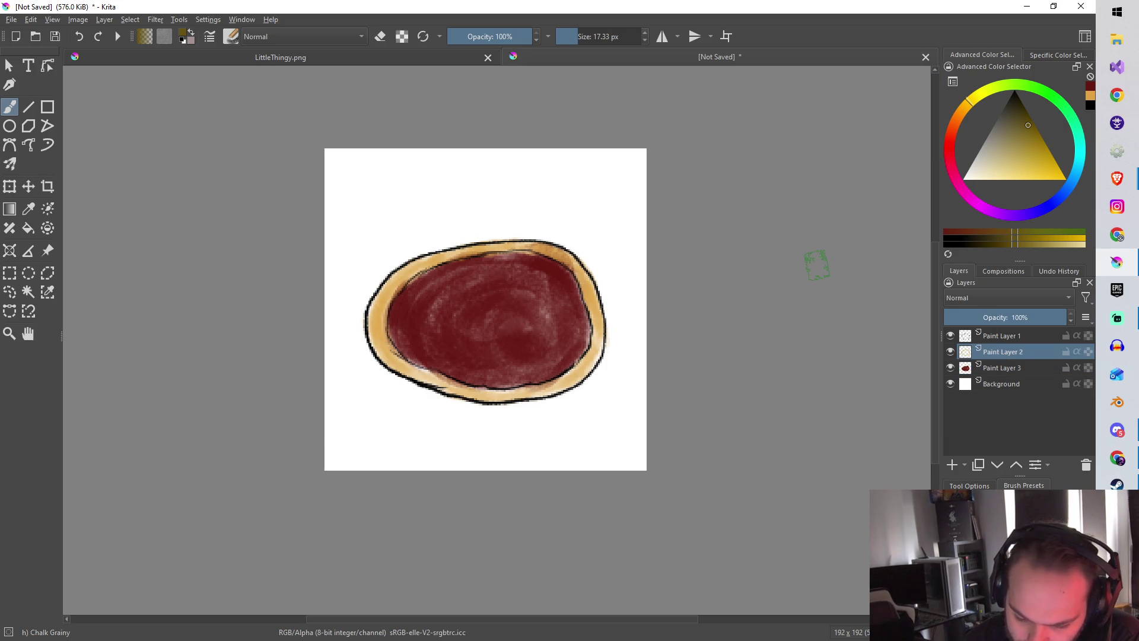
pyautogui.moveTo(1043, 173); pyautogui.dragTo(1043, 141)
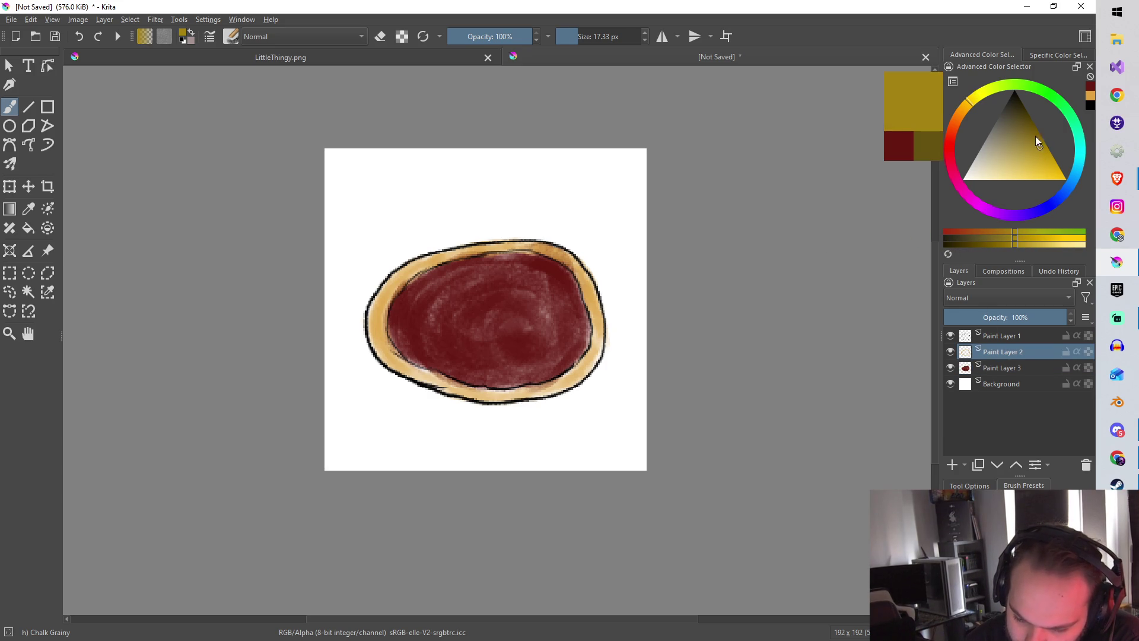
pyautogui.moveTo(969, 112); pyautogui.dragTo(978, 97)
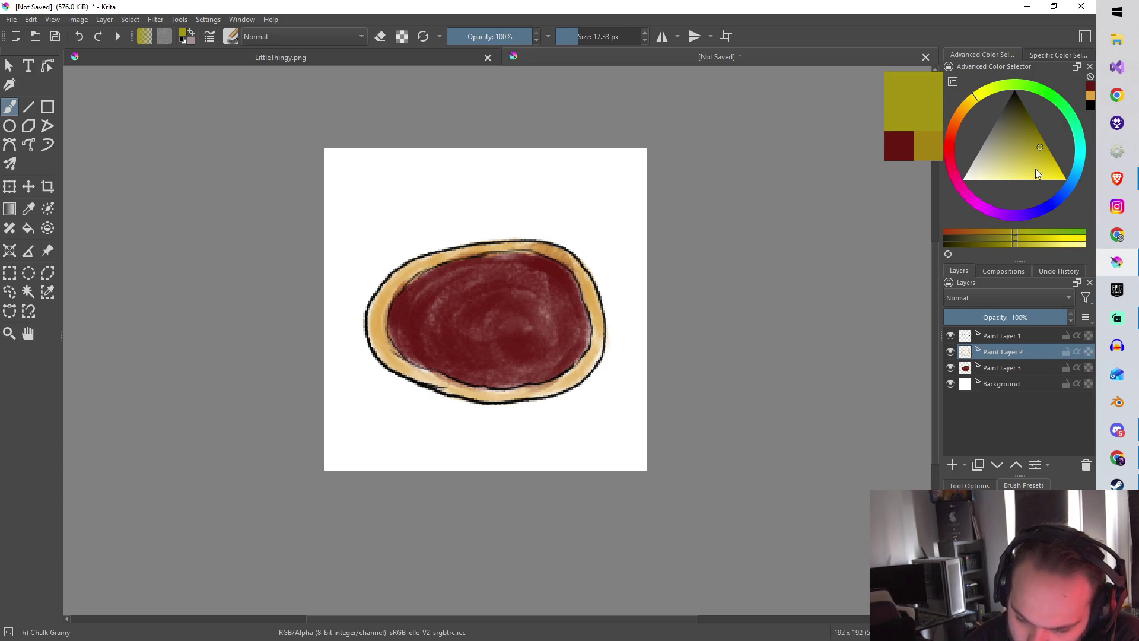
pyautogui.click(1034, 157)
pyautogui.click(1024, 128)
pyautogui.click(968, 107)
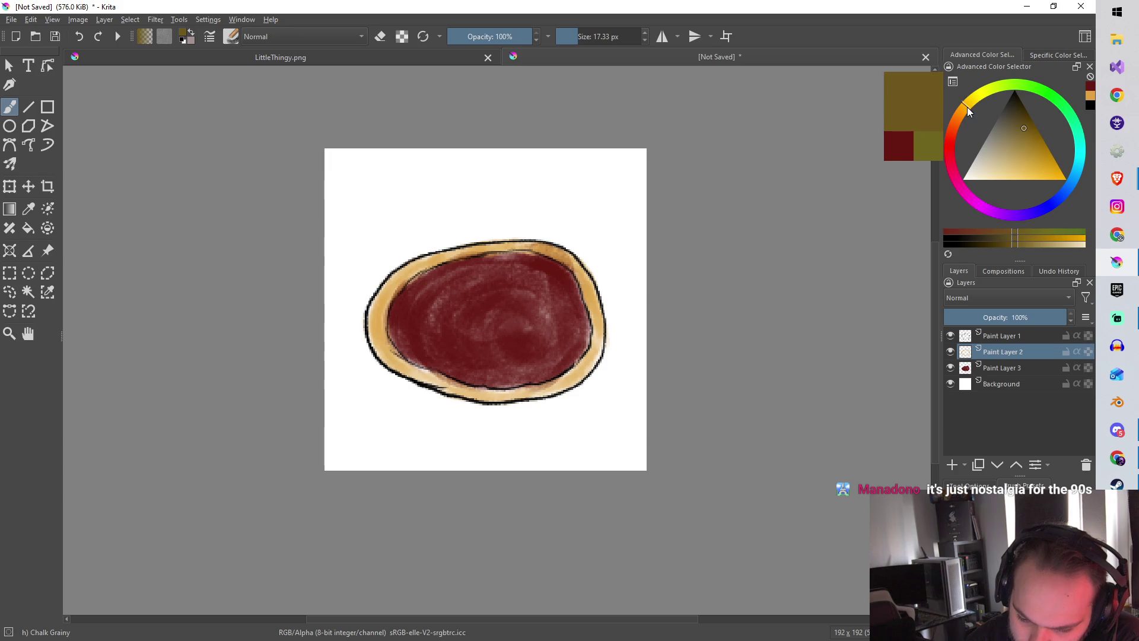
pyautogui.click(1035, 149)
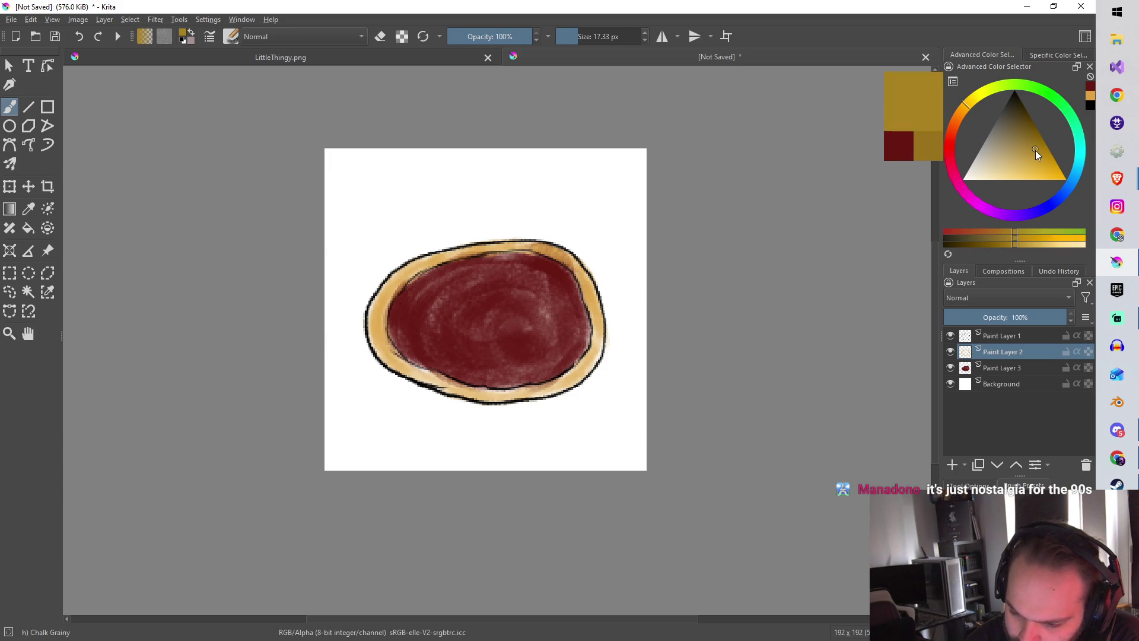
pyautogui.click(1042, 153)
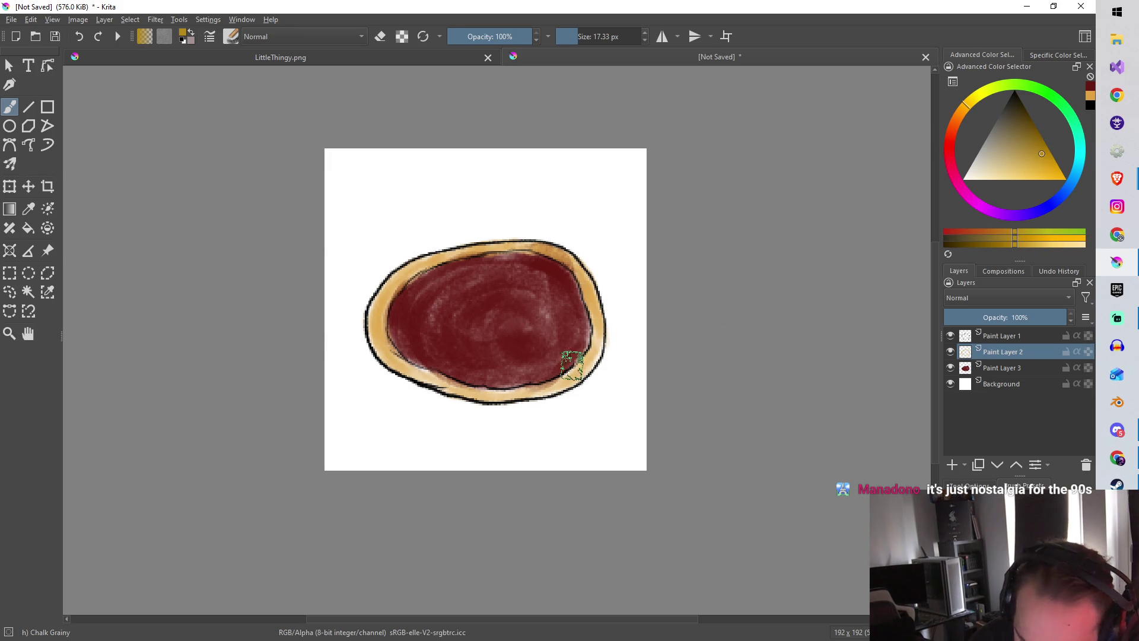
# Add Paint Layer 4 below Paint Layer 2, shade the crust edge, and raise the sauce layer above.
pyautogui.click(953, 465)
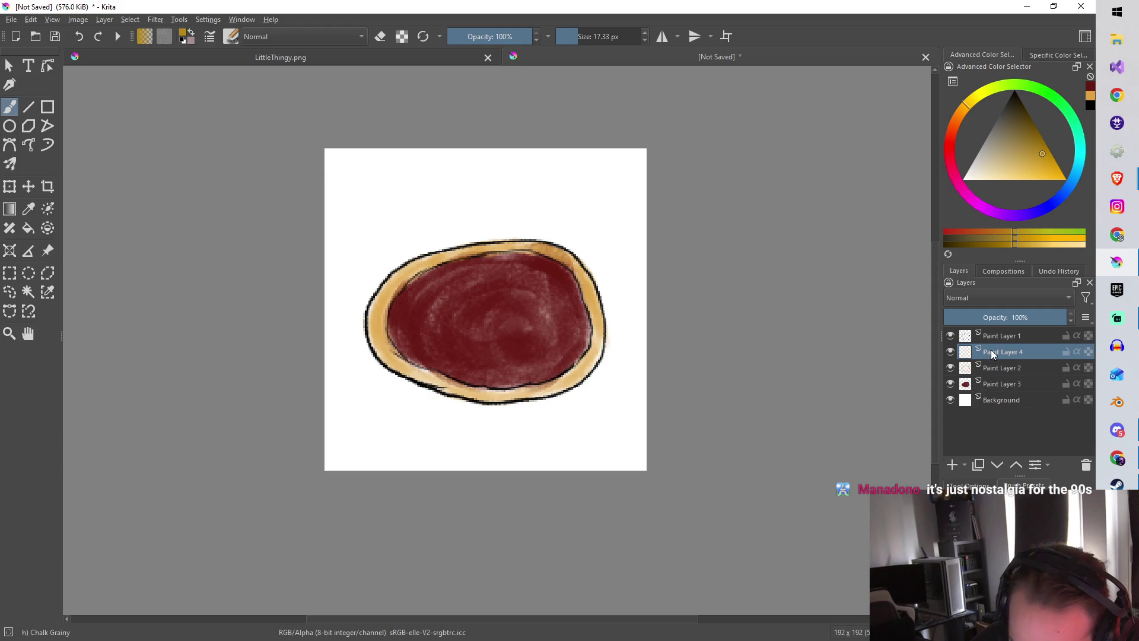
pyautogui.moveTo(995, 350); pyautogui.dragTo(994, 368)
pyautogui.moveTo(593, 311)
pyautogui.mouseDown()
pyautogui.moveTo(555, 379)
pyautogui.moveTo(537, 356)
pyautogui.moveTo(543, 383)
pyautogui.moveTo(519, 389)
pyautogui.moveTo(415, 365)
pyautogui.moveTo(398, 297)
pyautogui.moveTo(390, 363)
pyautogui.moveTo(382, 305)
pyautogui.moveTo(420, 271)
pyautogui.moveTo(533, 263)
pyautogui.moveTo(589, 288)
pyautogui.mouseUp()
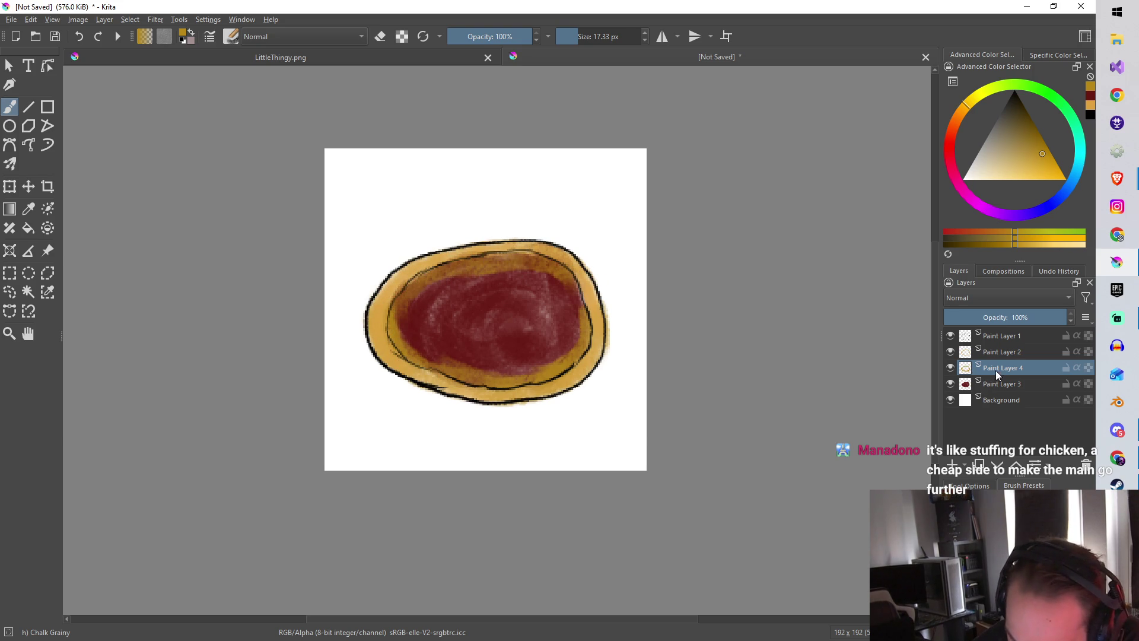
pyautogui.moveTo(1001, 386); pyautogui.dragTo(1007, 350)
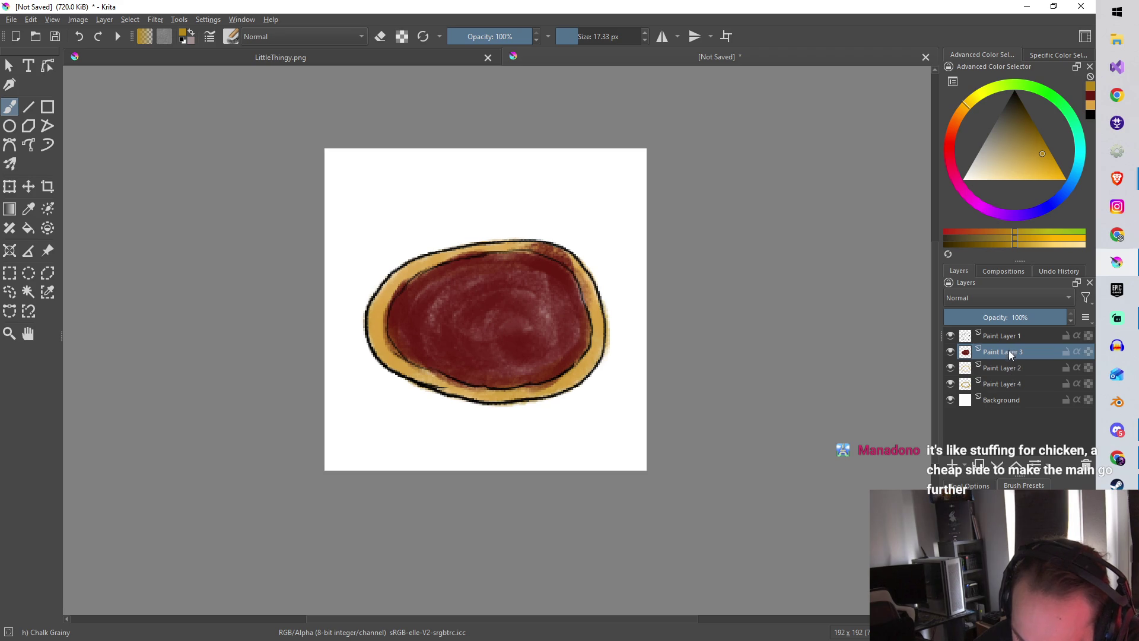
pyautogui.moveTo(1000, 367)
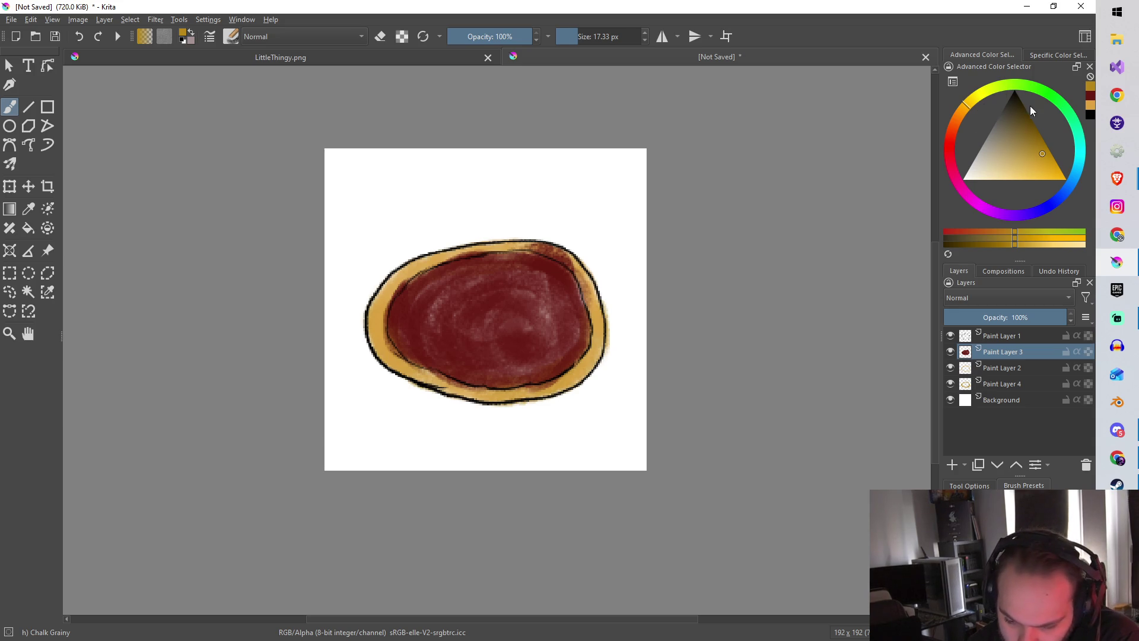
pyautogui.moveTo(966, 109); pyautogui.dragTo(949, 141)
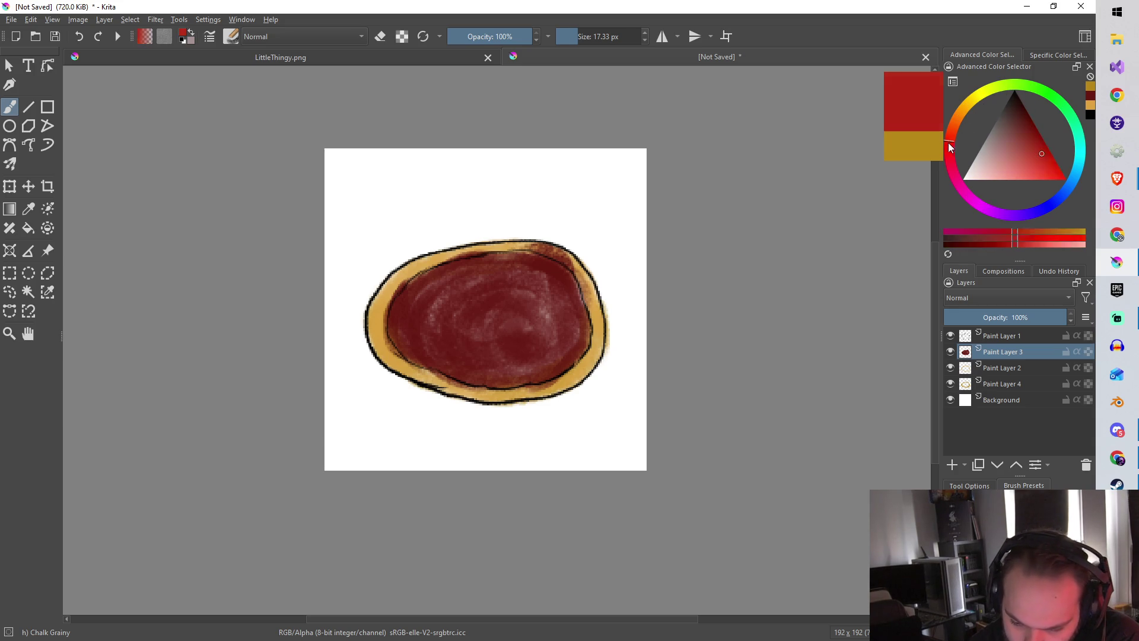
# Add Paint Layer 5 with a darker red and a ~6 px brush, undoing a pink airbrush dab.
pyautogui.click(1027, 138)
pyautogui.click(955, 464)
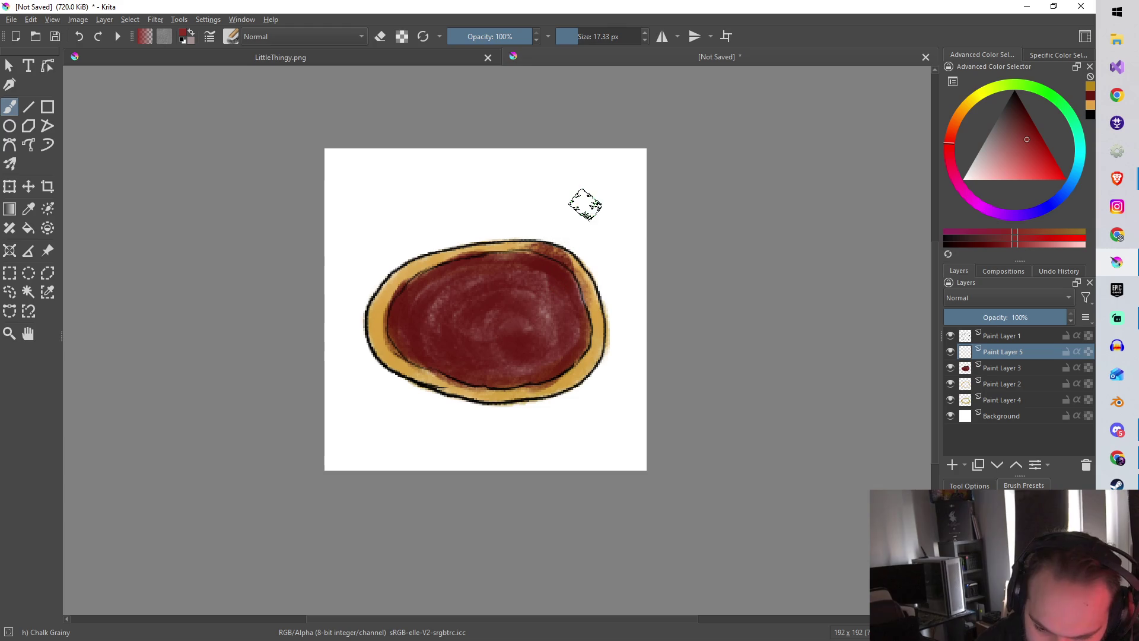
pyautogui.moveTo(580, 39); pyautogui.dragTo(572, 37)
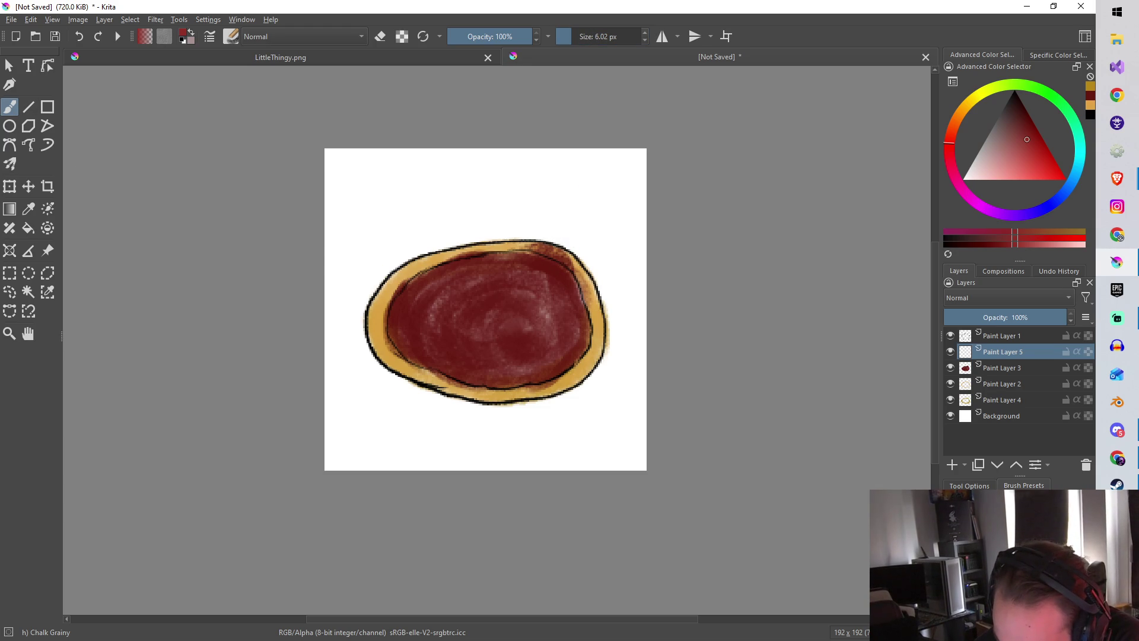
pyautogui.press('/')
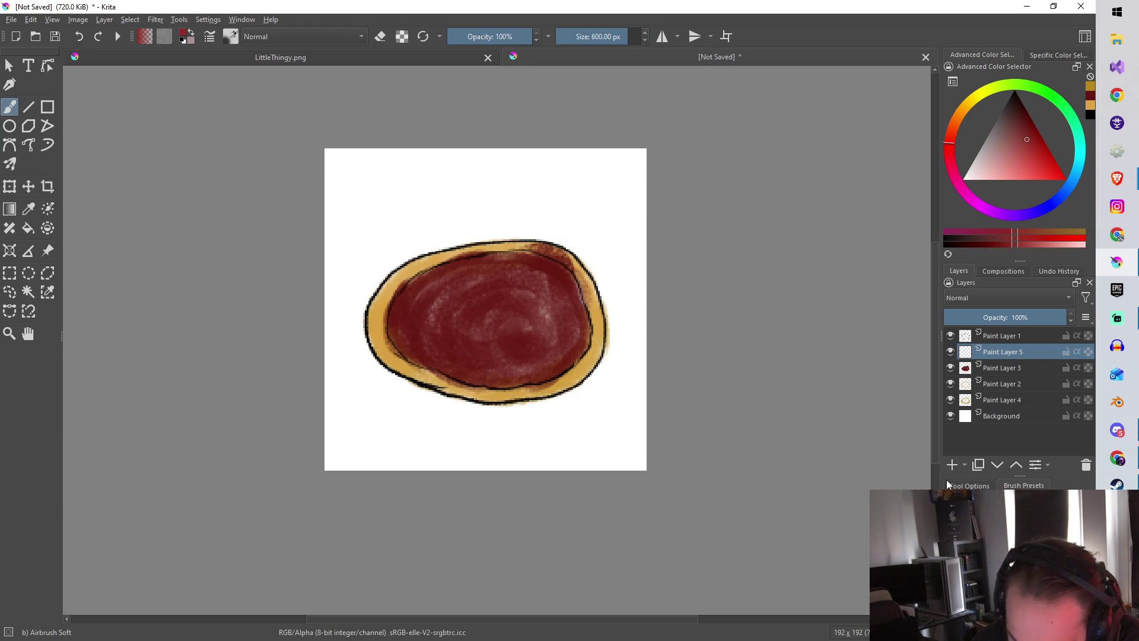
pyautogui.click(465, 281)
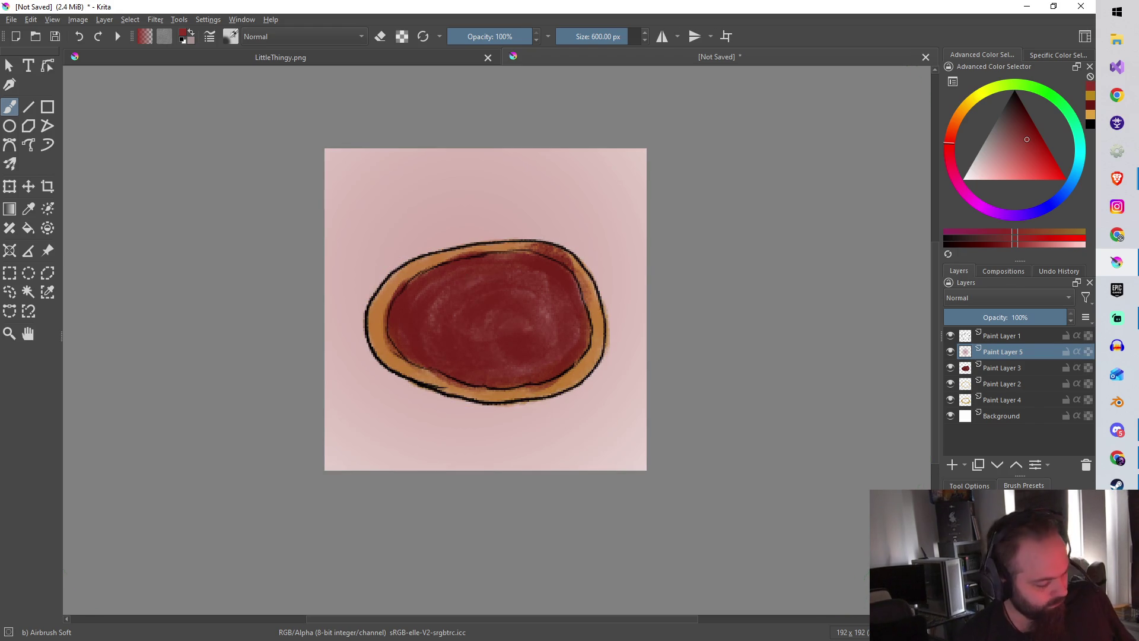
pyautogui.hotkey('ctrl', 'z')
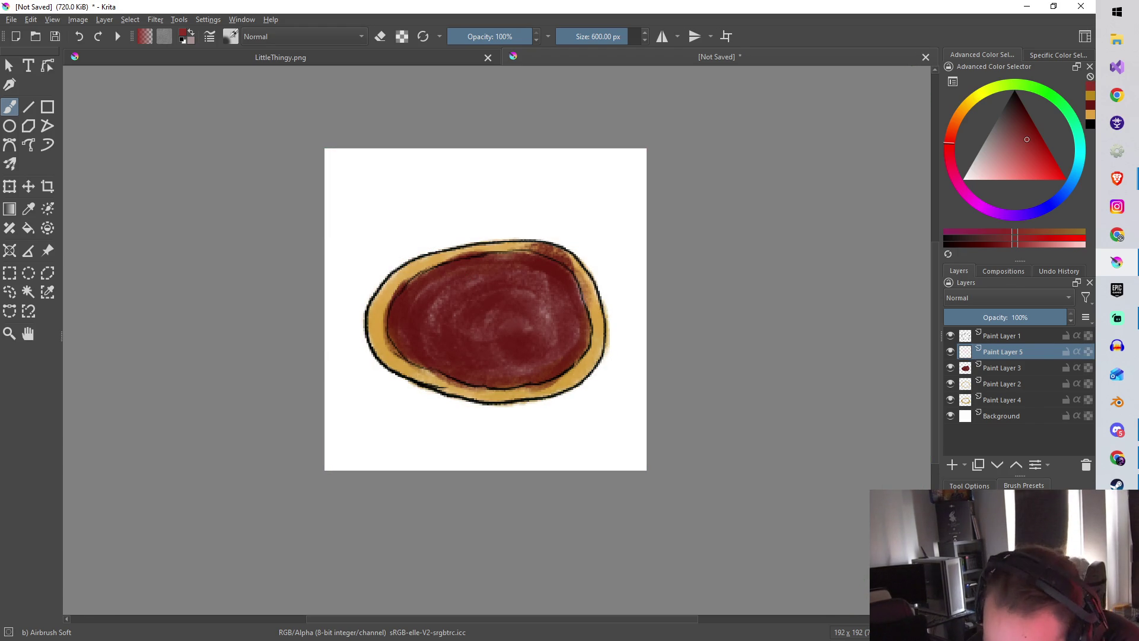
# With the Pencil-2 brush, dot about thirteen darker red pepperoni dabs across the sauce.
pyautogui.press('/')
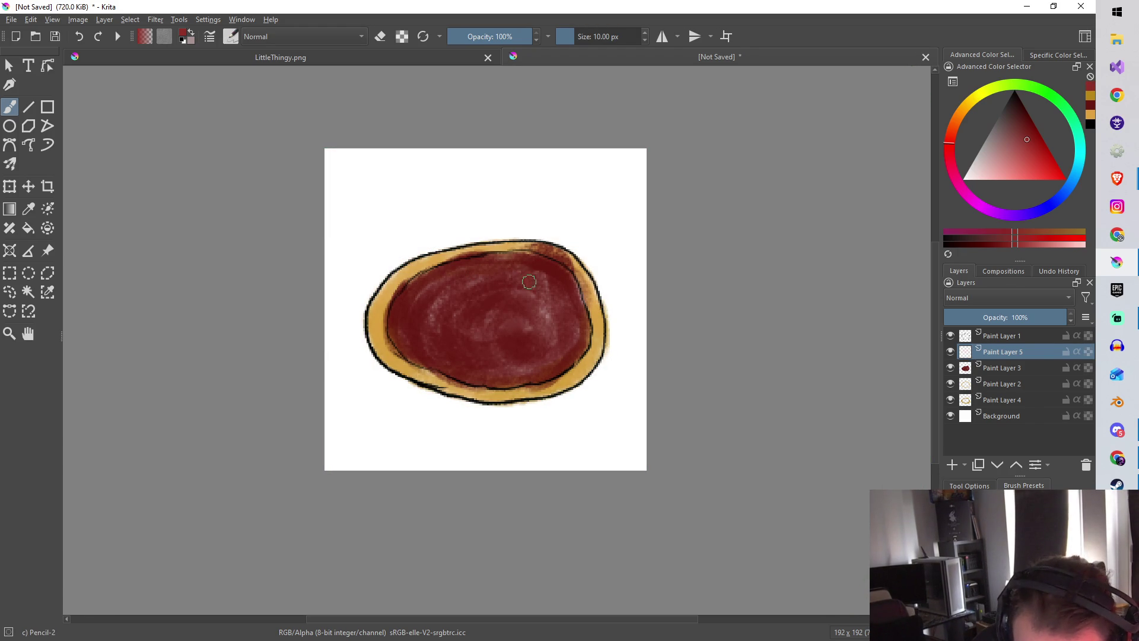
pyautogui.click(527, 278)
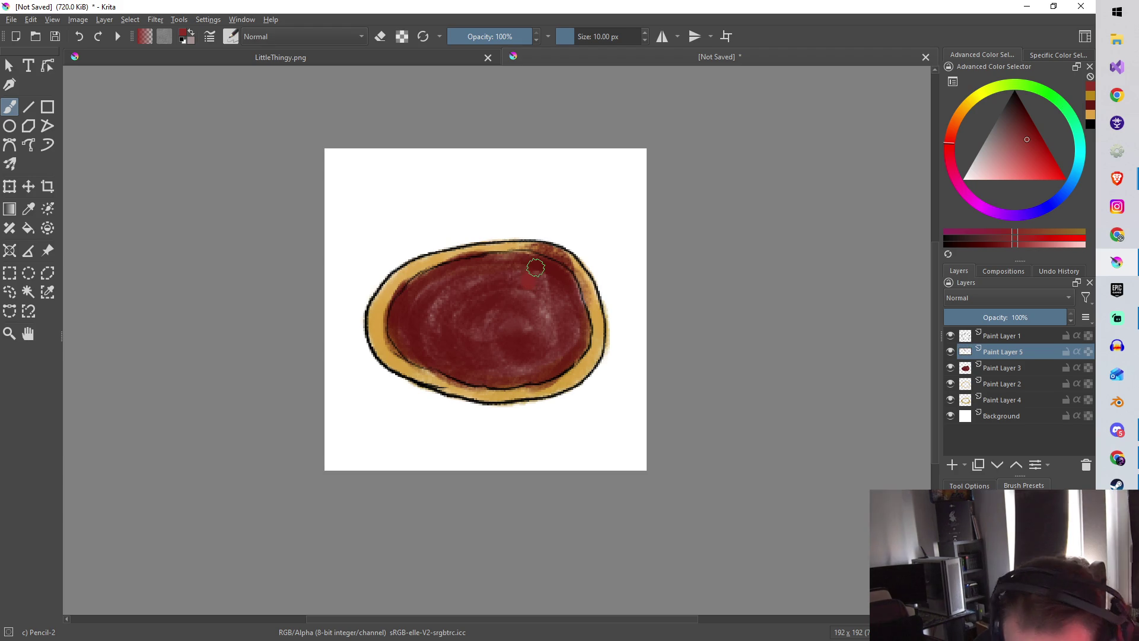
pyautogui.click(558, 314)
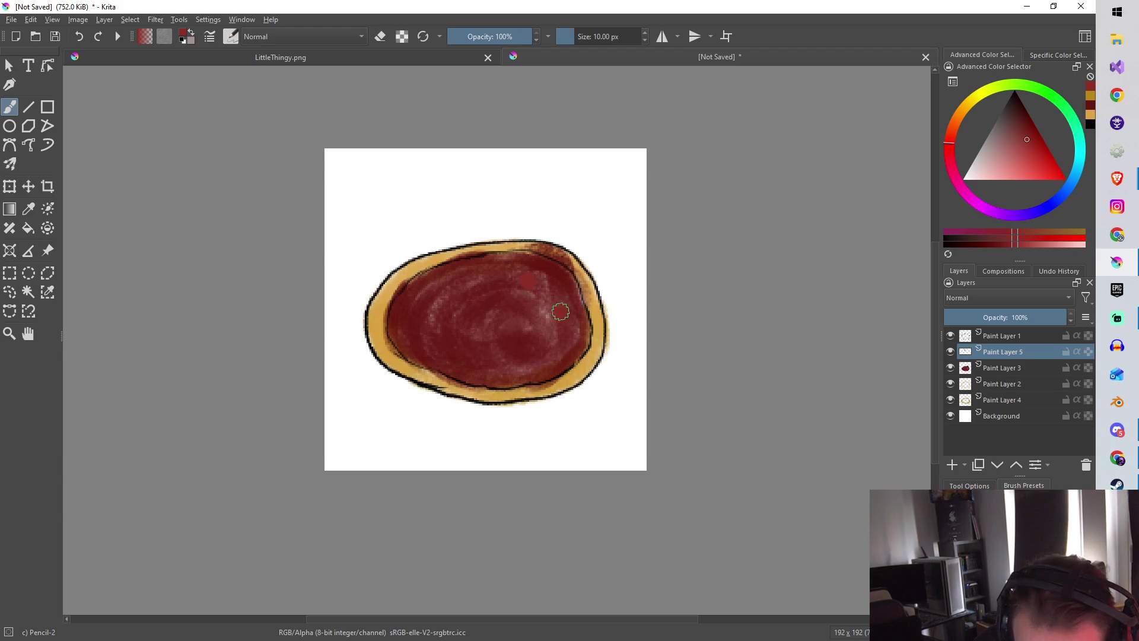
pyautogui.click(471, 282)
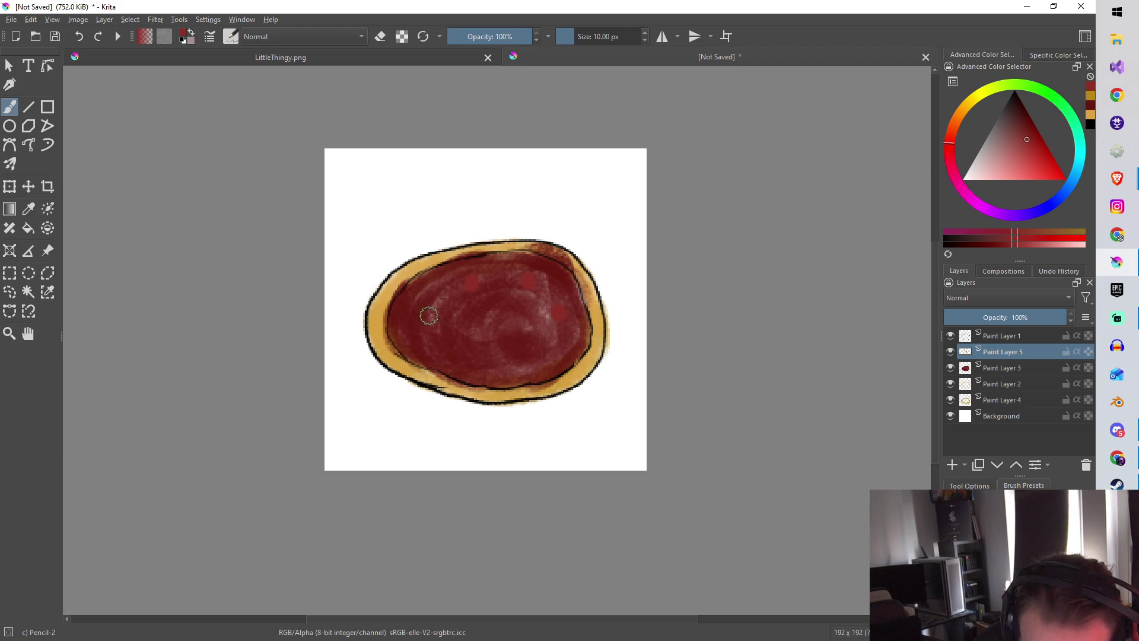
pyautogui.click(425, 325)
pyautogui.click(447, 355)
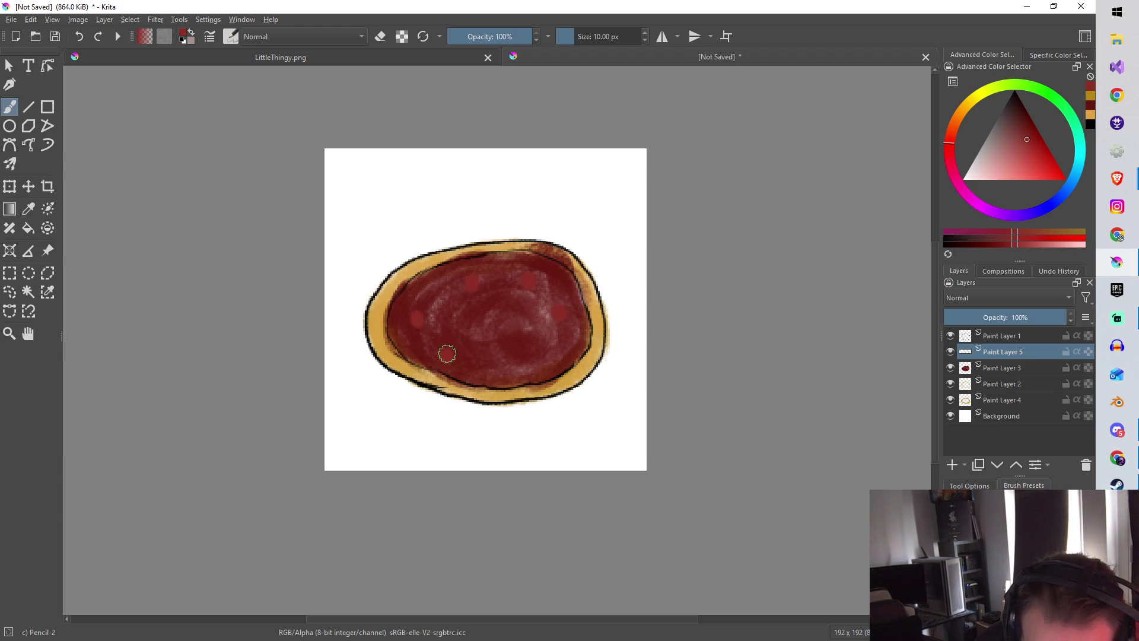
pyautogui.click(483, 360)
pyautogui.click(499, 314)
pyautogui.click(523, 354)
pyautogui.click(531, 317)
pyautogui.click(498, 277)
pyautogui.click(440, 288)
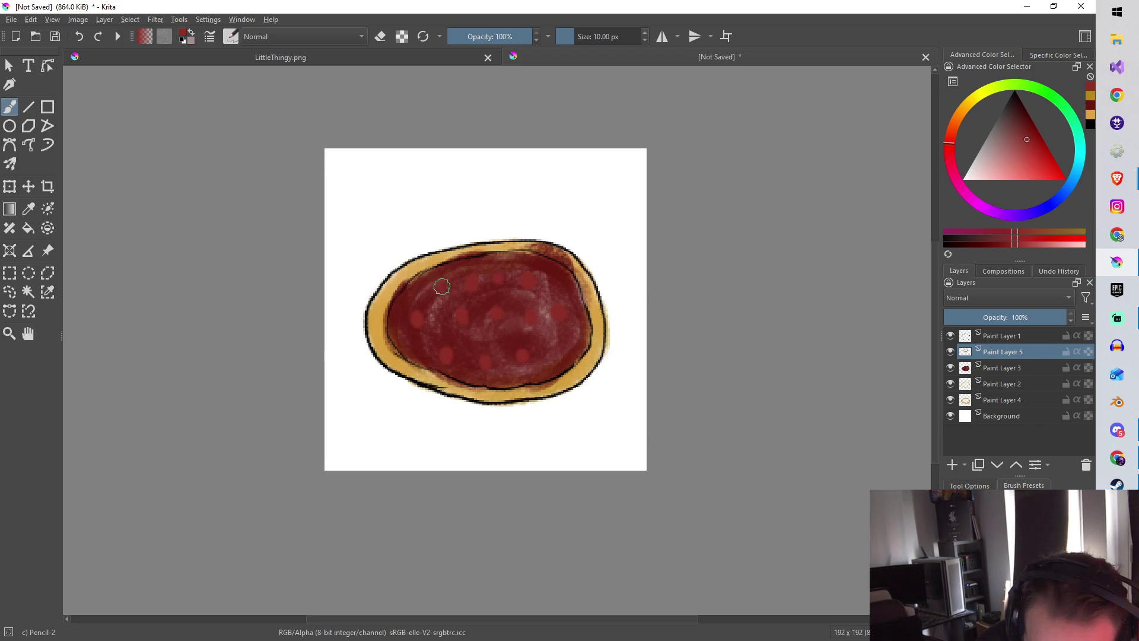
pyautogui.click(565, 342)
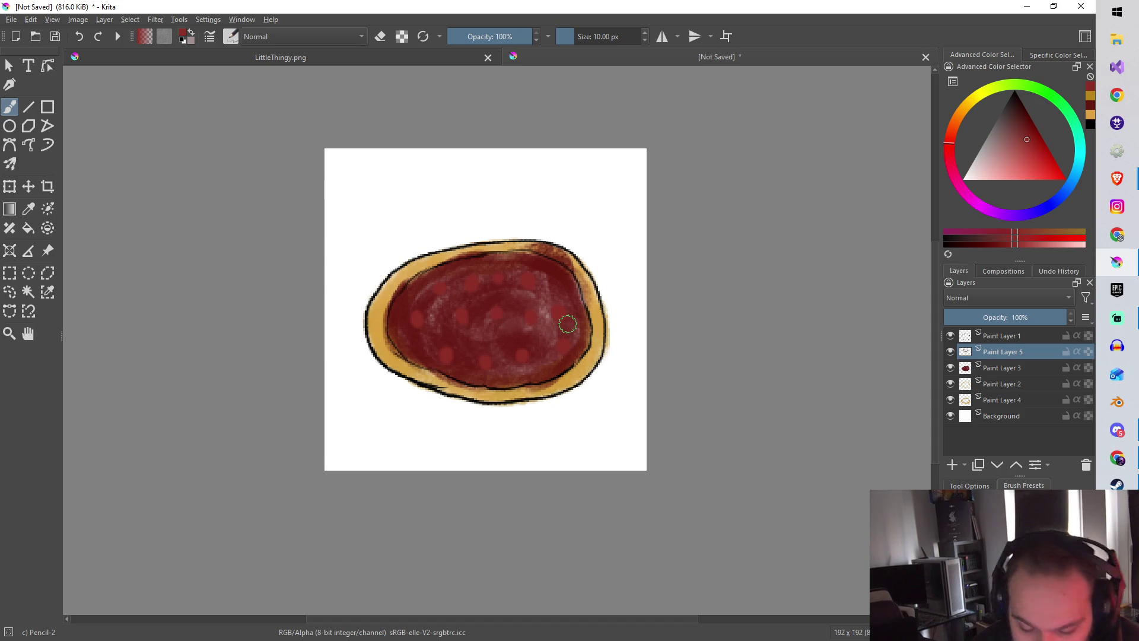
pyautogui.click(556, 286)
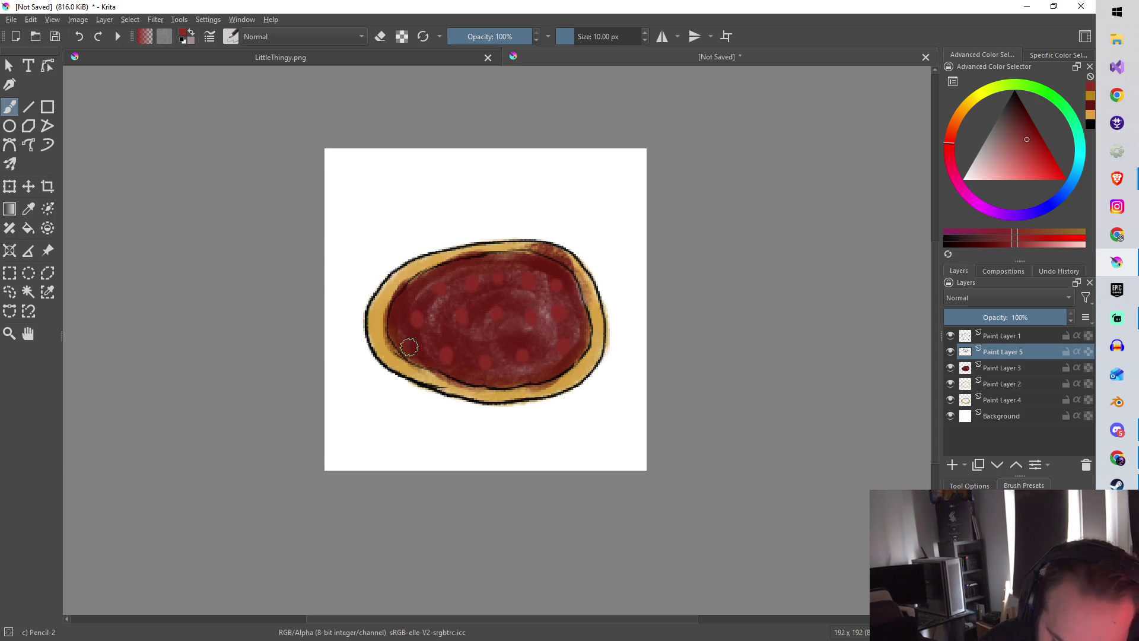
# Pick a dark green and add Paint Layer 6 for herbs.
pyautogui.click(1051, 95)
pyautogui.click(1023, 122)
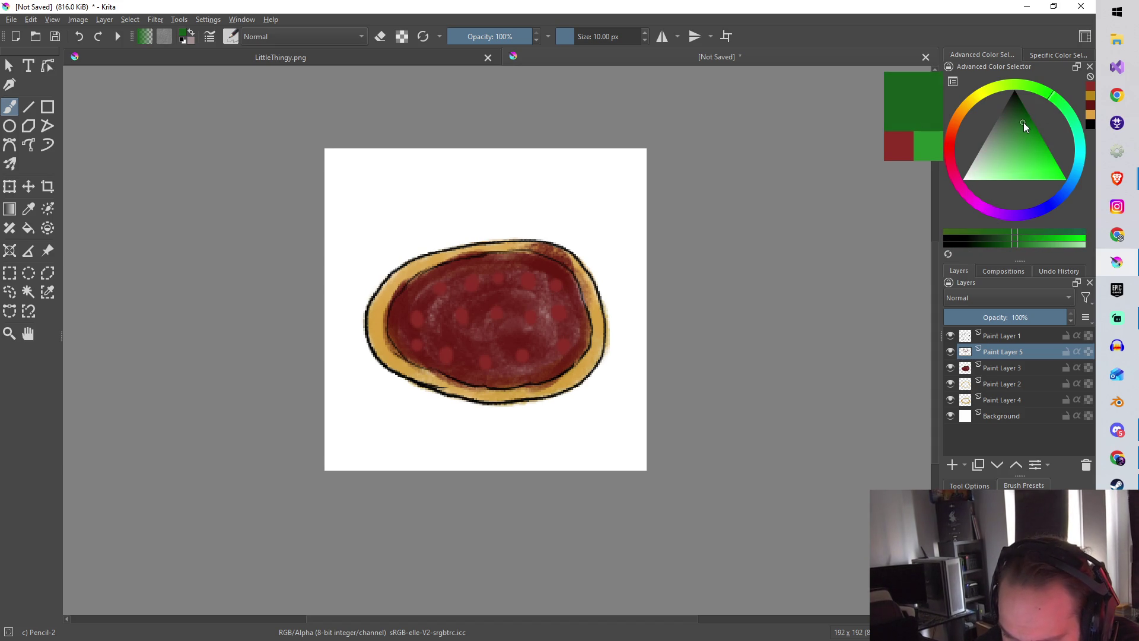
pyautogui.click(951, 465)
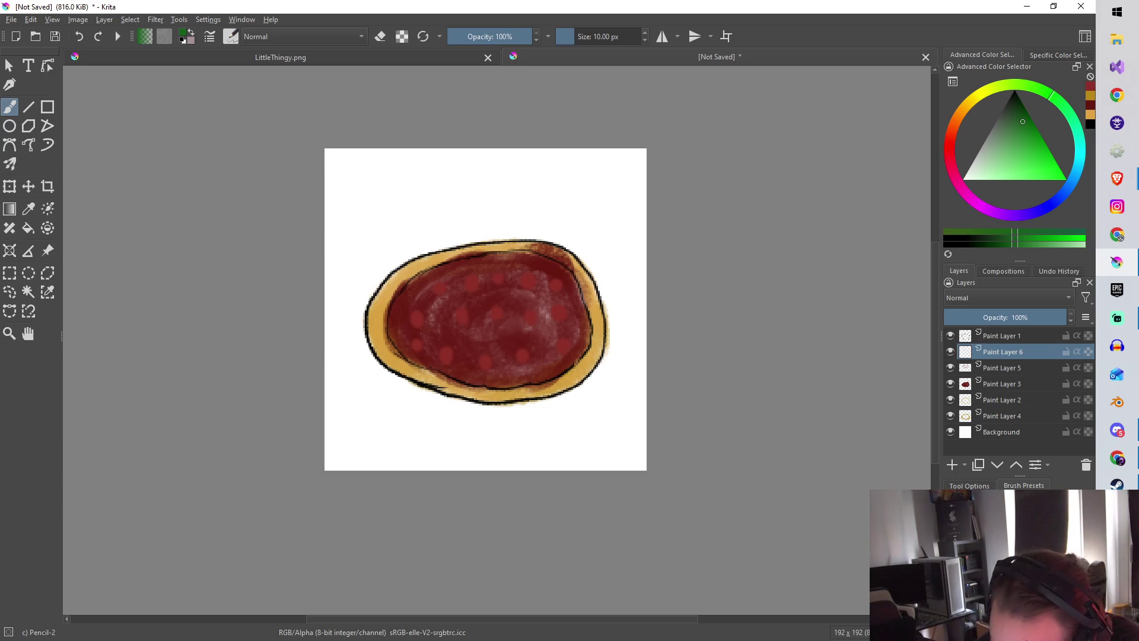
# With the Ink-4 Pen Rough brush, dot six green herb specks across the sauce.
pyautogui.press('/')
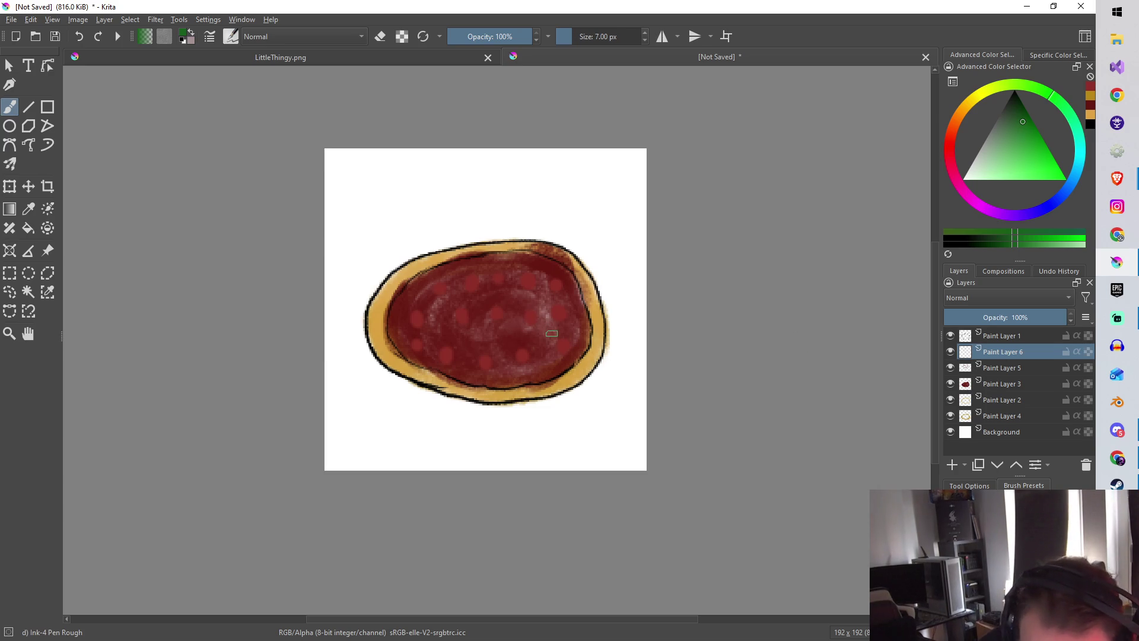
pyautogui.click(541, 342)
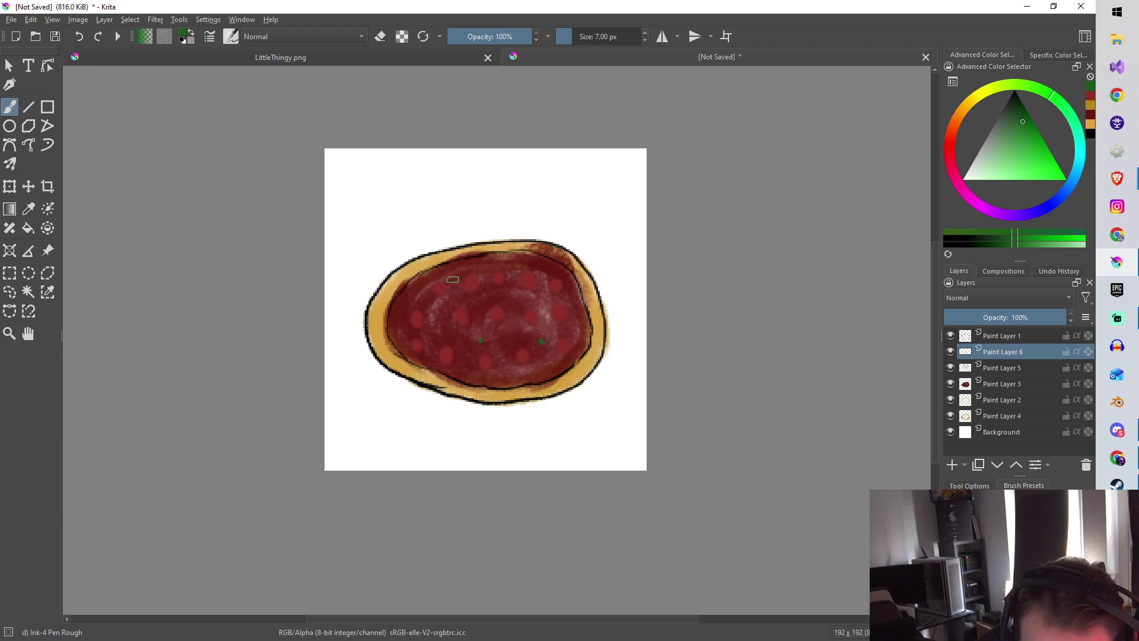
pyautogui.click(455, 274)
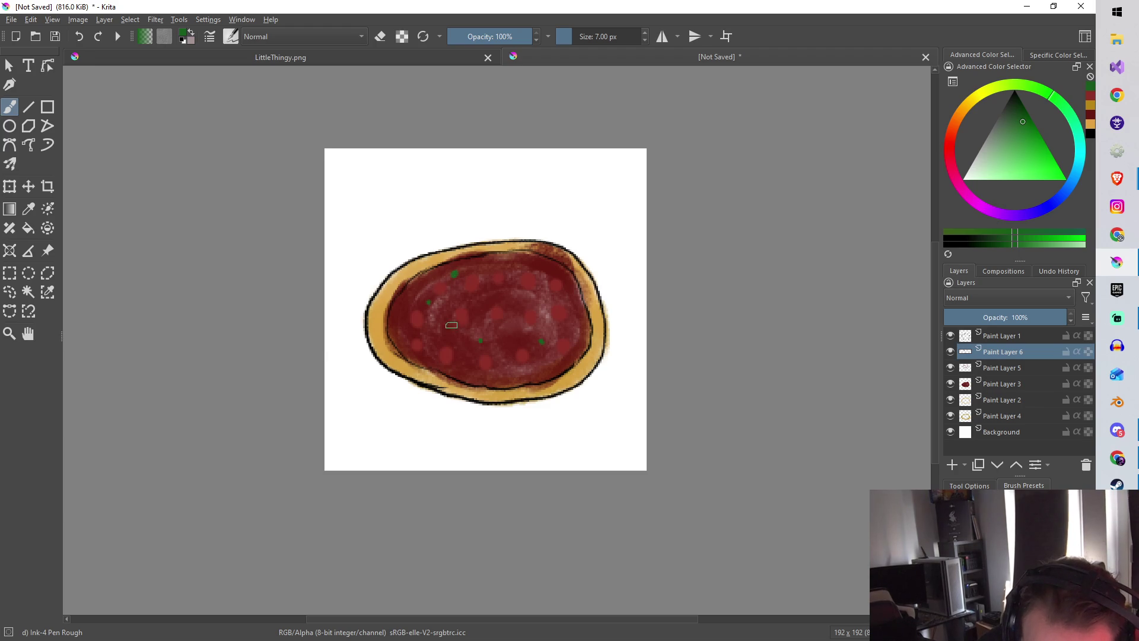
pyautogui.click(517, 297)
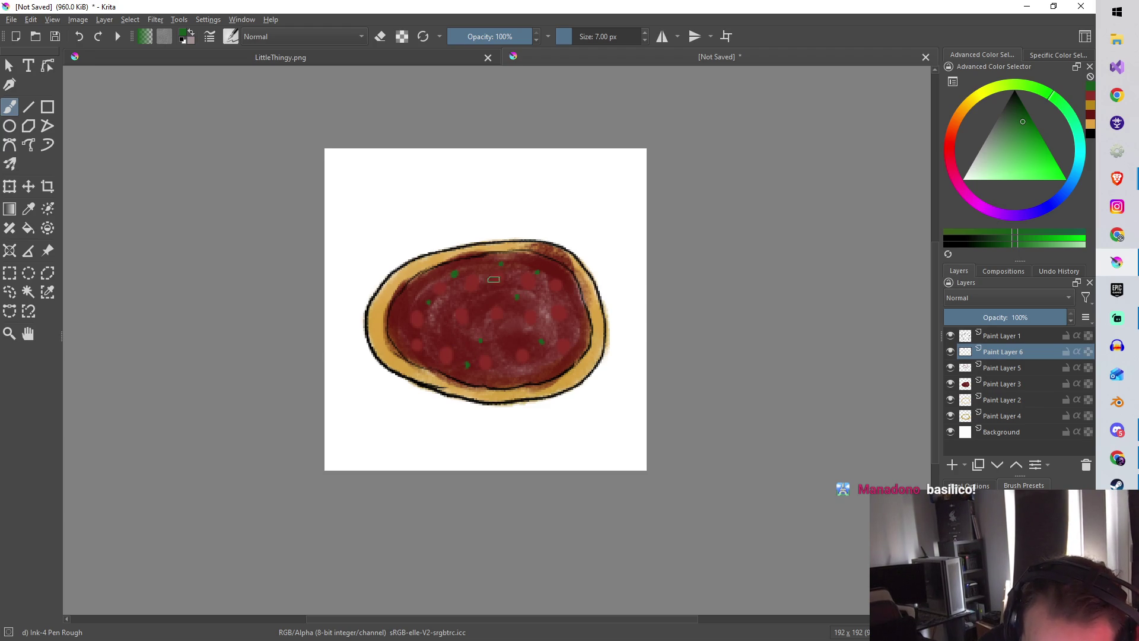
pyautogui.click(400, 311)
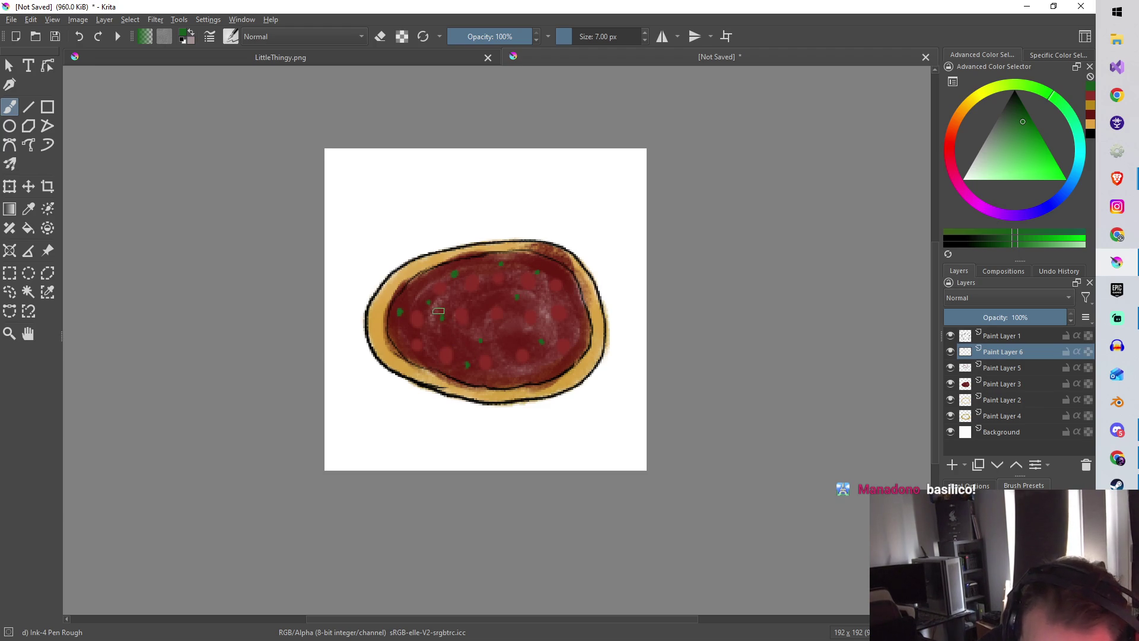
pyautogui.click(509, 368)
pyautogui.click(479, 308)
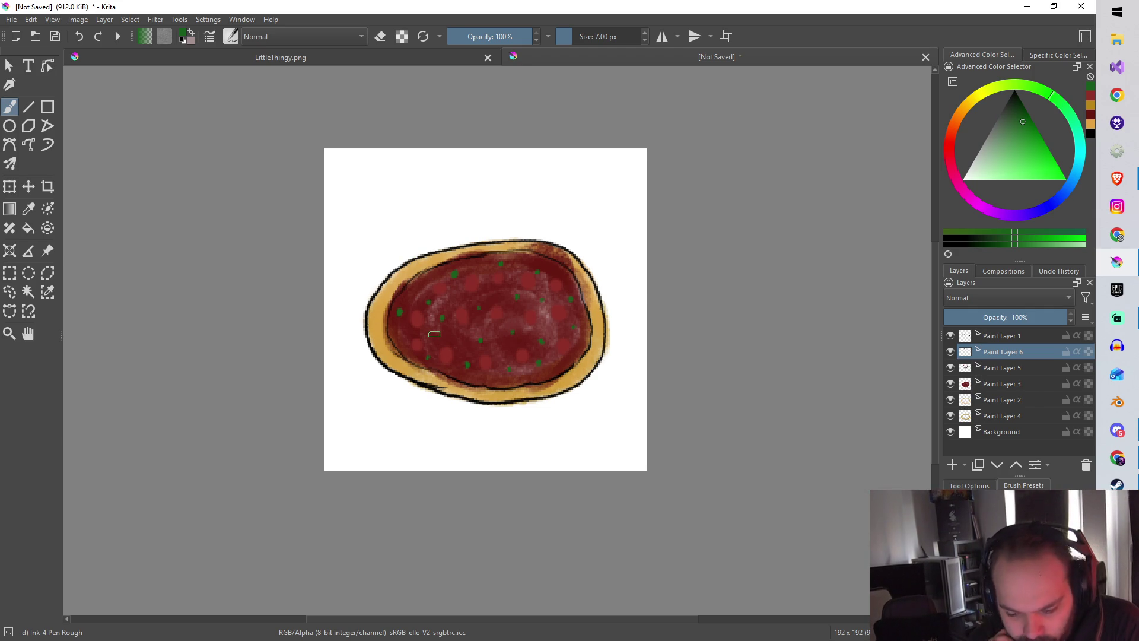
pyautogui.click(967, 107)
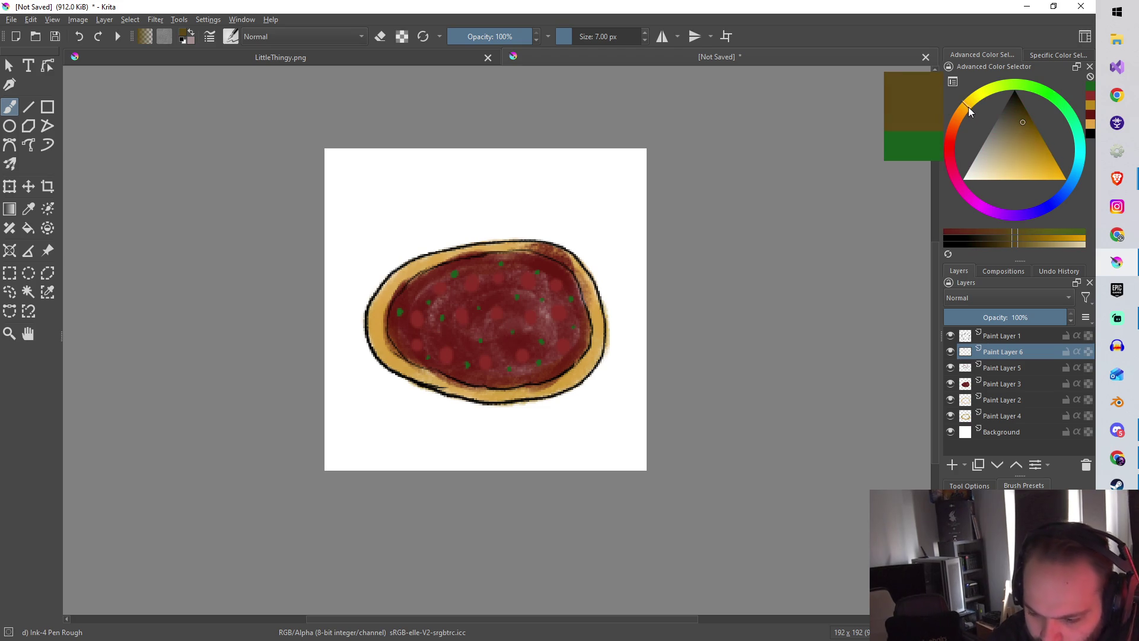
# Paint ochre Chalk Grainy texture around the pizza at about 195 px and 66% opacity.
pyautogui.click(1030, 148)
pyautogui.moveTo(1031, 147); pyautogui.dragTo(1043, 148)
pyautogui.click(968, 108)
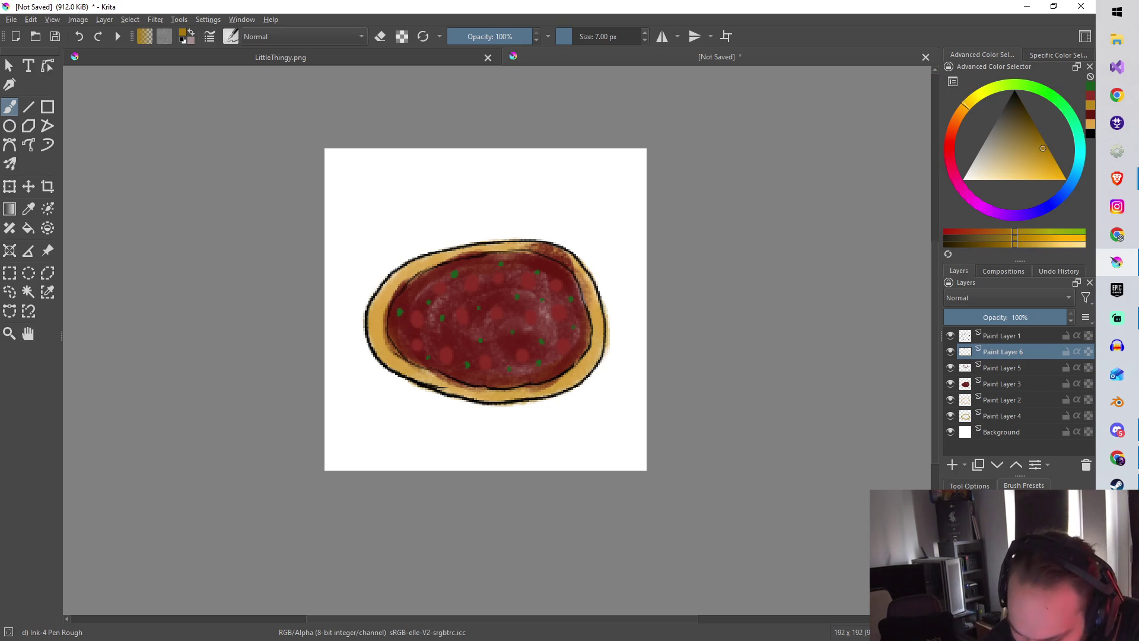
pyautogui.press('[')
pyautogui.press(']')
pyautogui.press(']')
pyautogui.press(']')
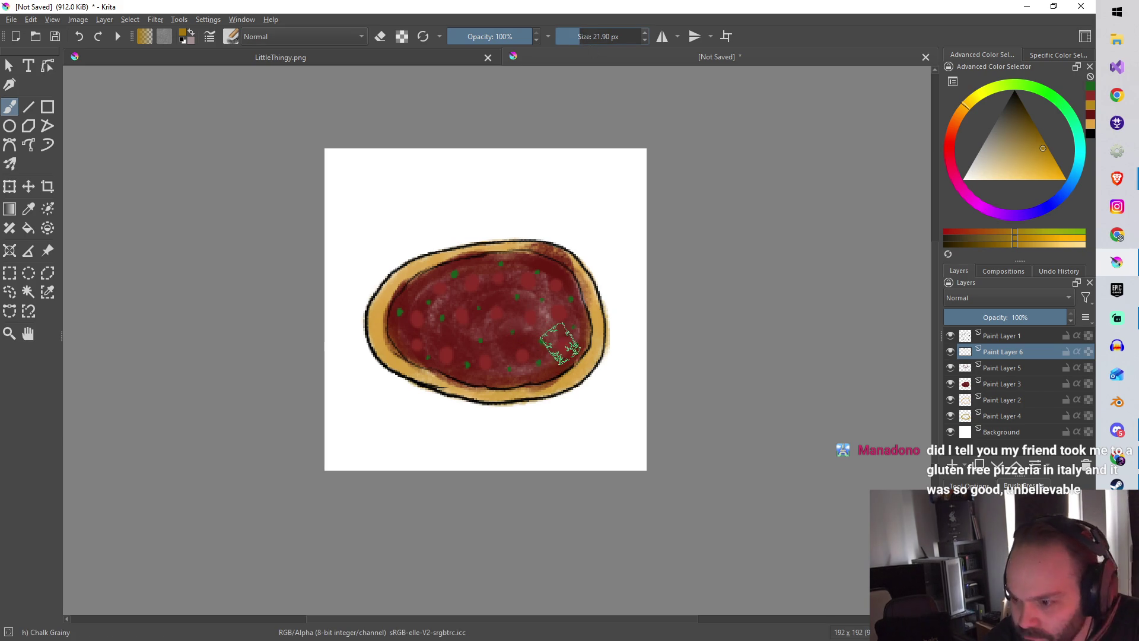
pyautogui.moveTo(591, 32); pyautogui.dragTo(611, 34)
pyautogui.click(504, 36)
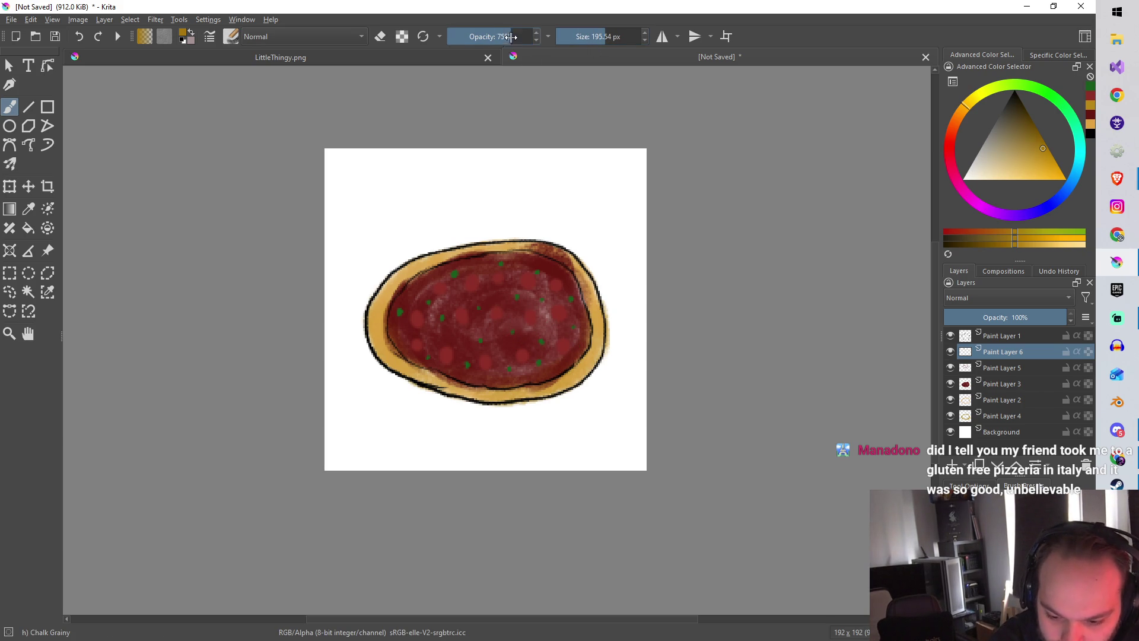
pyautogui.moveTo(487, 308)
pyautogui.mouseDown()
pyautogui.moveTo(493, 320)
pyautogui.moveTo(486, 297)
pyautogui.moveTo(493, 314)
pyautogui.moveTo(483, 312)
pyautogui.moveTo(540, 374)
pyautogui.mouseUp()
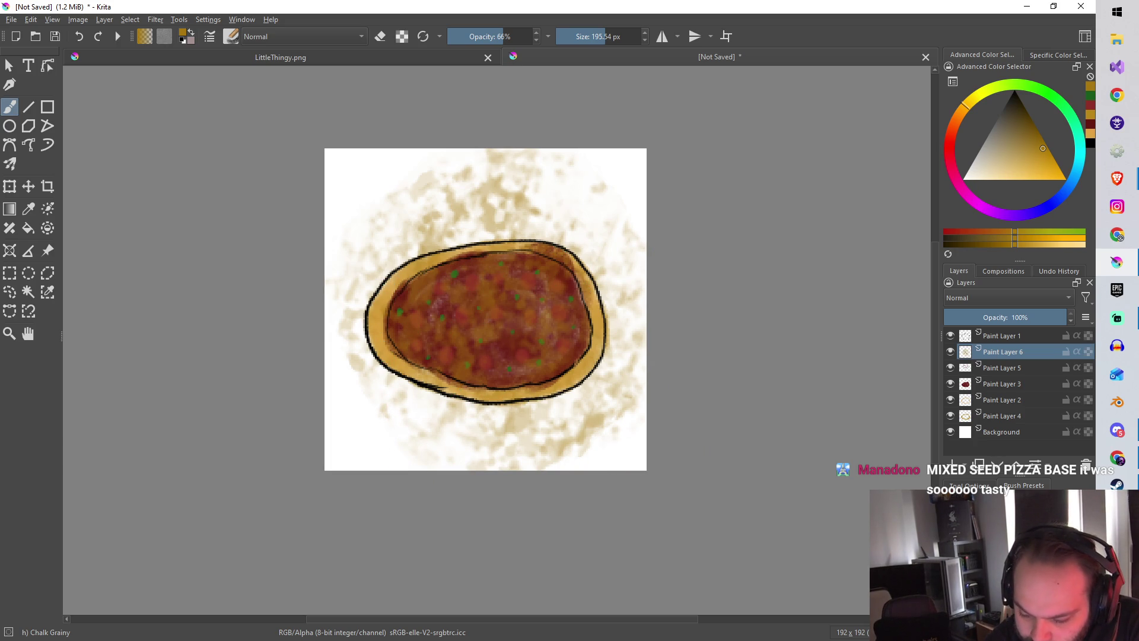
pyautogui.press('e')
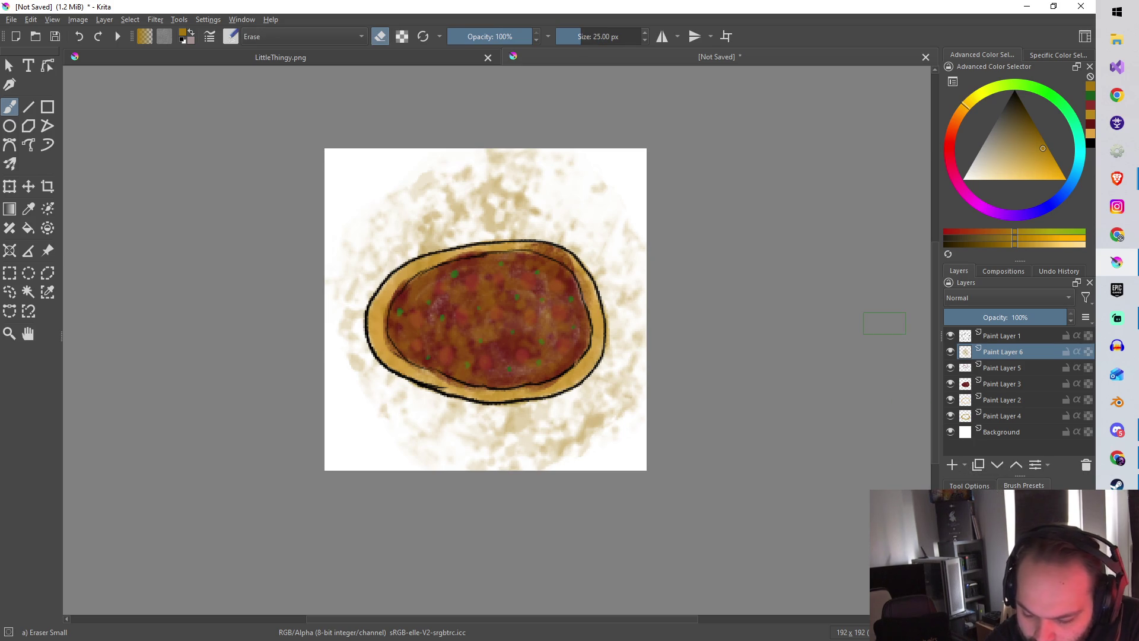
# Erase the beige chalk above and below the pizza's crust and the stray brown mark above it.
pyautogui.moveTo(486, 230)
pyautogui.mouseDown()
pyautogui.moveTo(499, 234)
pyautogui.moveTo(550, 170)
pyautogui.moveTo(564, 243)
pyautogui.moveTo(599, 178)
pyautogui.moveTo(603, 295)
pyautogui.moveTo(616, 256)
pyautogui.moveTo(634, 322)
pyautogui.moveTo(613, 427)
pyautogui.moveTo(615, 312)
pyautogui.moveTo(572, 451)
pyautogui.moveTo(550, 410)
pyautogui.moveTo(538, 412)
pyautogui.mouseUp()
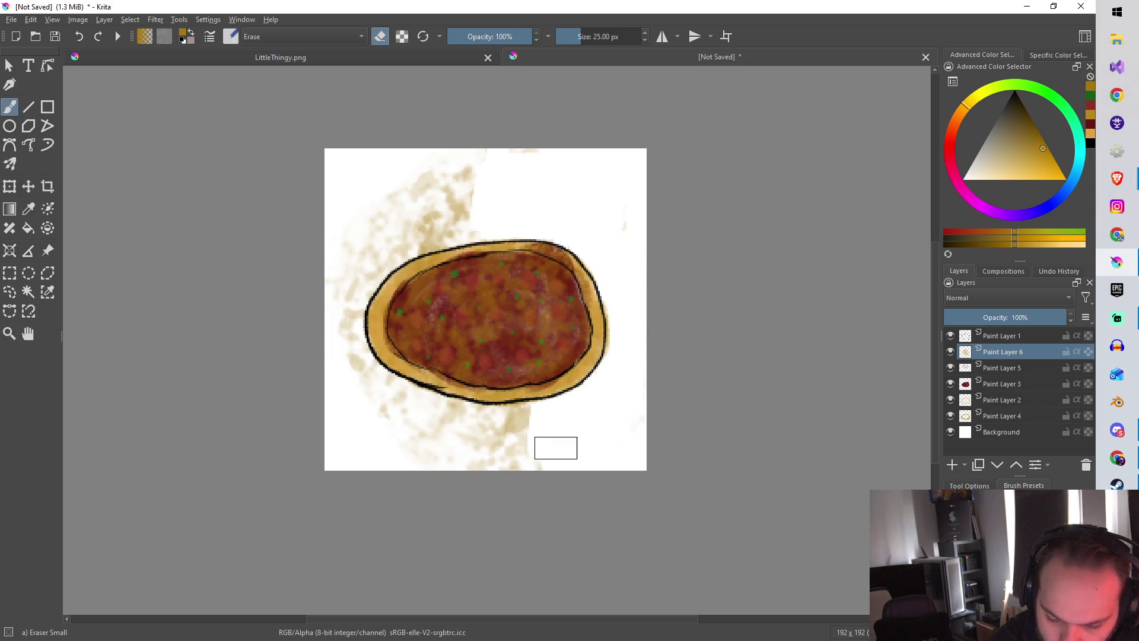
pyautogui.moveTo(503, 449)
pyautogui.mouseDown()
pyautogui.moveTo(534, 438)
pyautogui.moveTo(528, 404)
pyautogui.moveTo(402, 379)
pyautogui.moveTo(350, 346)
pyautogui.moveTo(437, 445)
pyautogui.moveTo(379, 389)
pyautogui.moveTo(471, 452)
pyautogui.moveTo(409, 389)
pyautogui.moveTo(514, 422)
pyautogui.moveTo(358, 389)
pyautogui.moveTo(374, 224)
pyautogui.moveTo(356, 332)
pyautogui.moveTo(381, 252)
pyautogui.moveTo(460, 191)
pyautogui.moveTo(391, 255)
pyautogui.moveTo(440, 229)
pyautogui.moveTo(478, 226)
pyautogui.moveTo(467, 233)
pyautogui.moveTo(465, 175)
pyautogui.moveTo(414, 203)
pyautogui.moveTo(387, 194)
pyautogui.moveTo(465, 190)
pyautogui.mouseUp()
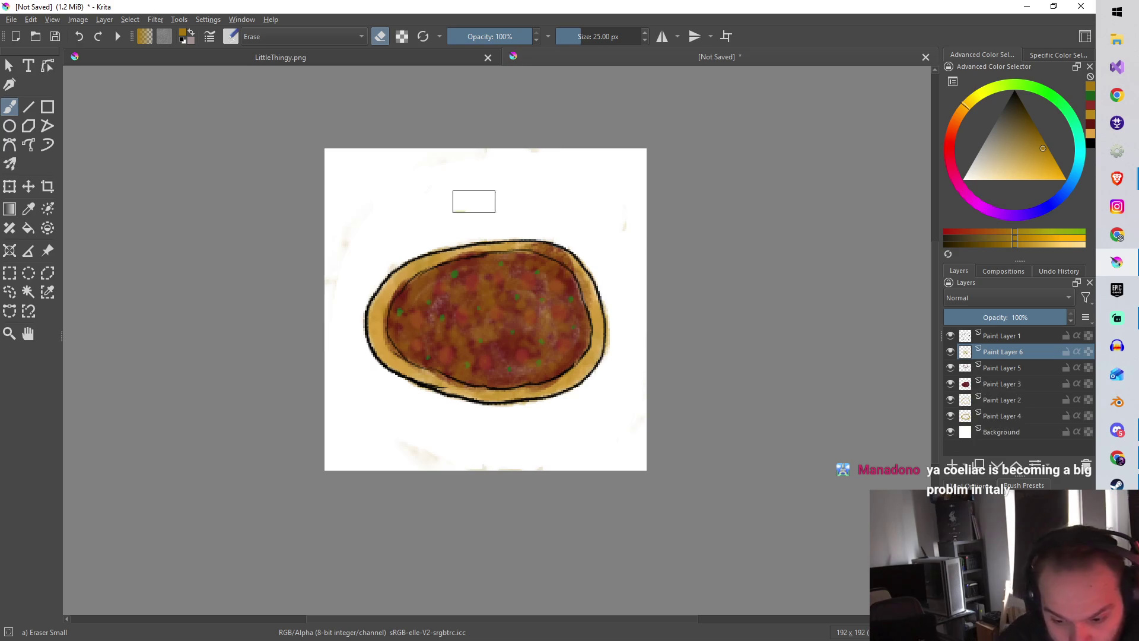
pyautogui.click(461, 206)
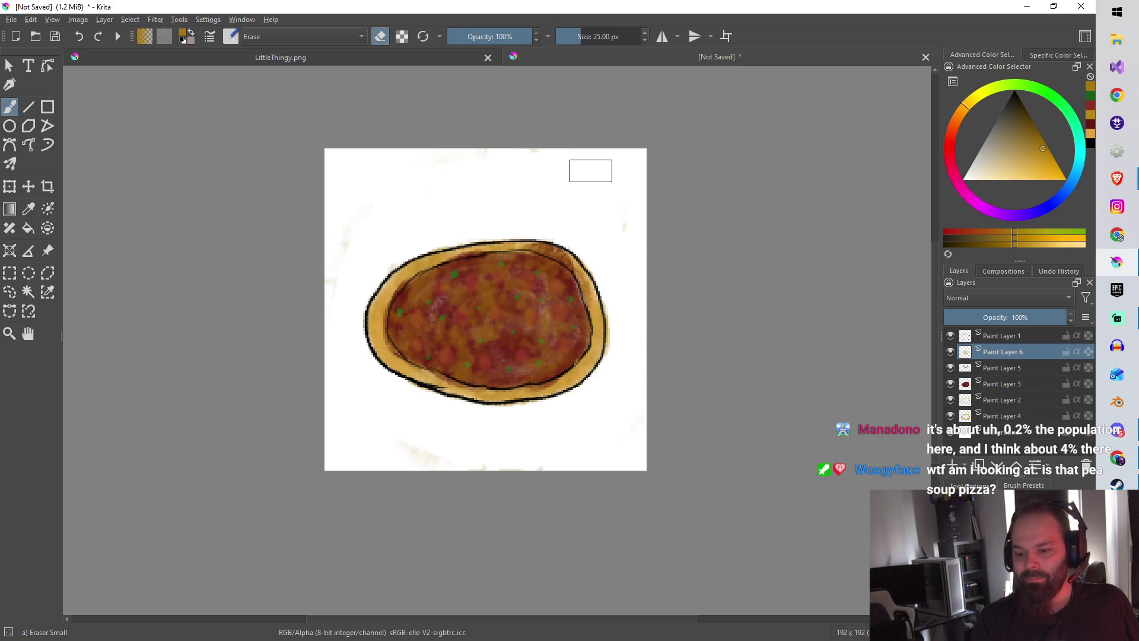
pyautogui.scroll(2, 560, 297)
pyautogui.moveTo(560, 292)
pyautogui.mouseDown()
pyautogui.moveTo(590, 318)
pyautogui.moveTo(736, 319)
pyautogui.mouseUp()
# Compare the sauce and Paint Layer 6 visibility, make Paint Layer 5 active, and add Paint Layer 7 above it.
pyautogui.scroll(-4, 736, 319)
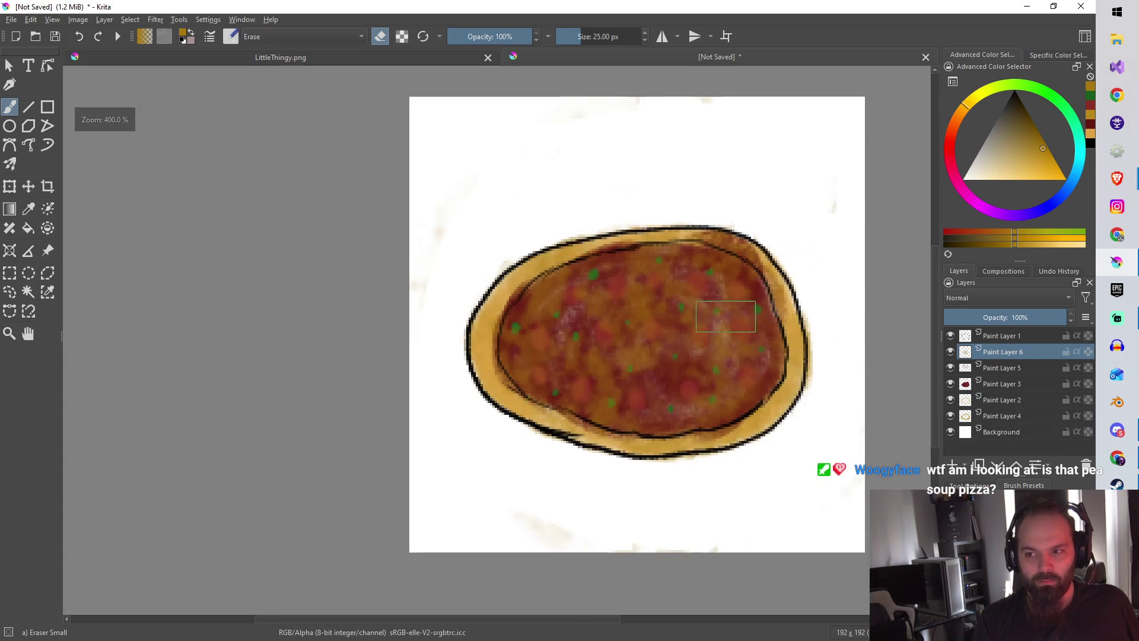
pyautogui.scroll(1, 650, 315)
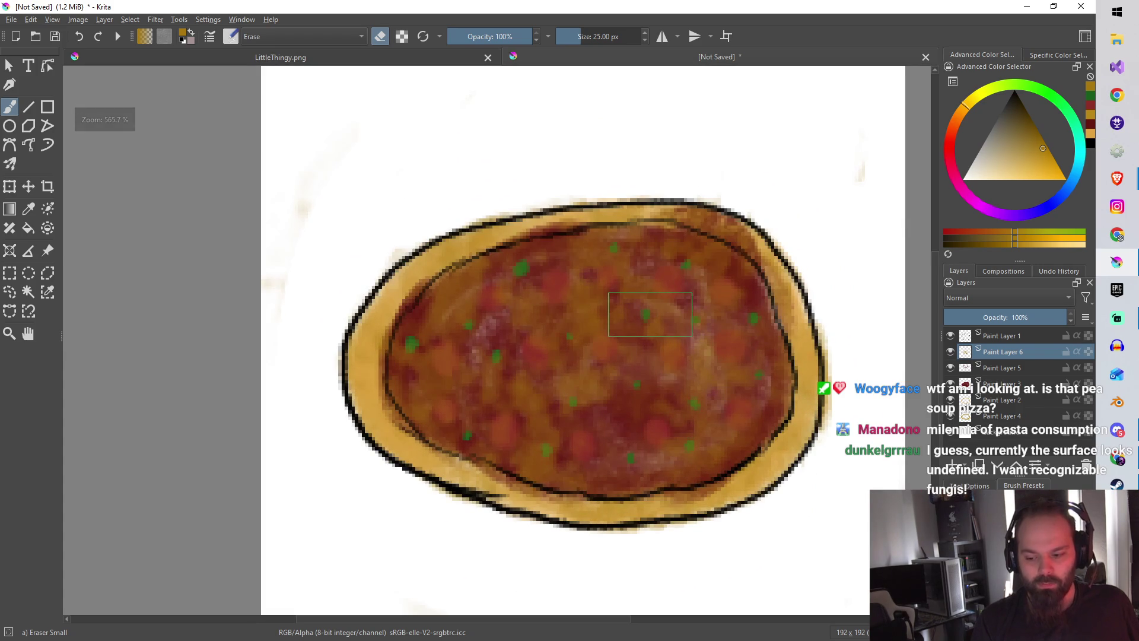
pyautogui.click(951, 392)
pyautogui.click(951, 392)
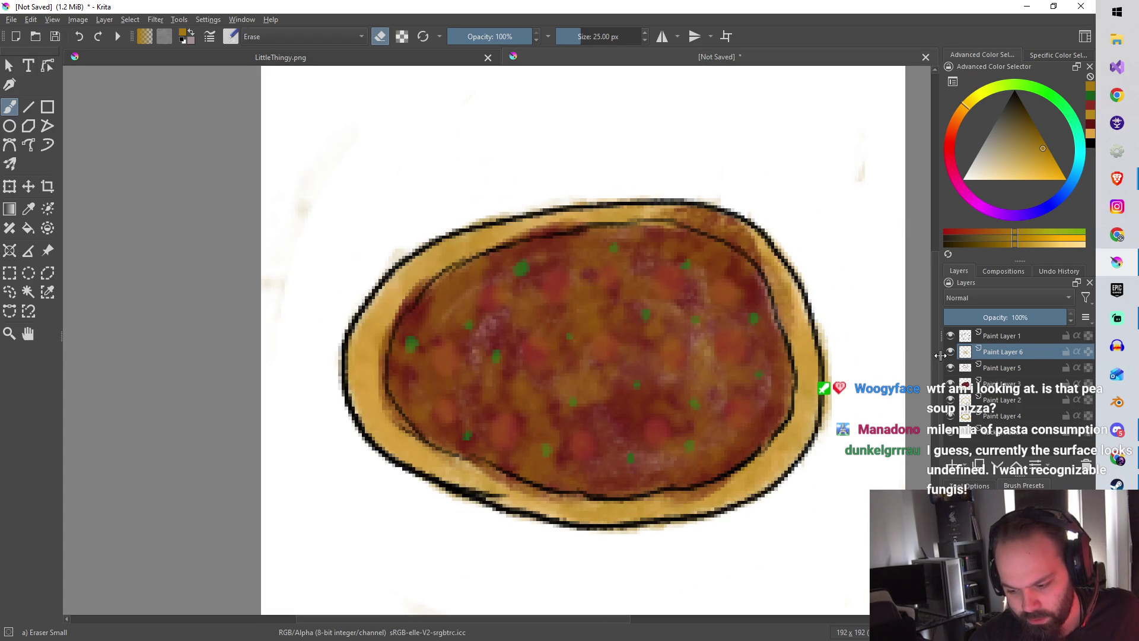
pyautogui.click(1009, 368)
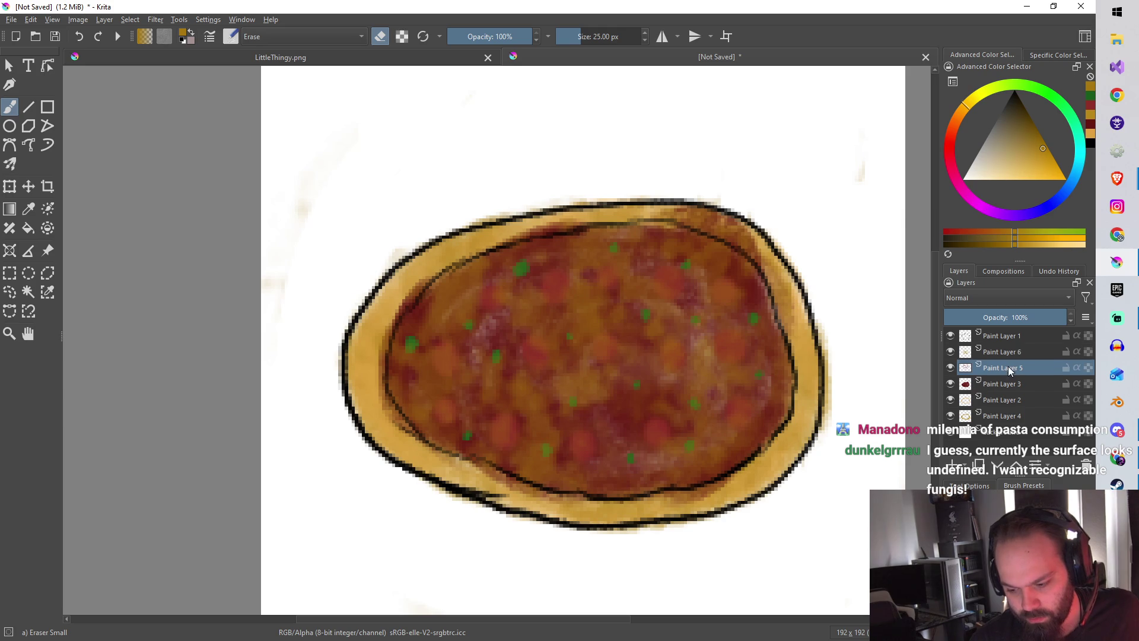
pyautogui.moveTo(549, 351)
pyautogui.keyDown('ctrl'); pyautogui.mouseDown()
pyautogui.moveTo(539, 343)
pyautogui.moveTo(540, 359)
pyautogui.mouseUp(); pyautogui.keyUp('ctrl')
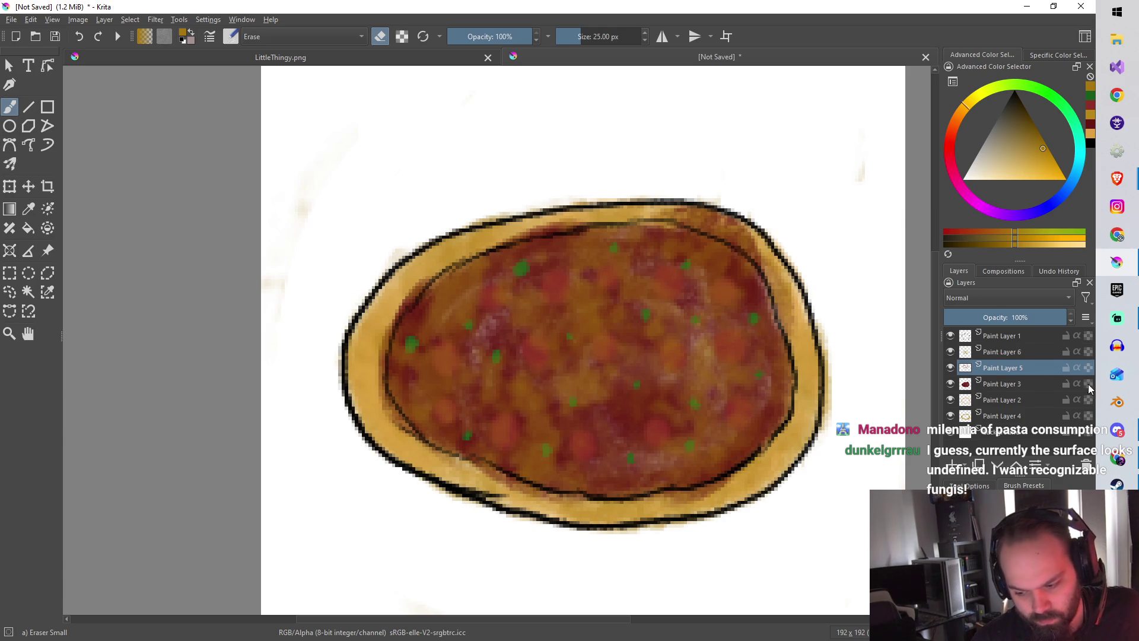
pyautogui.click(951, 352)
pyautogui.moveTo(435, 342)
pyautogui.keyDown('ctrl'); pyautogui.mouseDown()
pyautogui.moveTo(553, 335)
pyautogui.moveTo(542, 338)
pyautogui.mouseUp(); pyautogui.keyUp('ctrl')
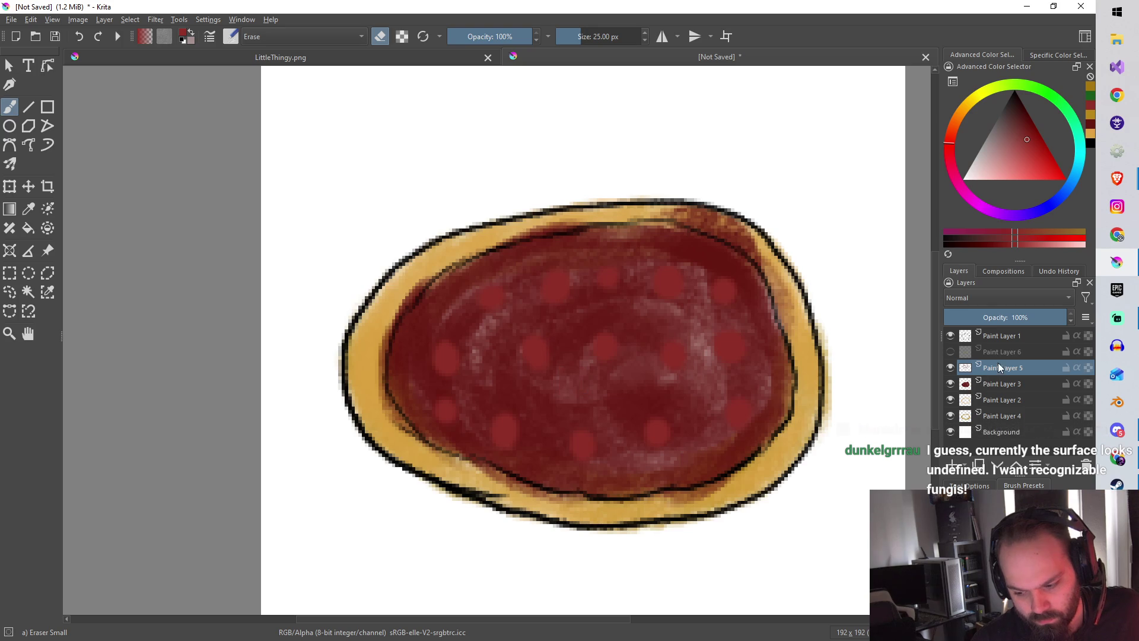
pyautogui.click(950, 352)
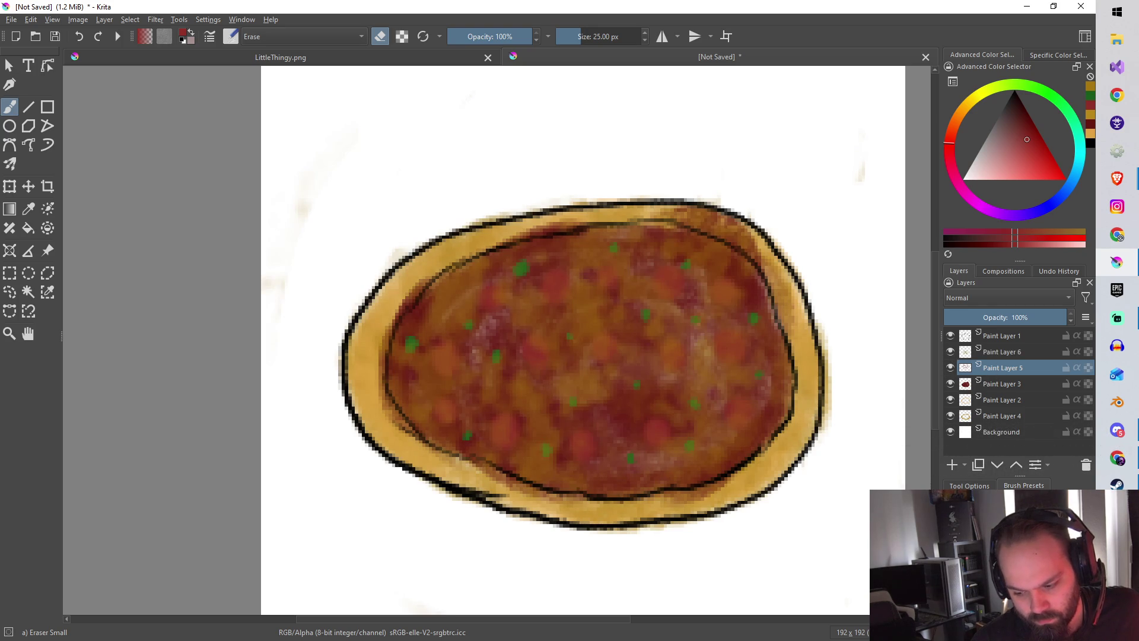
pyautogui.click(951, 465)
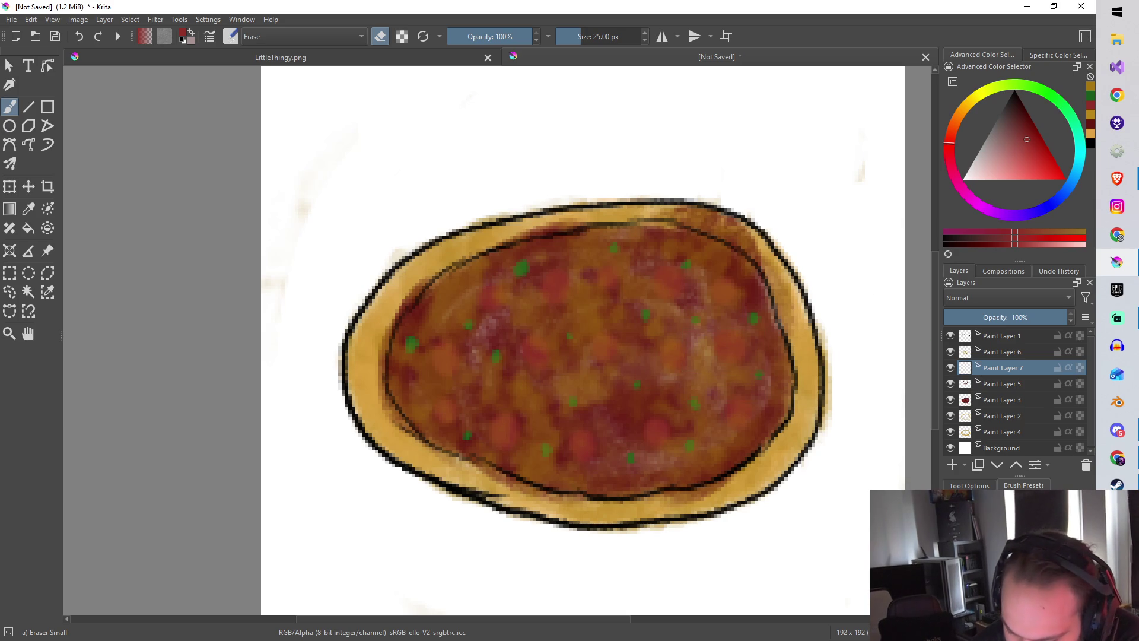
# Switch to the Pencil-2 preset and move Paint Layer 7 above Paint Layer 6.
pyautogui.press('/')
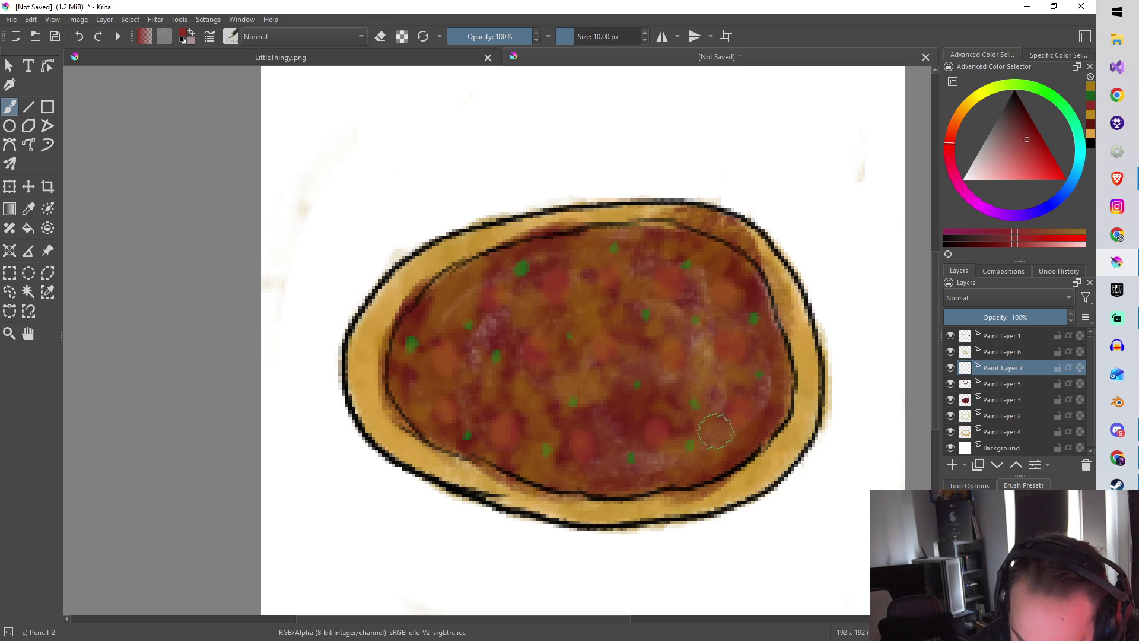
pyautogui.moveTo(715, 431); pyautogui.dragTo(727, 422)
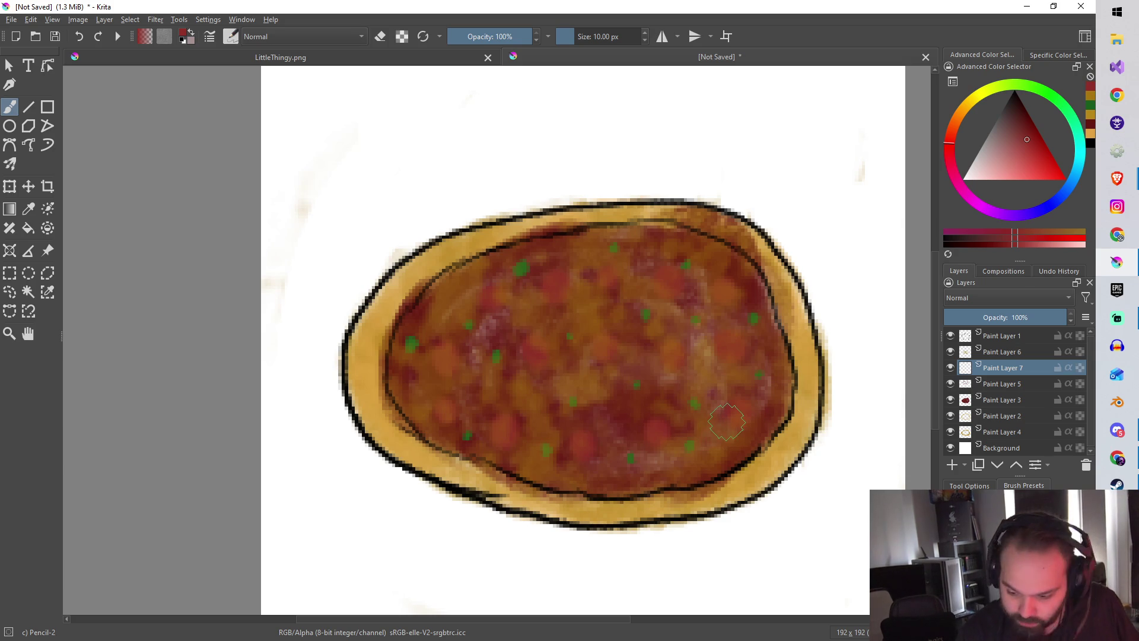
pyautogui.moveTo(992, 370); pyautogui.dragTo(995, 347)
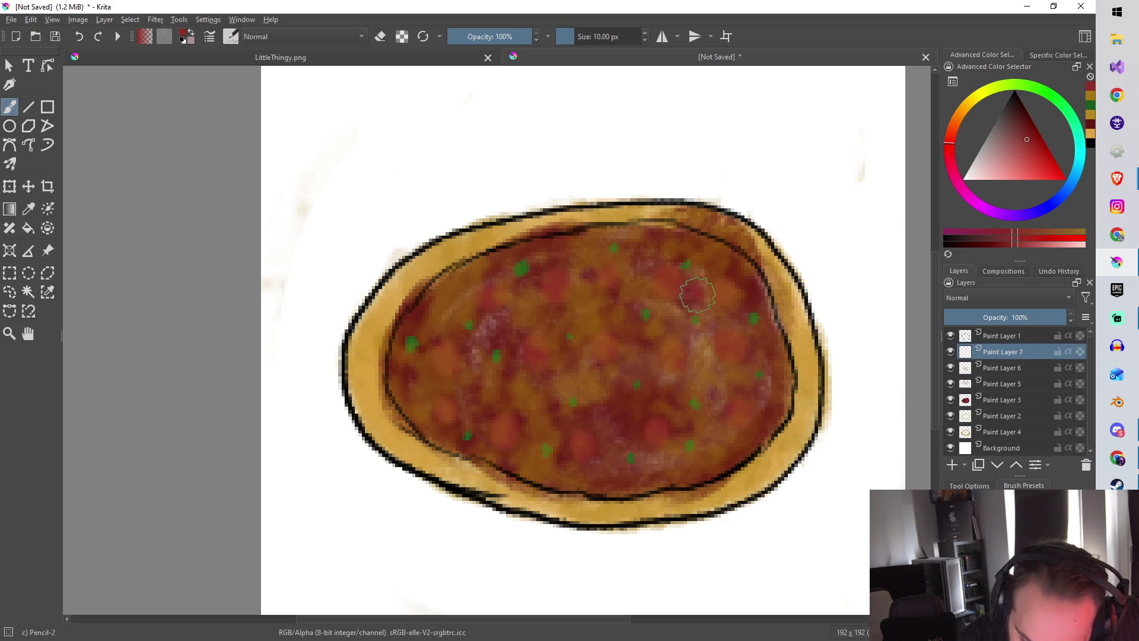
# Dab red pepperoni spots across the pizza sauce, then pick pale grey in the colour triangle.
pyautogui.moveTo(496, 345); pyautogui.dragTo(496, 326)
pyautogui.click(534, 407)
pyautogui.click(421, 388)
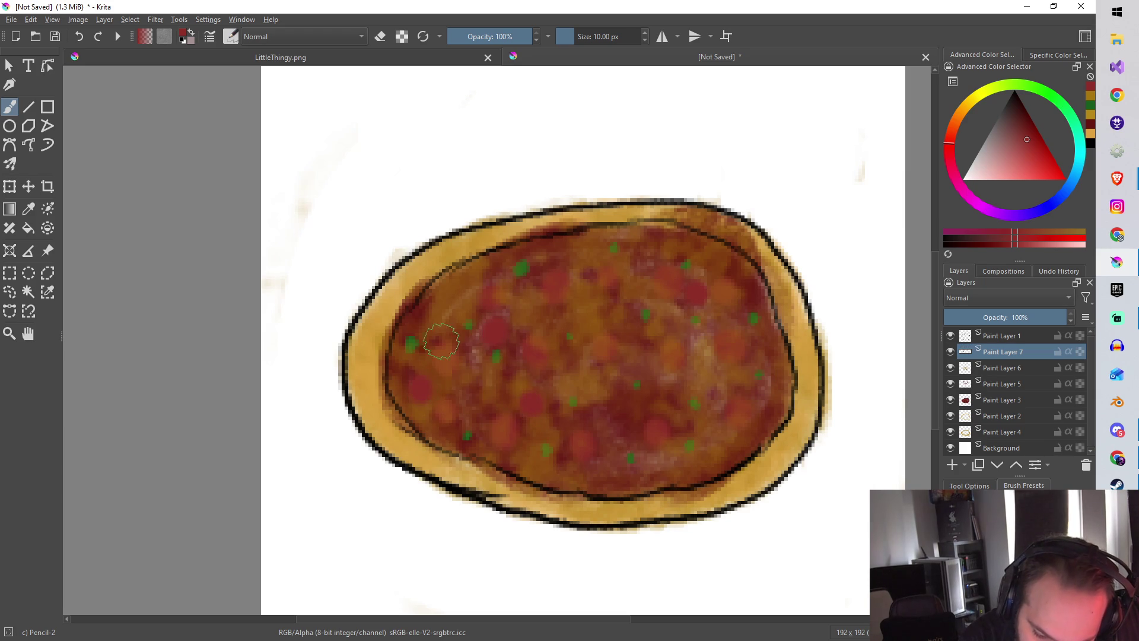
pyautogui.click(453, 297)
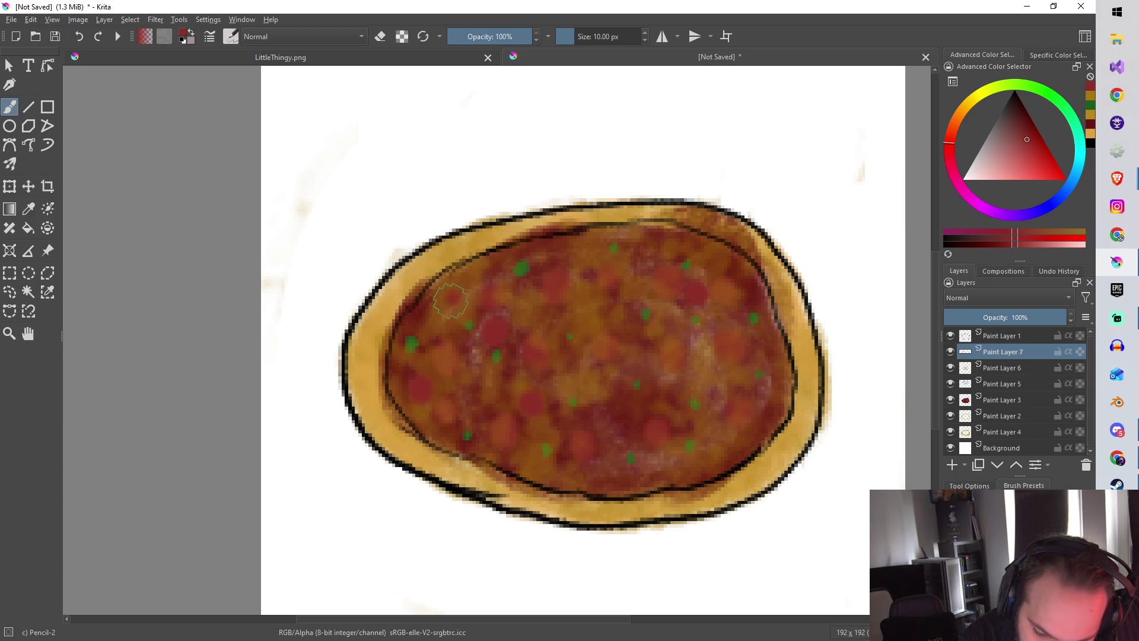
pyautogui.click(602, 383)
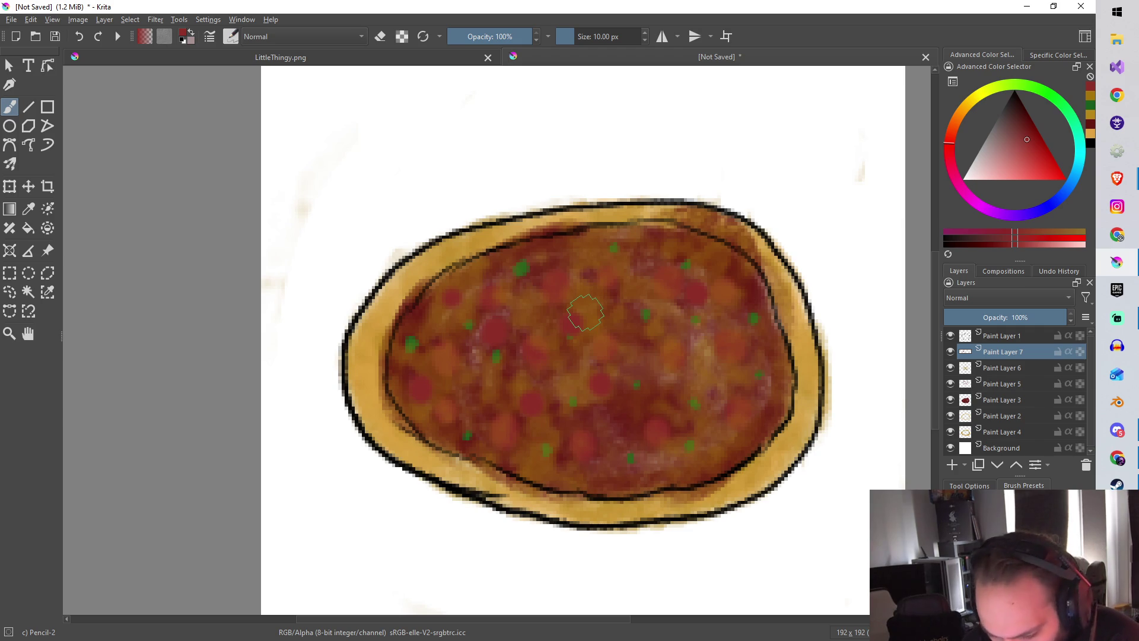
pyautogui.click(640, 302)
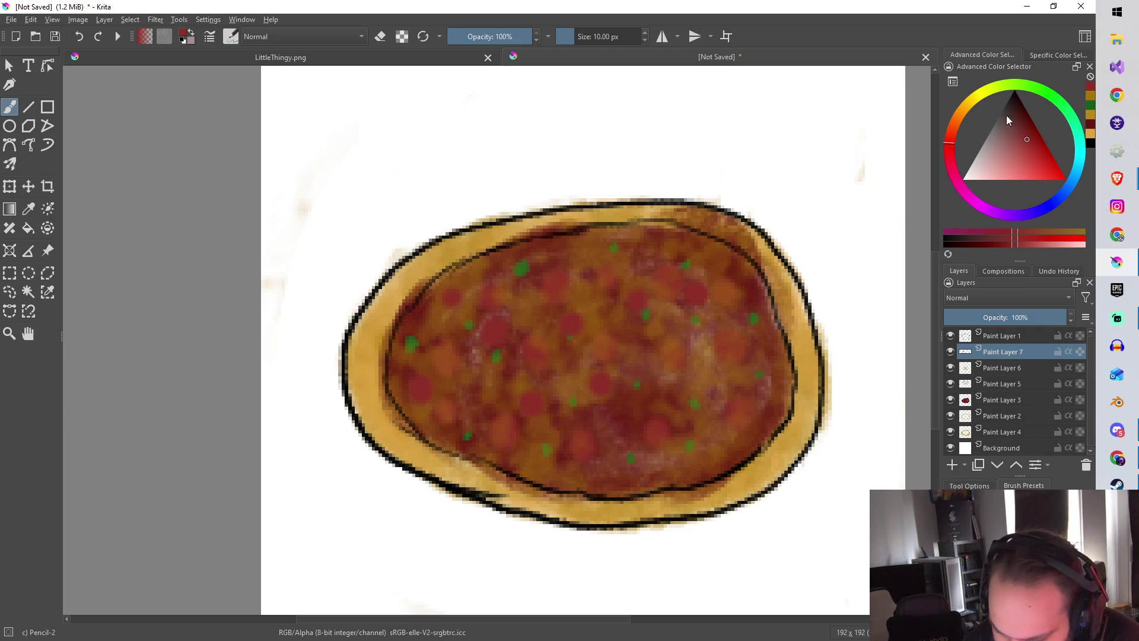
pyautogui.moveTo(999, 129); pyautogui.dragTo(992, 134)
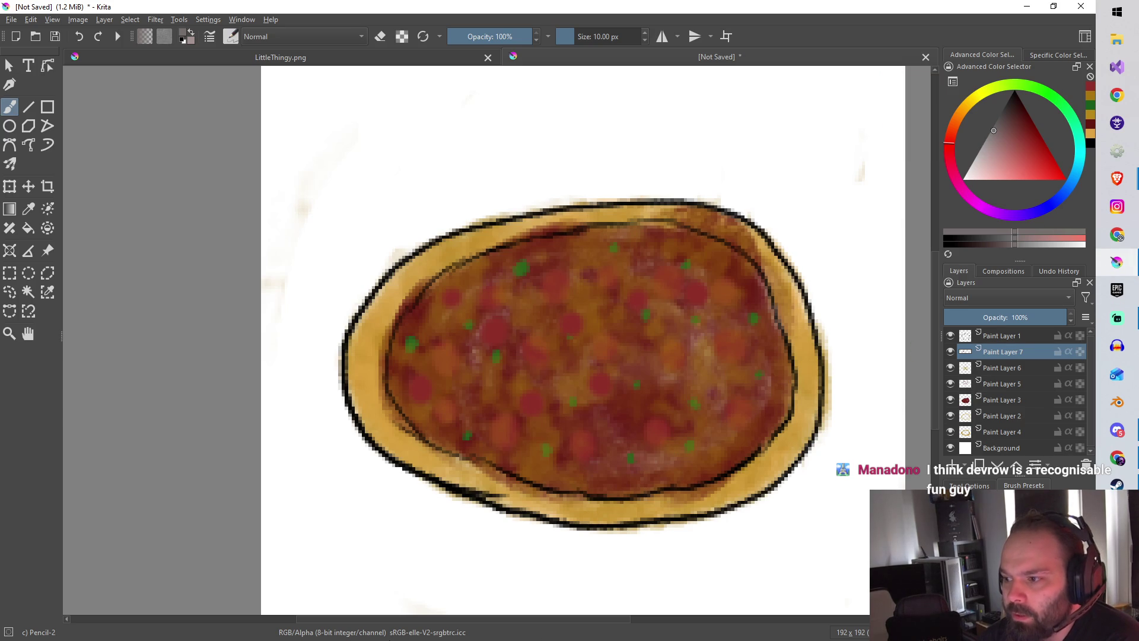
# Shrink the brush to 4.74 px and paint the first two grey mushrooms on the sauce.
pyautogui.scroll(5, 381, 445)
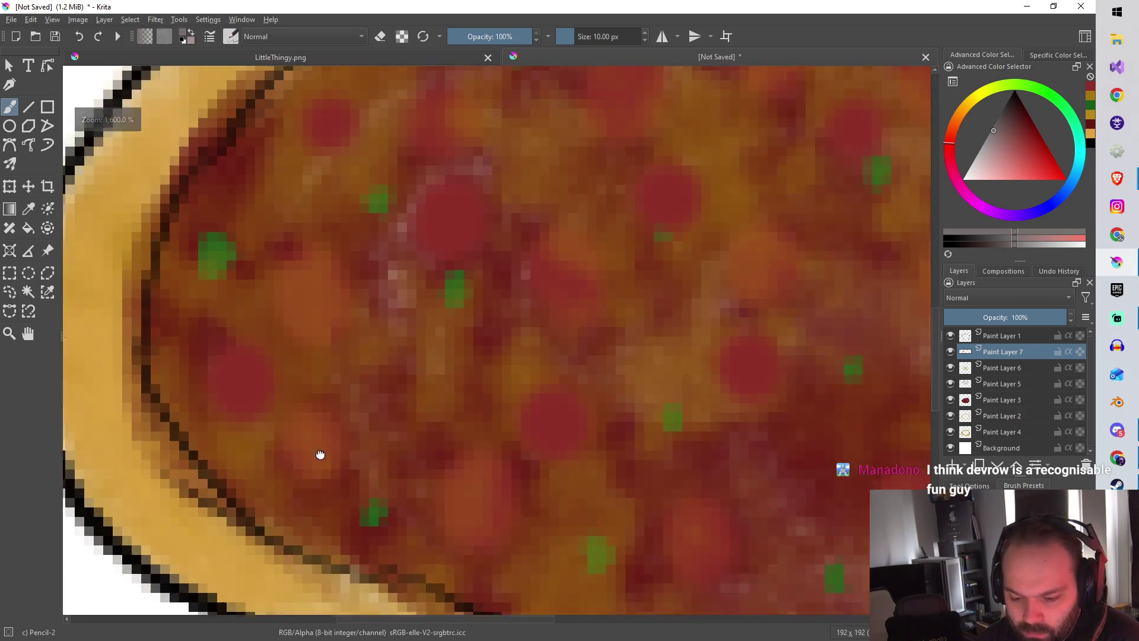
pyautogui.scroll(-2, 415, 320)
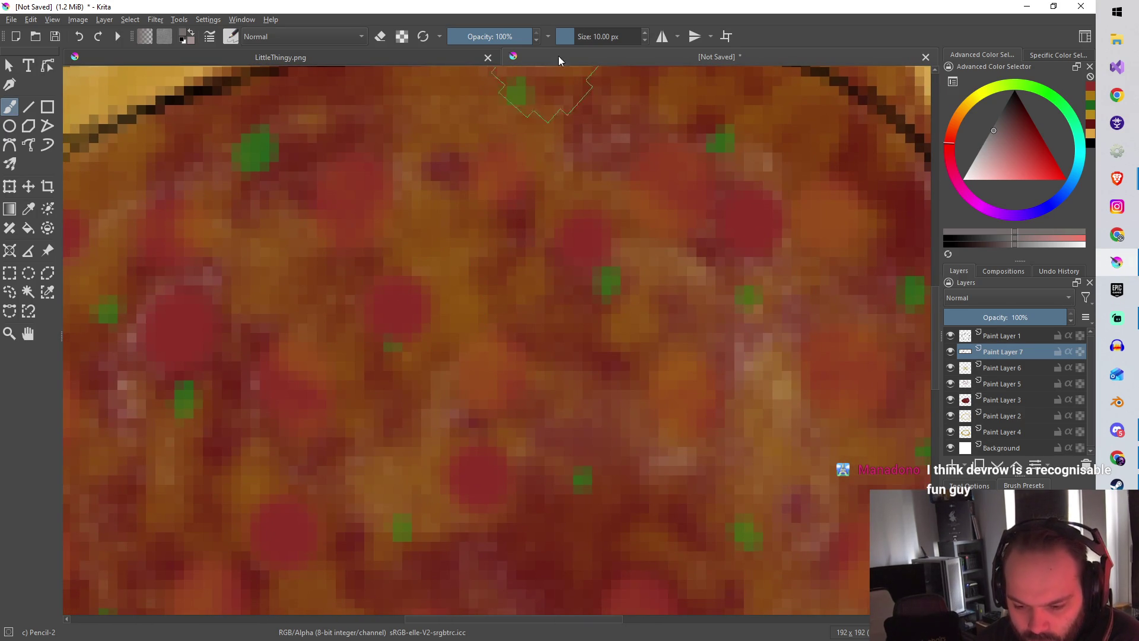
pyautogui.moveTo(580, 37); pyautogui.dragTo(568, 40)
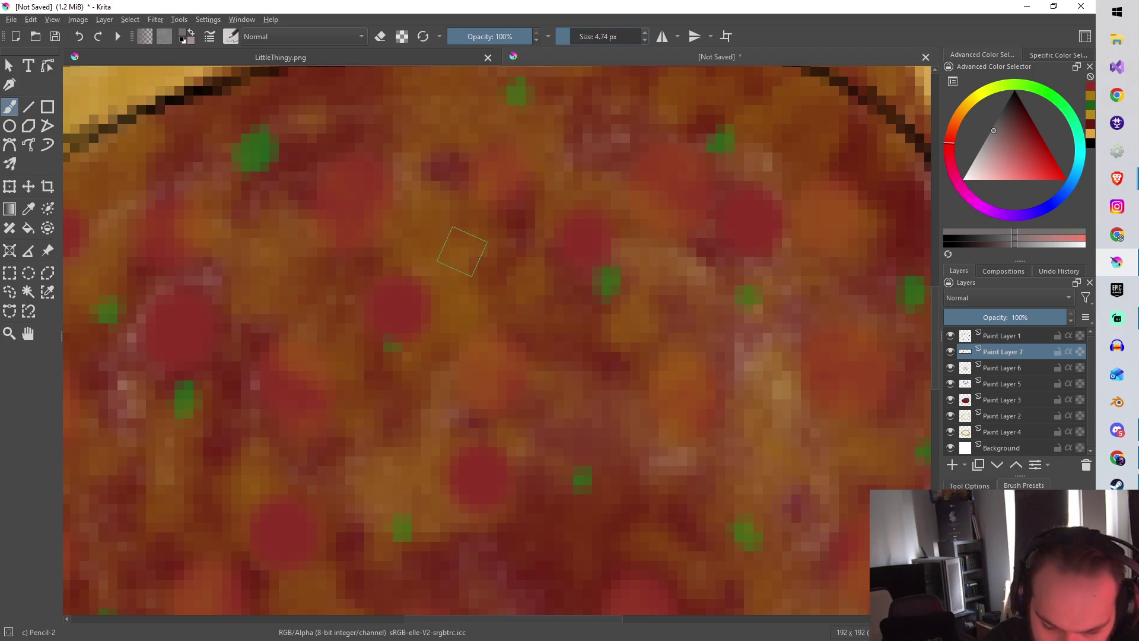
pyautogui.click(473, 235)
pyautogui.moveTo(473, 235)
pyautogui.mouseDown()
pyautogui.moveTo(537, 238)
pyautogui.moveTo(512, 242)
pyautogui.moveTo(507, 297)
pyautogui.mouseUp()
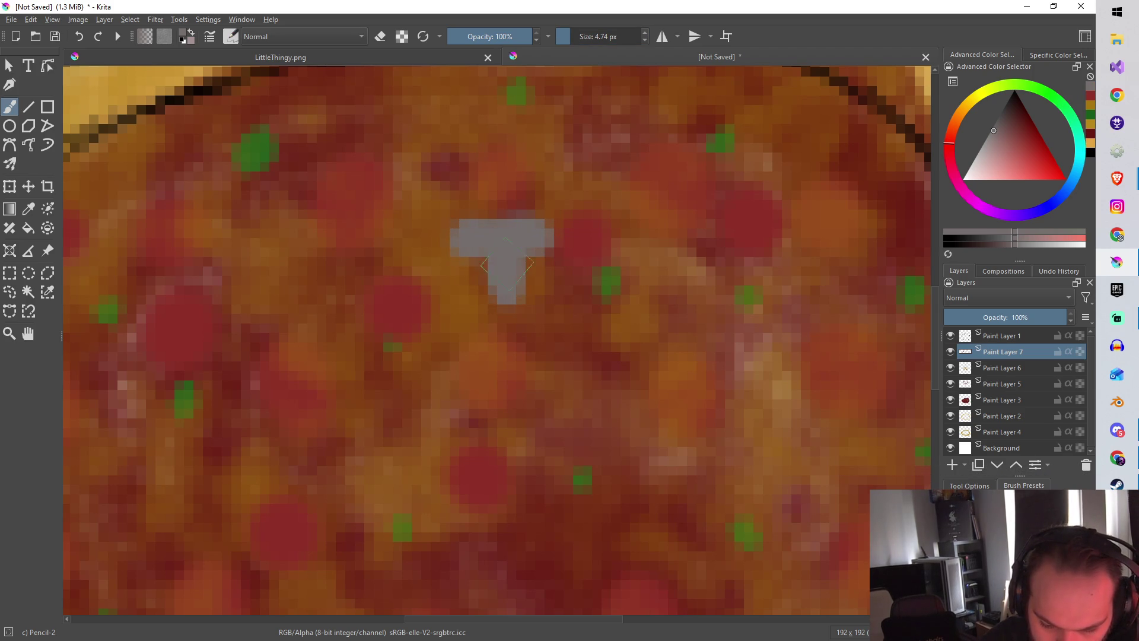
pyautogui.scroll(-2, 533, 566)
pyautogui.scroll(-1, 570, 490)
pyautogui.scroll(2, 565, 327)
pyautogui.click(702, 243)
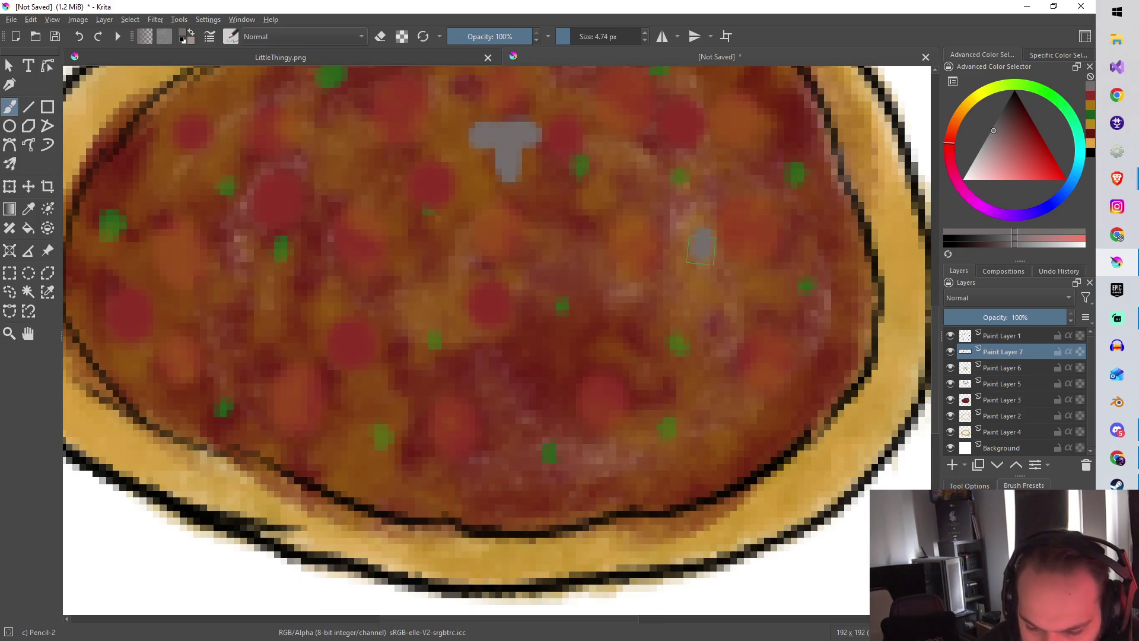
pyautogui.moveTo(688, 224)
pyautogui.mouseDown()
pyautogui.moveTo(727, 224)
pyautogui.moveTo(708, 225)
pyautogui.mouseUp()
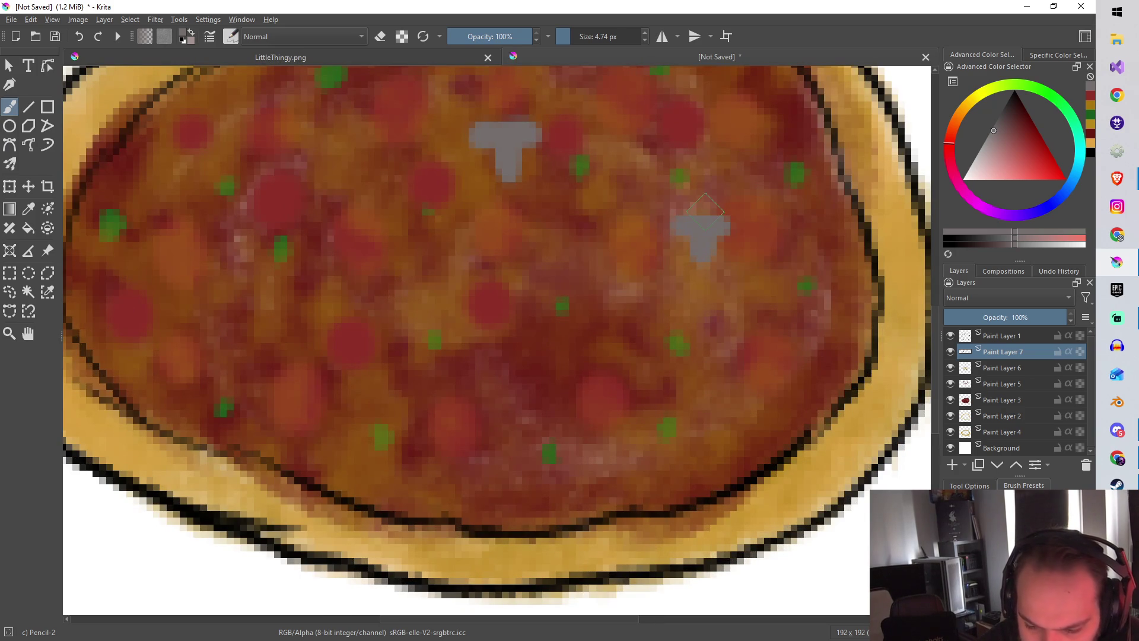
# Paint more grey T-shaped mushrooms across the lower, left, top and right parts of the pizza.
pyautogui.moveTo(511, 374)
pyautogui.mouseDown()
pyautogui.moveTo(511, 388)
pyautogui.moveTo(525, 369)
pyautogui.mouseUp()
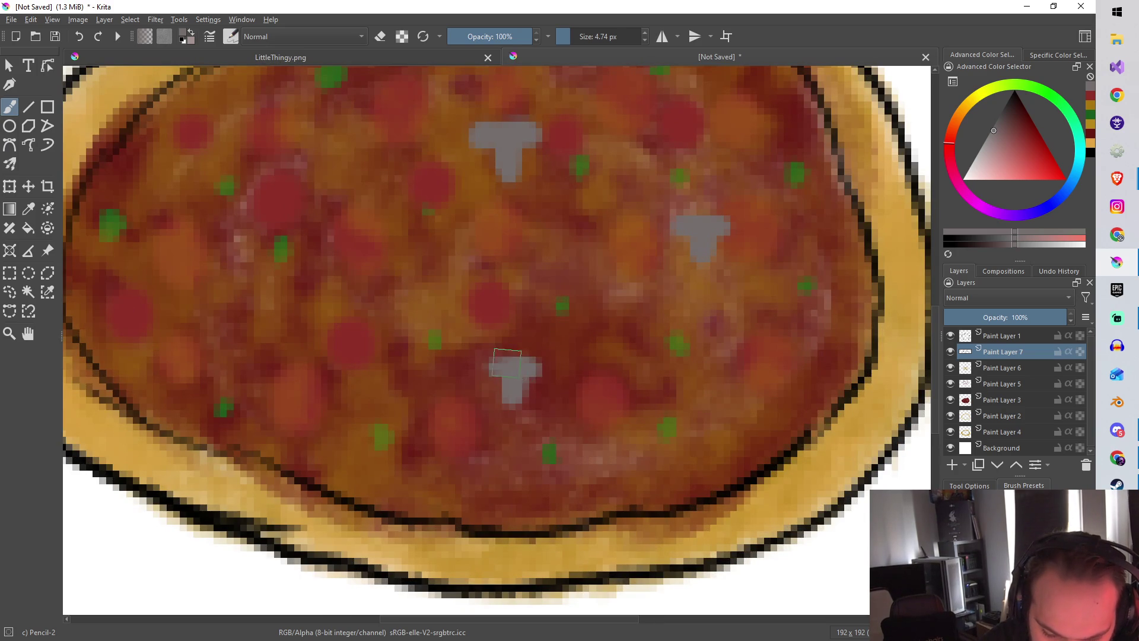
pyautogui.moveTo(258, 283); pyautogui.dragTo(258, 324)
pyautogui.moveTo(237, 276); pyautogui.dragTo(279, 277)
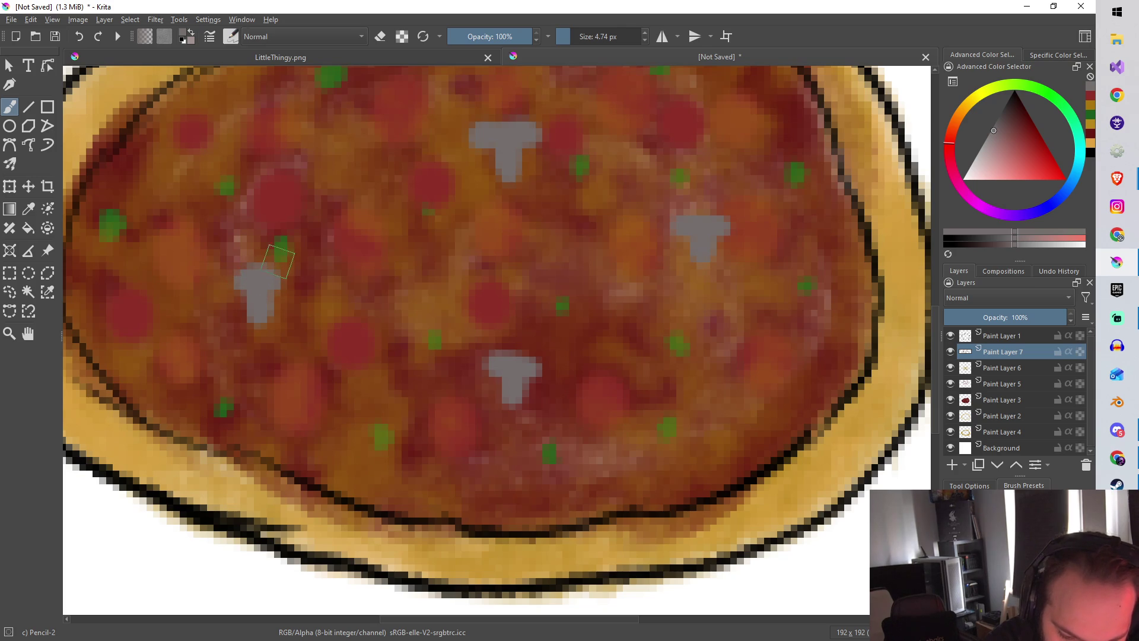
pyautogui.moveTo(380, 178)
pyautogui.mouseDown()
pyautogui.moveTo(393, 205)
pyautogui.moveTo(371, 175)
pyautogui.mouseUp()
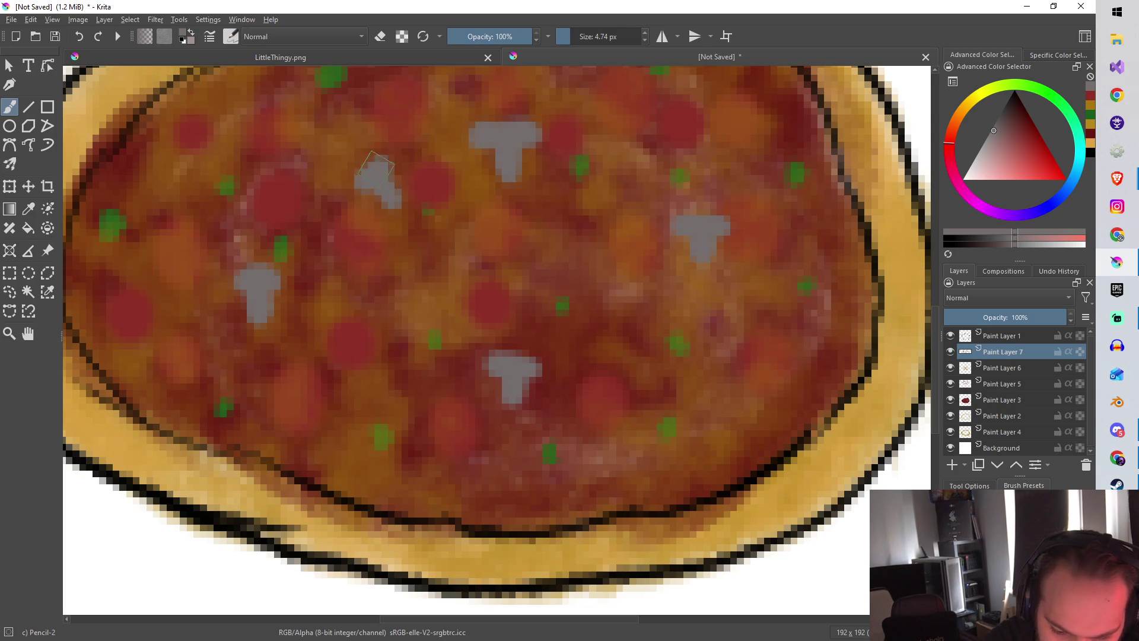
pyautogui.moveTo(766, 374)
pyautogui.mouseDown()
pyautogui.moveTo(745, 404)
pyautogui.moveTo(772, 364)
pyautogui.moveTo(784, 368)
pyautogui.mouseUp()
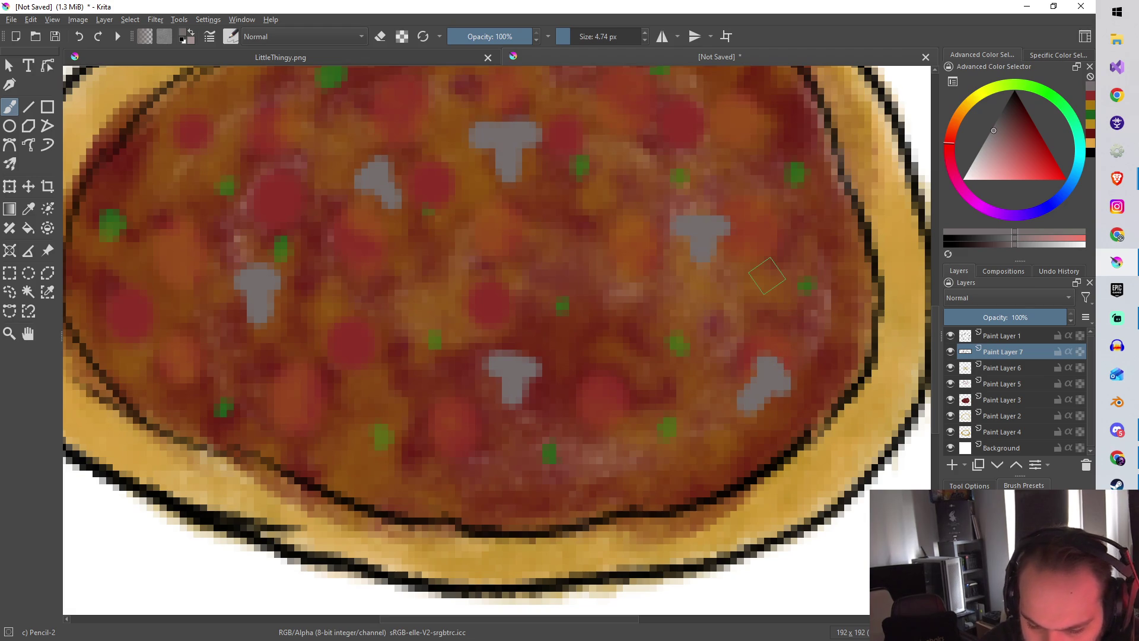
pyautogui.scroll(-3, 767, 276)
pyautogui.scroll(3, 710, 247)
pyautogui.moveTo(729, 181); pyautogui.dragTo(745, 226)
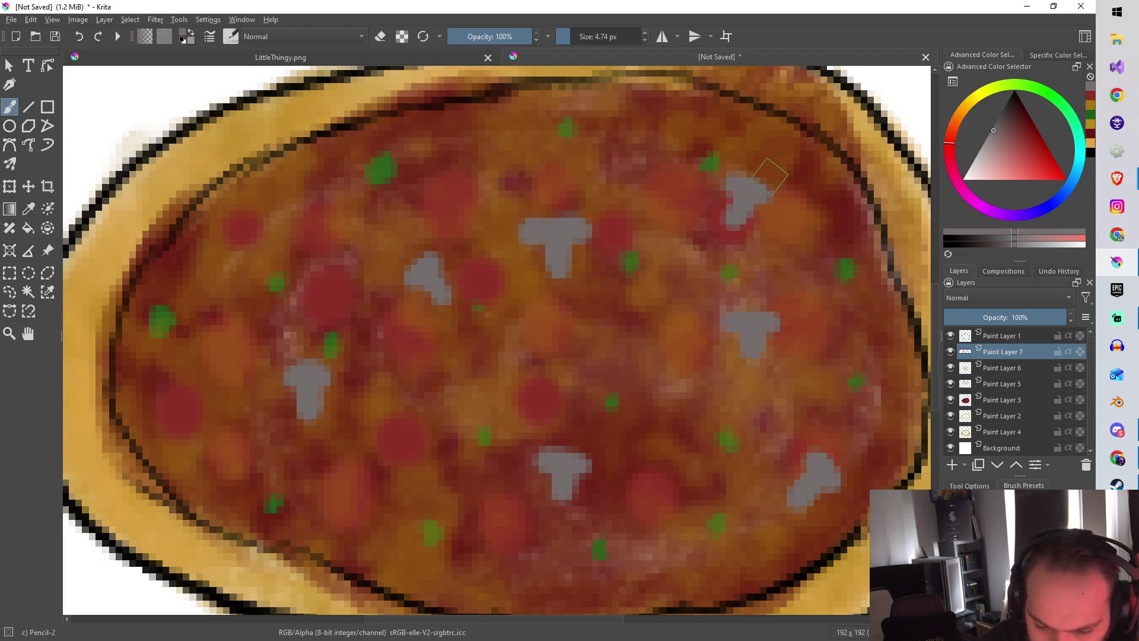
pyautogui.moveTo(324, 198)
pyautogui.mouseDown()
pyautogui.moveTo(321, 225)
pyautogui.moveTo(292, 206)
pyautogui.mouseUp()
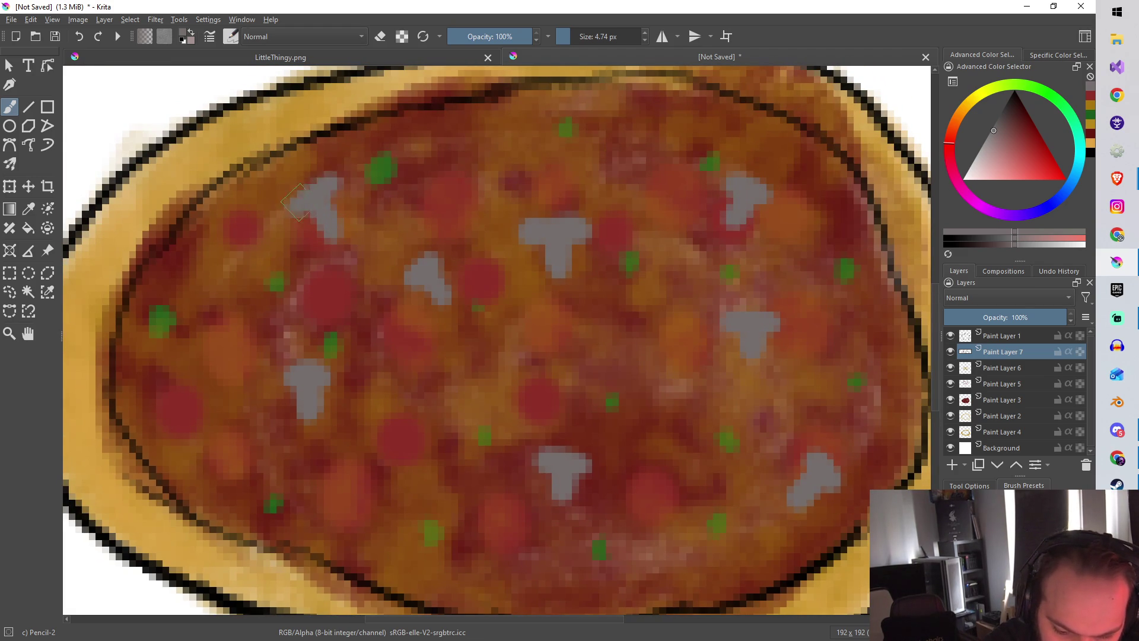
pyautogui.scroll(-5, 530, 408)
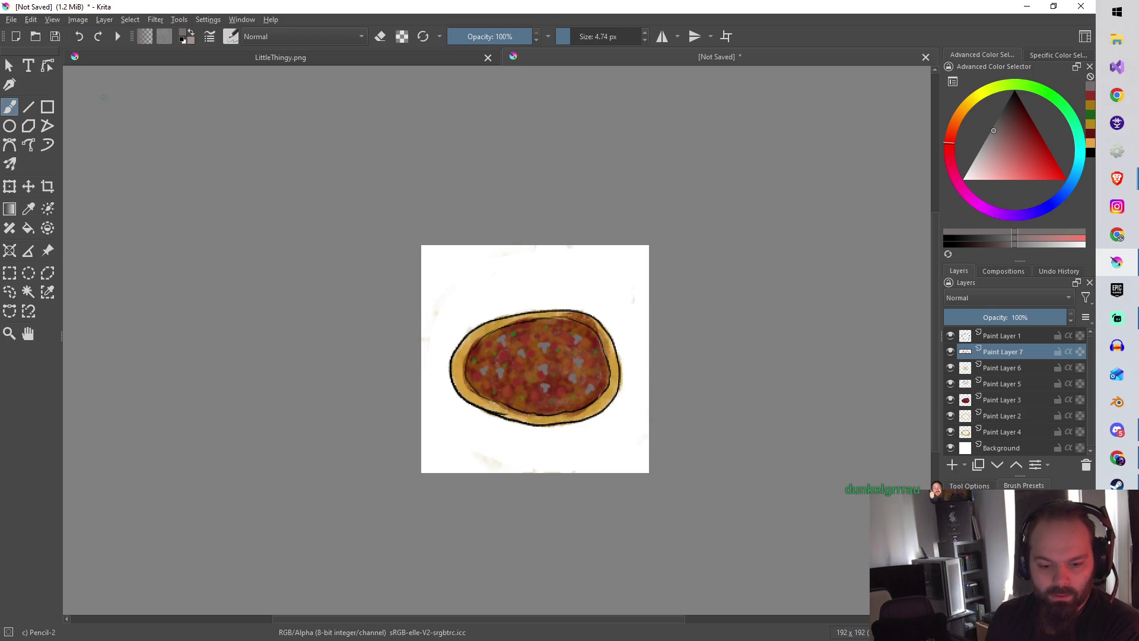
# Start Save As and navigate to the DevRowStuff > DrawRedeems folder.
pyautogui.click(11, 19)
pyautogui.click(90, 90)
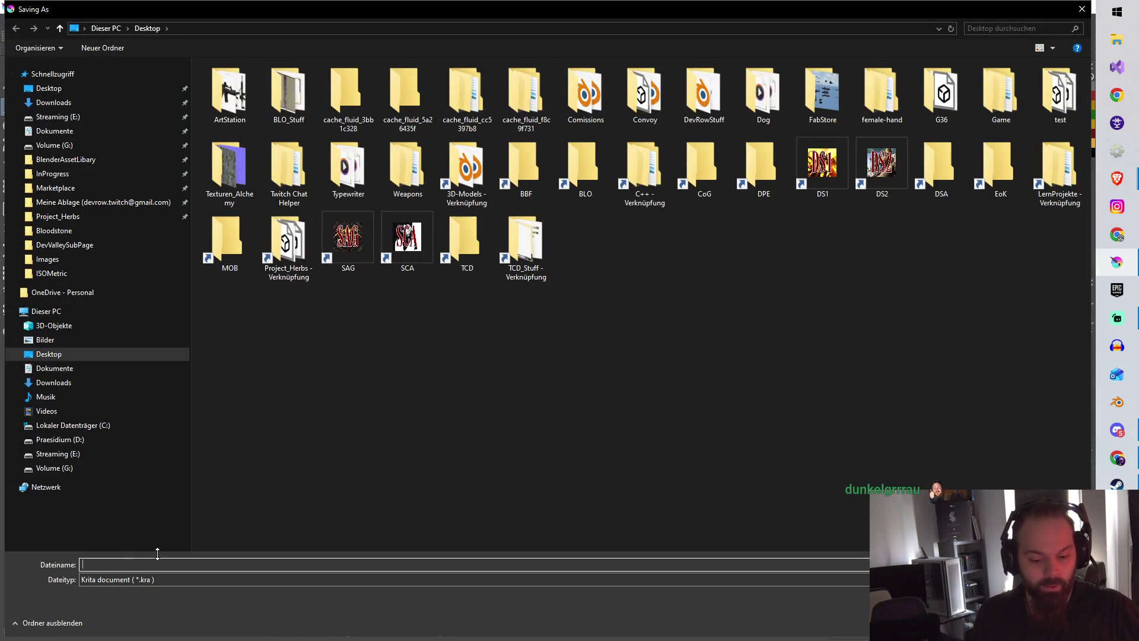
pyautogui.click(148, 580)
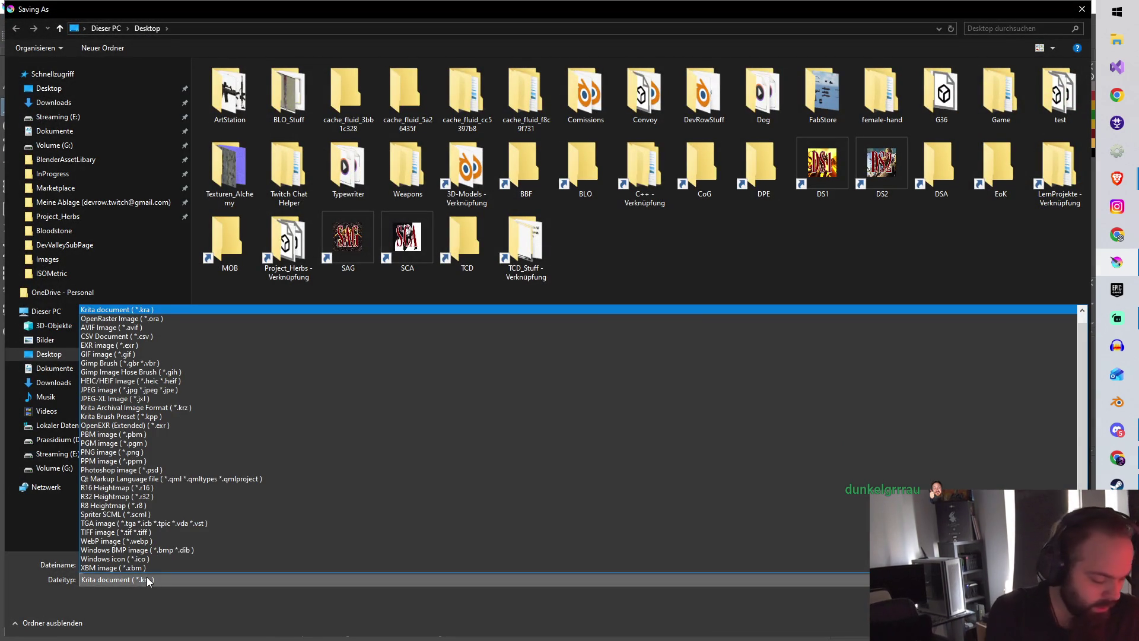
pyautogui.press('p')
pyautogui.press('g')
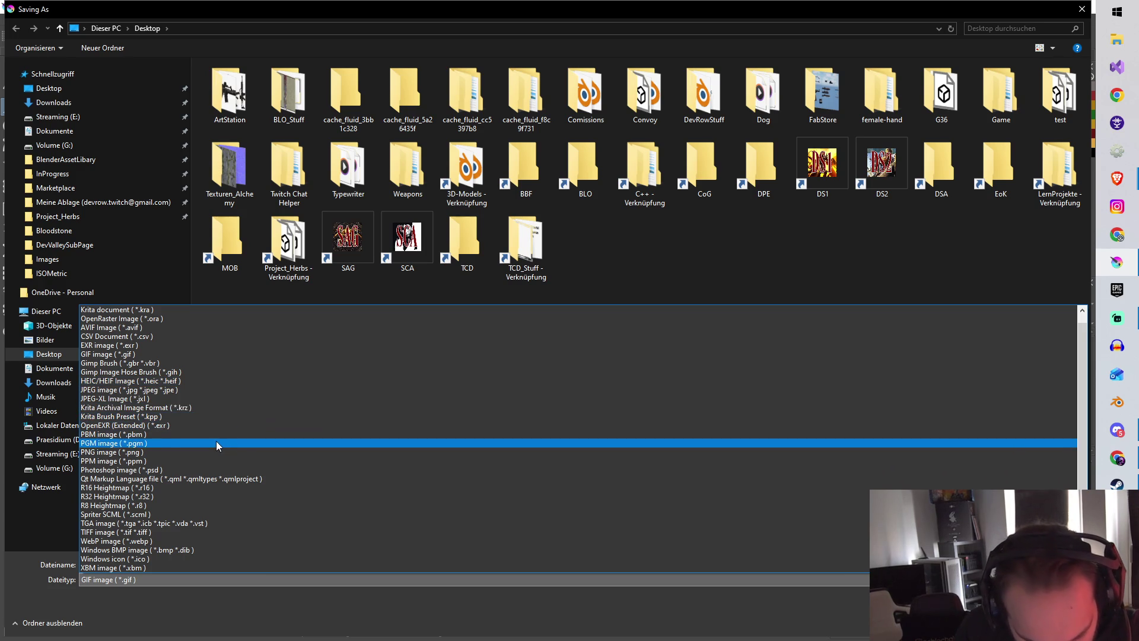
pyautogui.click(675, 269)
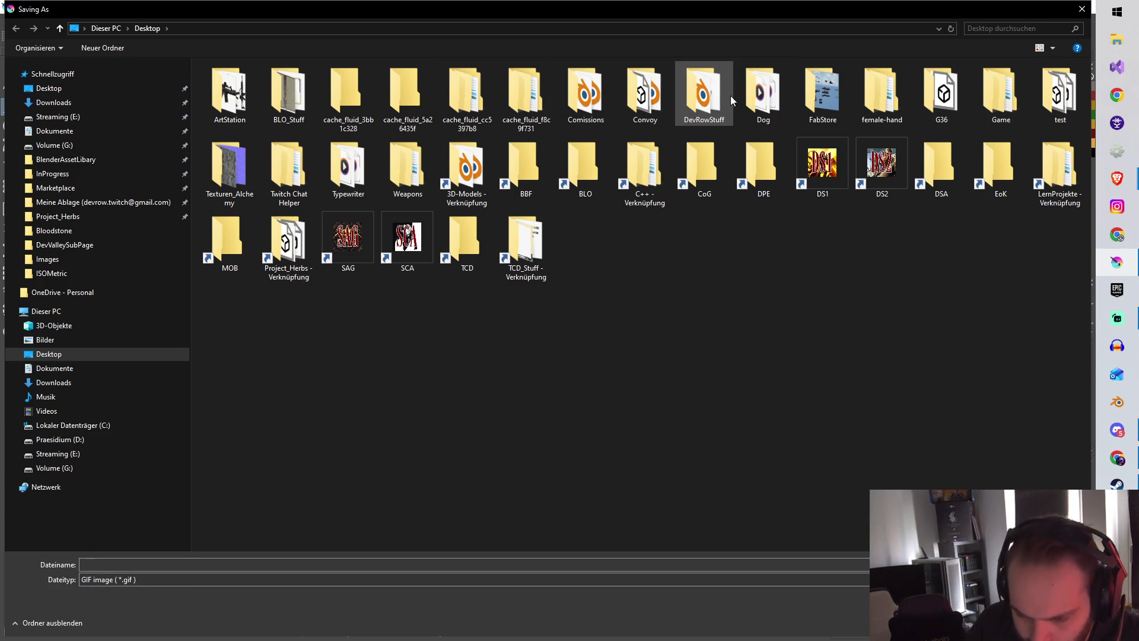
pyautogui.moveTo(716, 106)
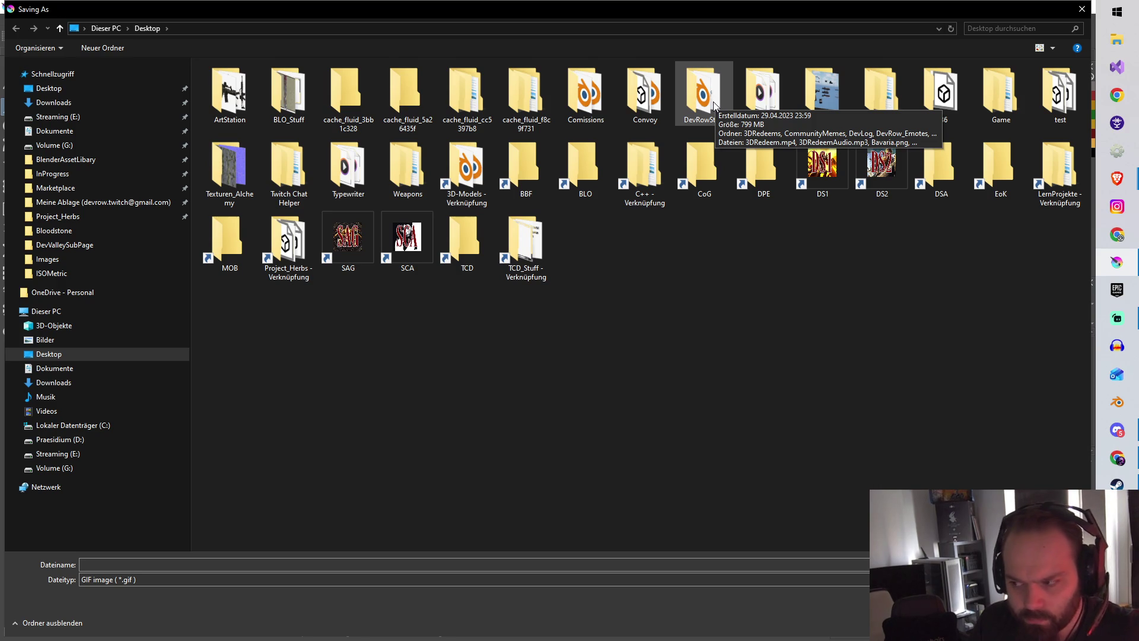
pyautogui.doubleClick(679, 95)
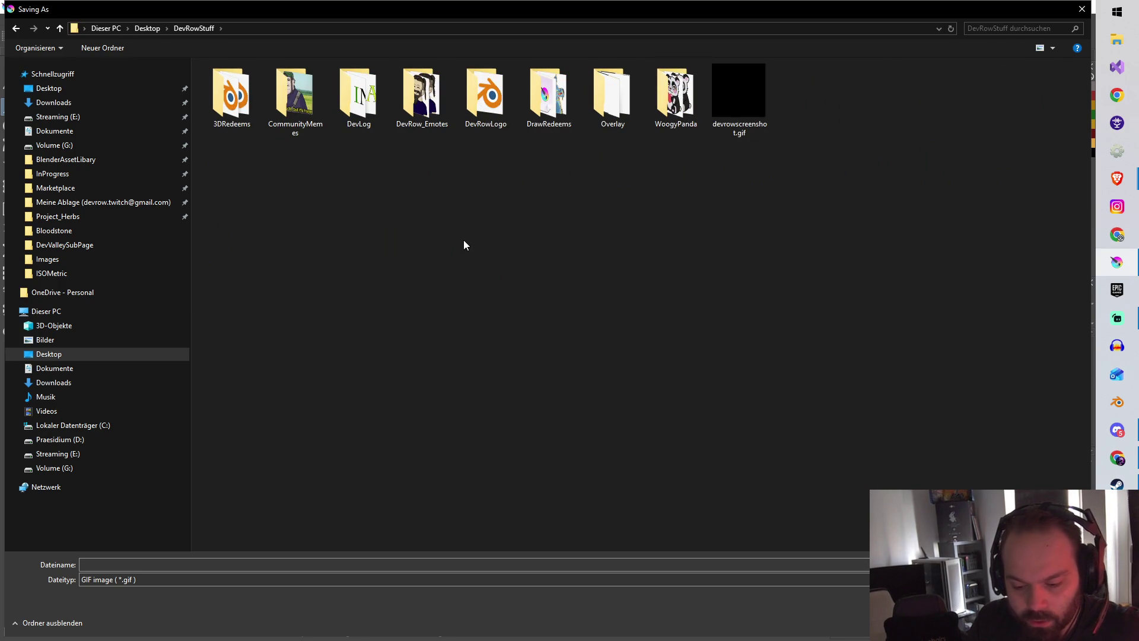
pyautogui.doubleClick(564, 126)
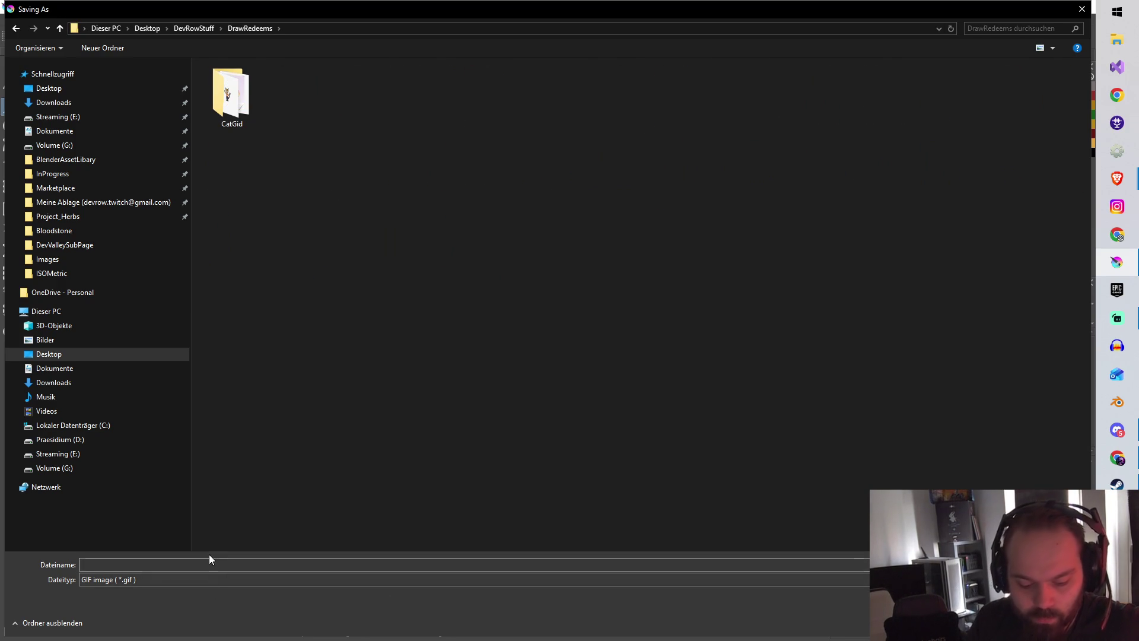
# Save the drawing as pizza.krz in Krita Archival Image Format, then minimise Krita.
pyautogui.write('pizza')
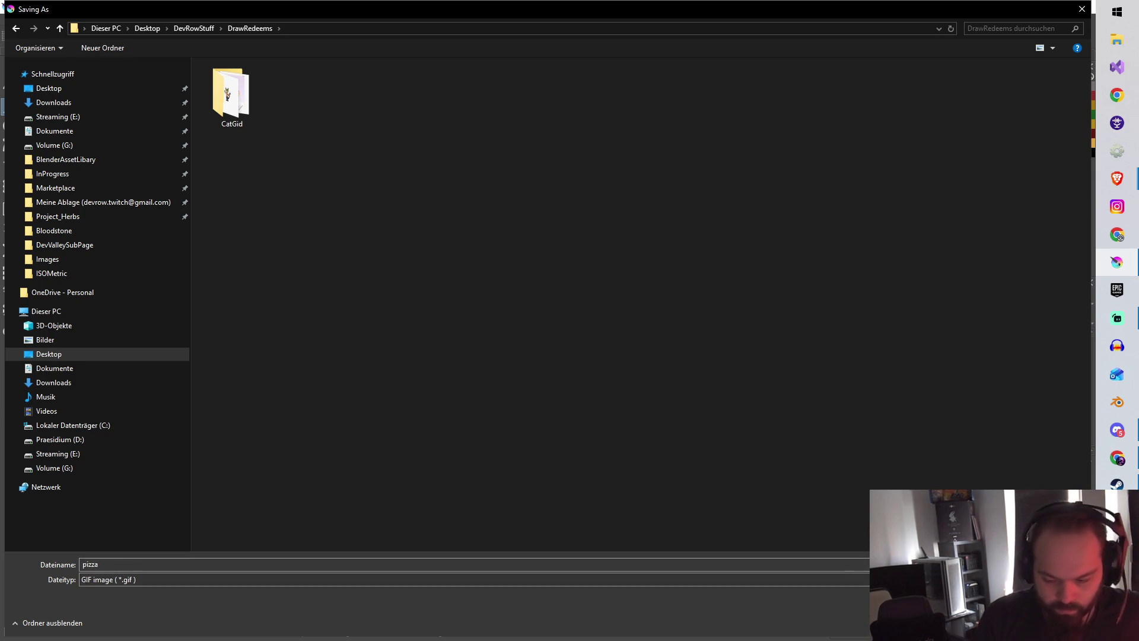
pyautogui.click(119, 579)
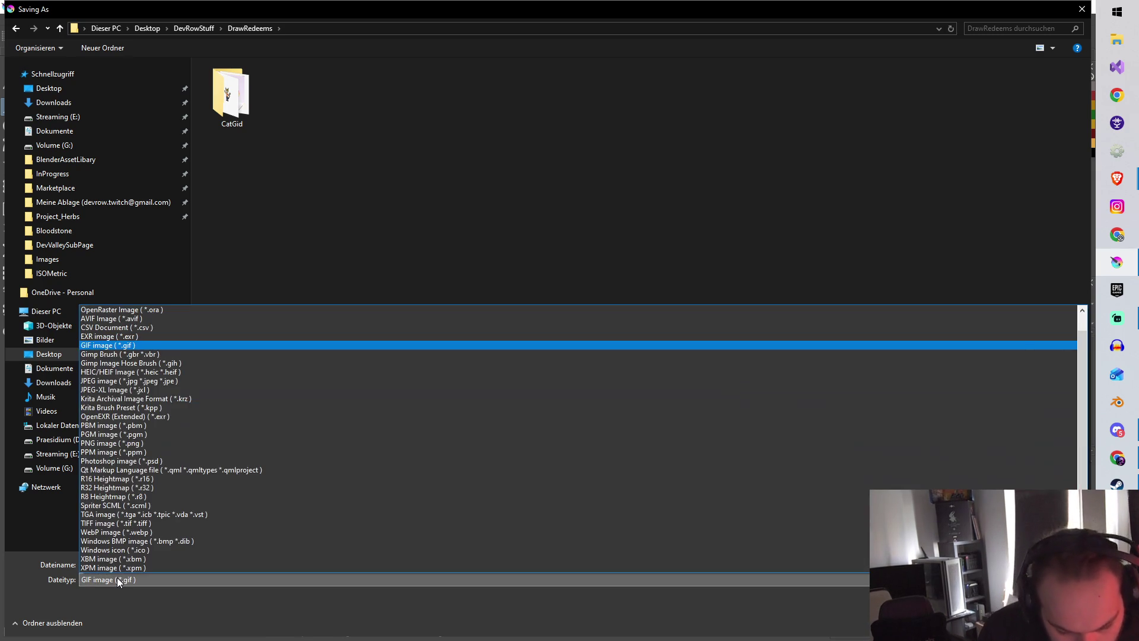
pyautogui.click(235, 398)
pyautogui.press('Return')
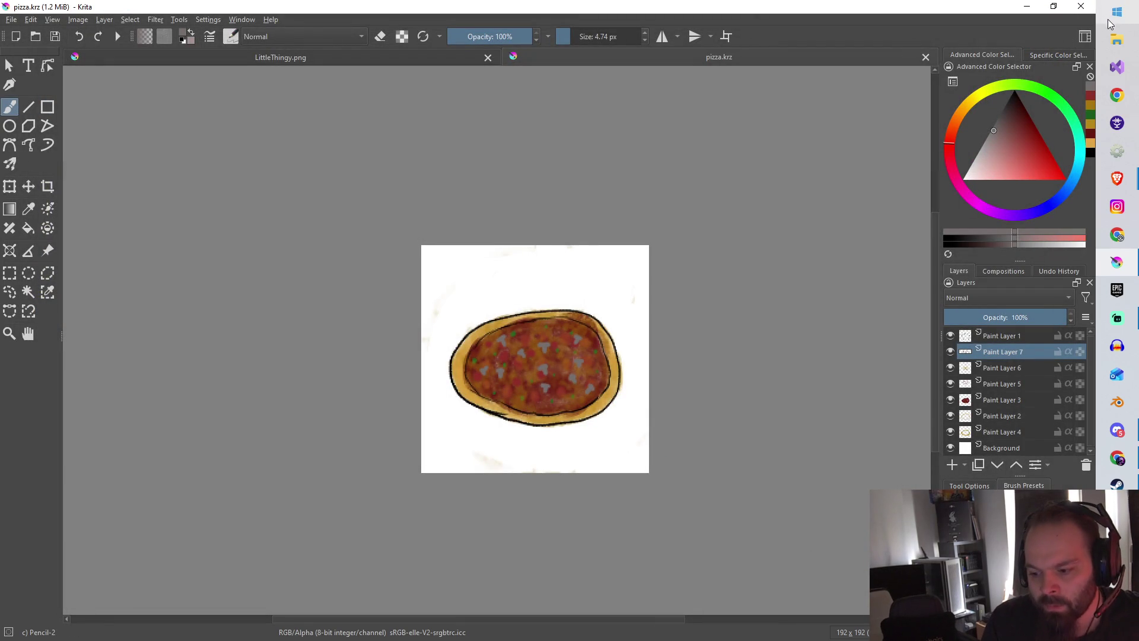
pyautogui.click(1081, 7)
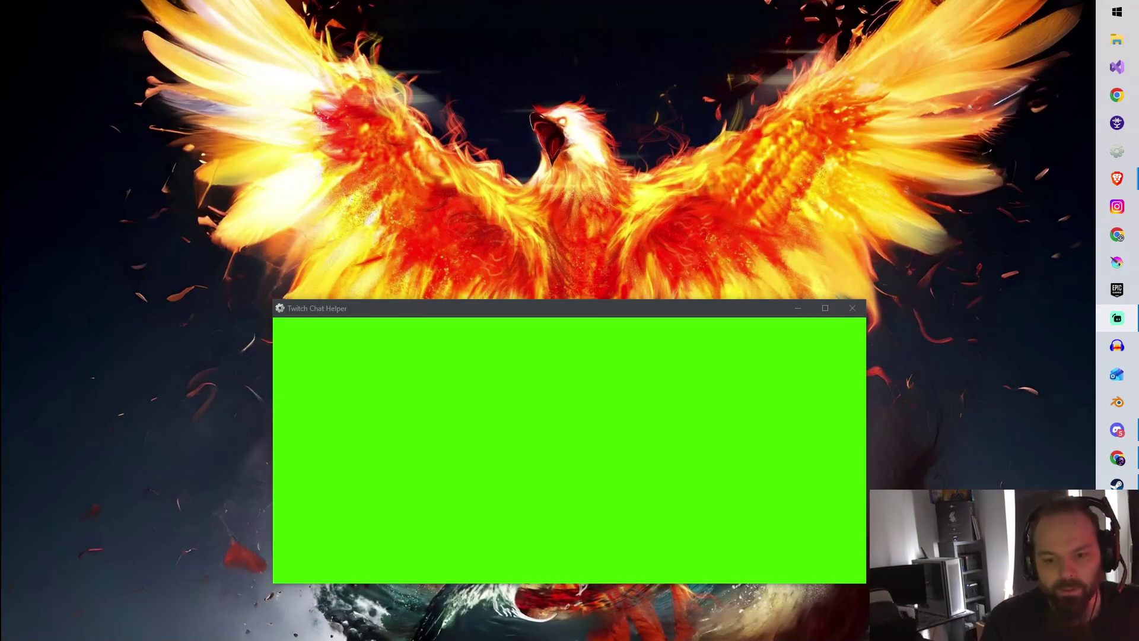
# Switch the Twitch Chat Helper to its Overview page, then drag a wire from Get Squad's output.
pyautogui.click(394, 441)
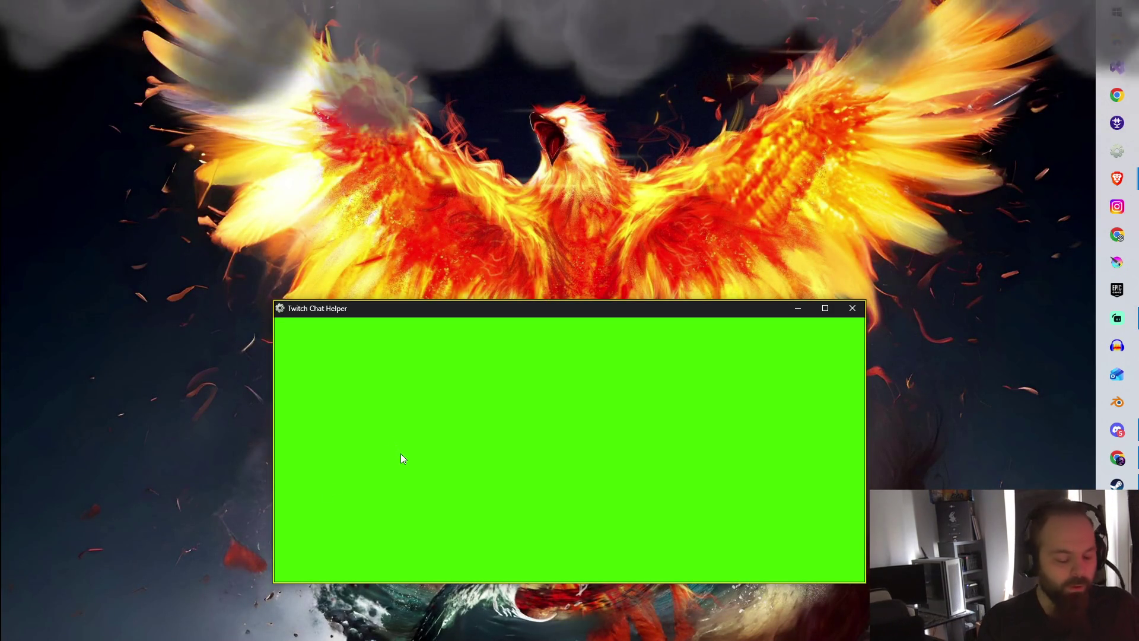
pyautogui.press('o')
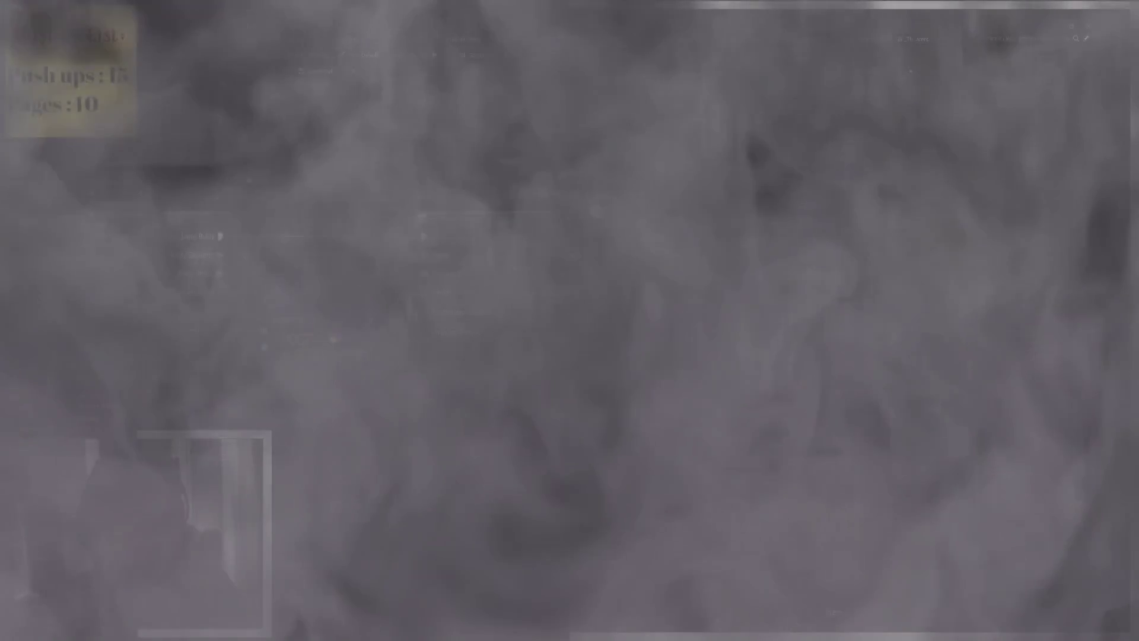
pyautogui.moveTo(291, 227)
pyautogui.mouseDown()
pyautogui.moveTo(821, 232)
pyautogui.moveTo(751, 223)
pyautogui.mouseUp()
# Add a LENGTH node on the Get Squad array and move it clear of AI MoveTo.
pyautogui.write('length')
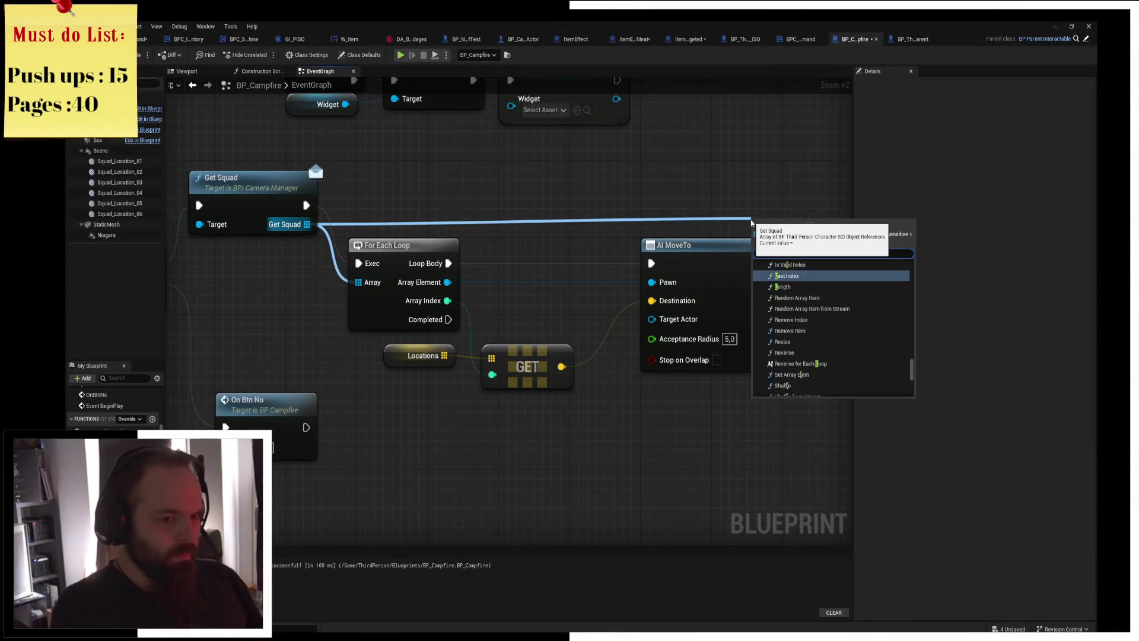
pyautogui.press('Return')
pyautogui.click(802, 197)
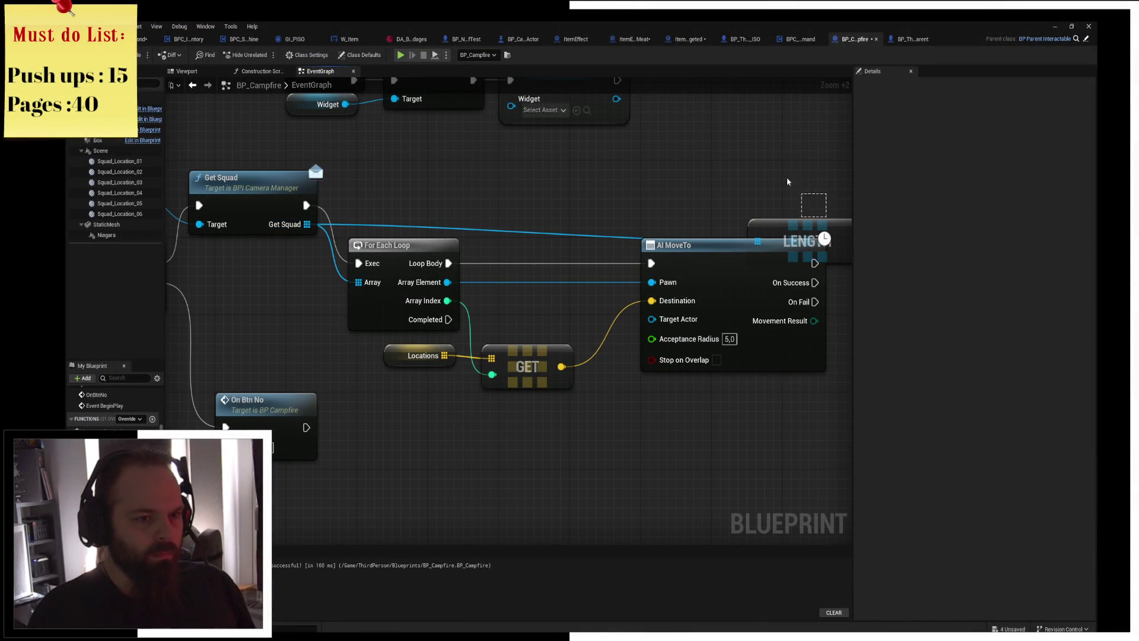
pyautogui.moveTo(790, 221); pyautogui.dragTo(730, 198)
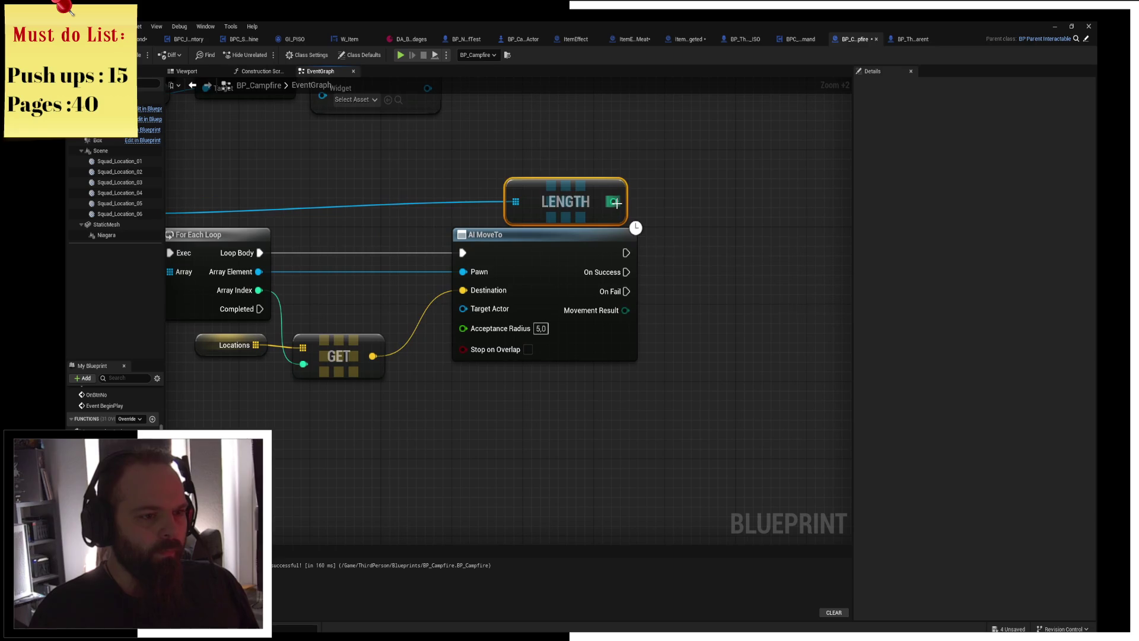
# Wire LENGTH's output into an == comparison node, discarding a mistaken > node.
pyautogui.moveTo(613, 201); pyautogui.dragTo(720, 208)
pyautogui.write('>')
pyautogui.press('Return')
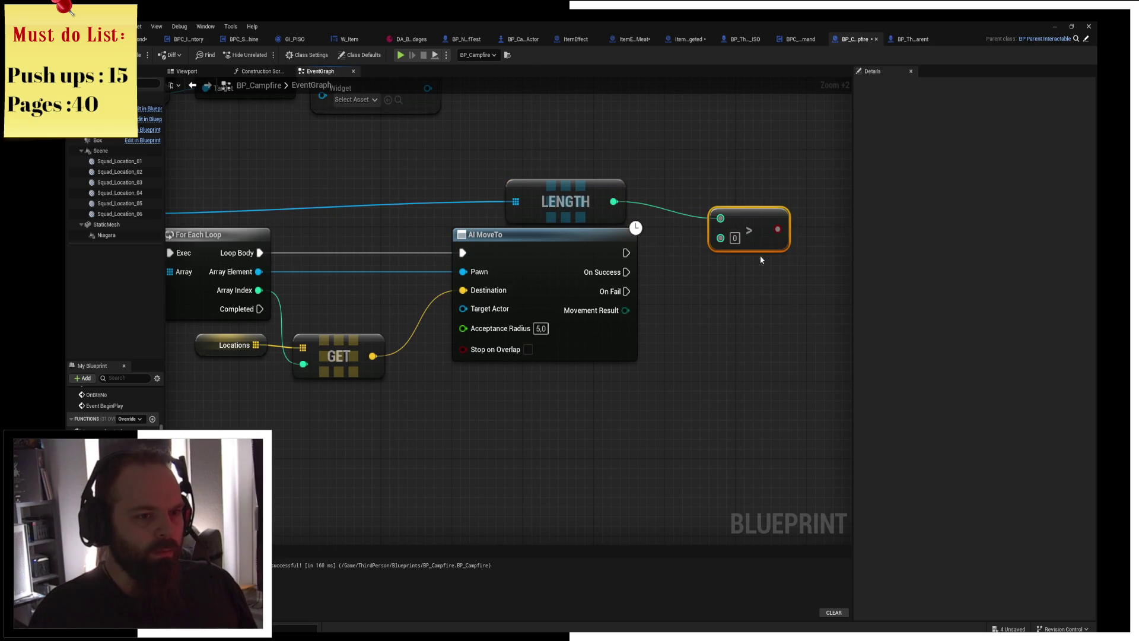
pyautogui.press('Delete')
pyautogui.moveTo(613, 202); pyautogui.dragTo(724, 233)
pyautogui.write('==')
pyautogui.press('Return')
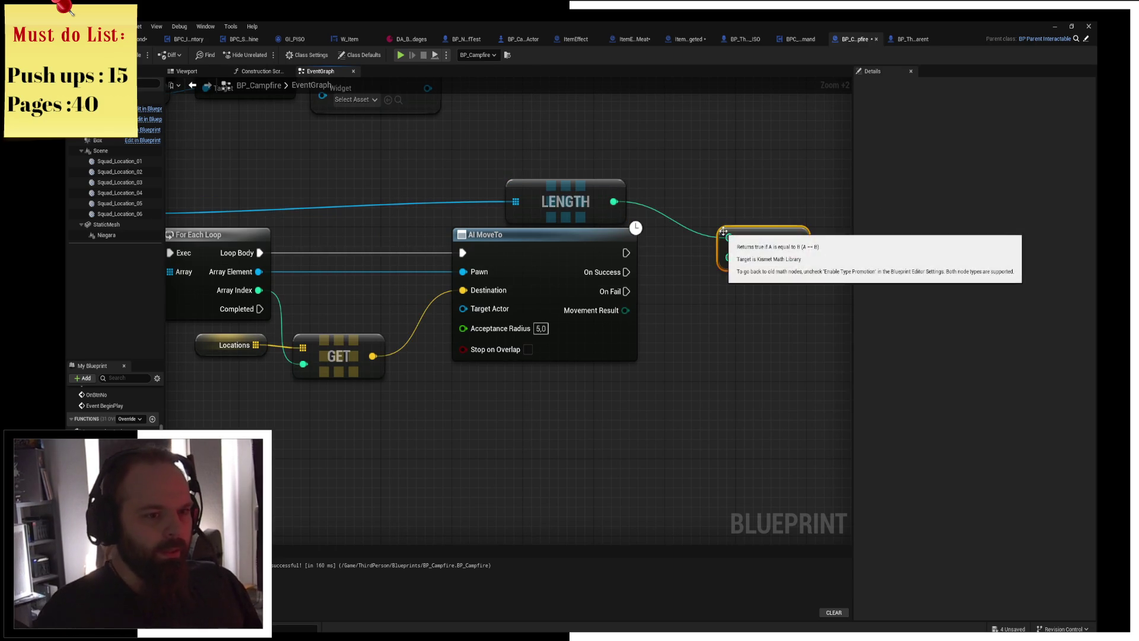
# Move the On Btn No node to a new spot near the Sequence.
pyautogui.moveTo(320, 477); pyautogui.dragTo(287, 283)
pyautogui.moveTo(254, 320)
pyautogui.mouseDown()
pyautogui.moveTo(196, 119)
pyautogui.moveTo(337, 202)
pyautogui.moveTo(488, 148)
pyautogui.moveTo(610, 237)
pyautogui.moveTo(629, 170)
pyautogui.moveTo(443, 290)
pyautogui.moveTo(446, 361)
pyautogui.mouseUp()
pyautogui.rightClick(603, 301)
# Add a custom event named EndPreperation and wire its execution output into On Btn No.
pyautogui.write('custom event')
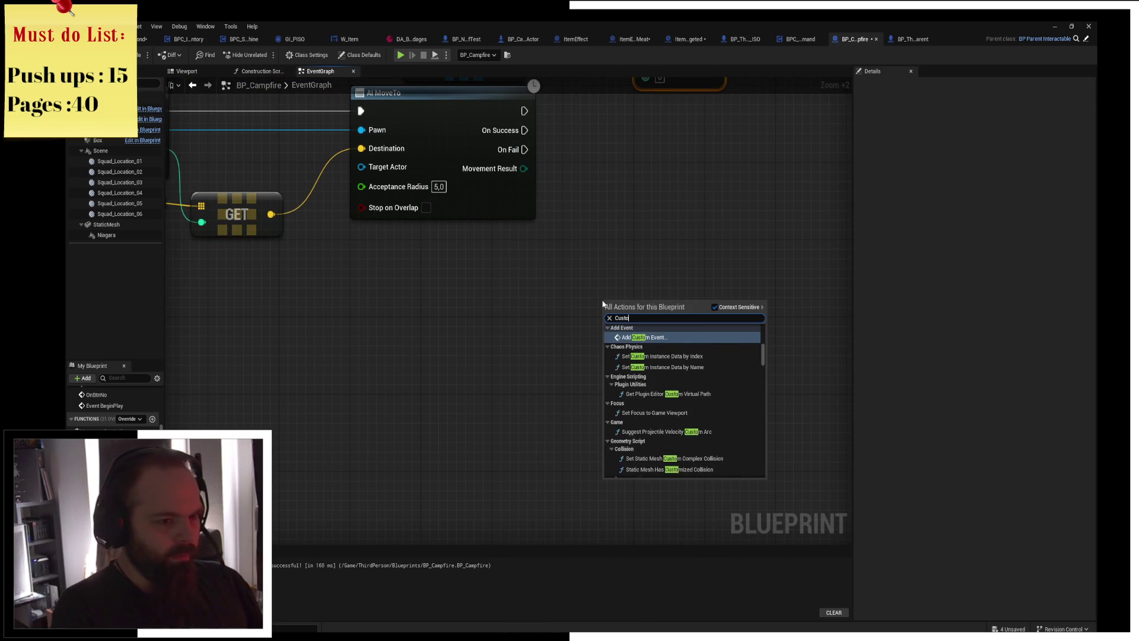
pyautogui.press('Return')
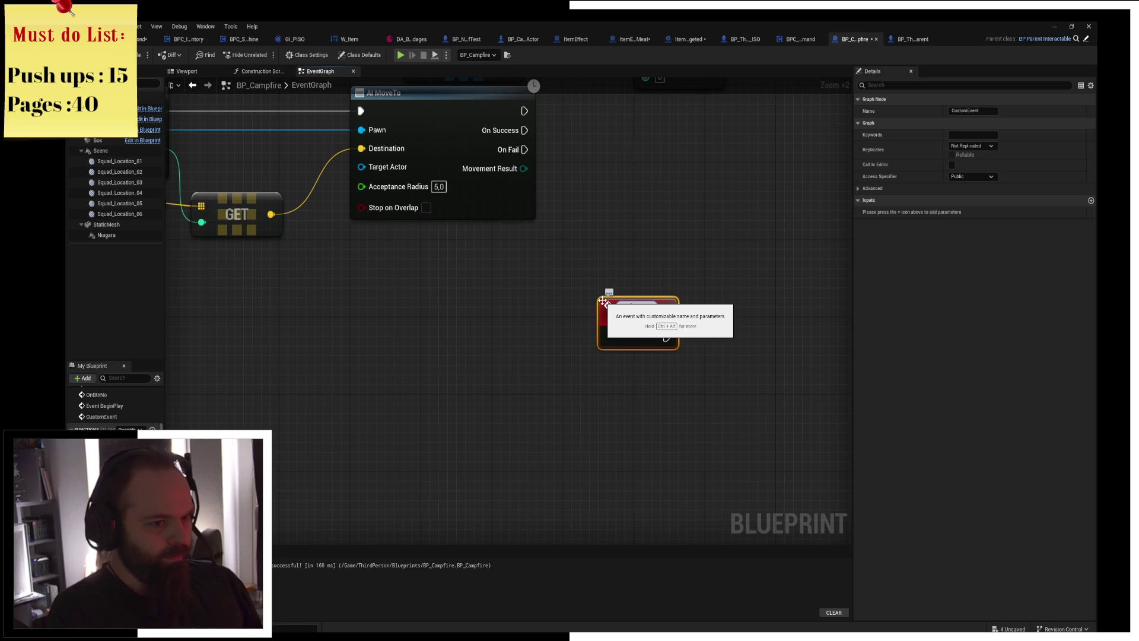
pyautogui.write('EndPreperation')
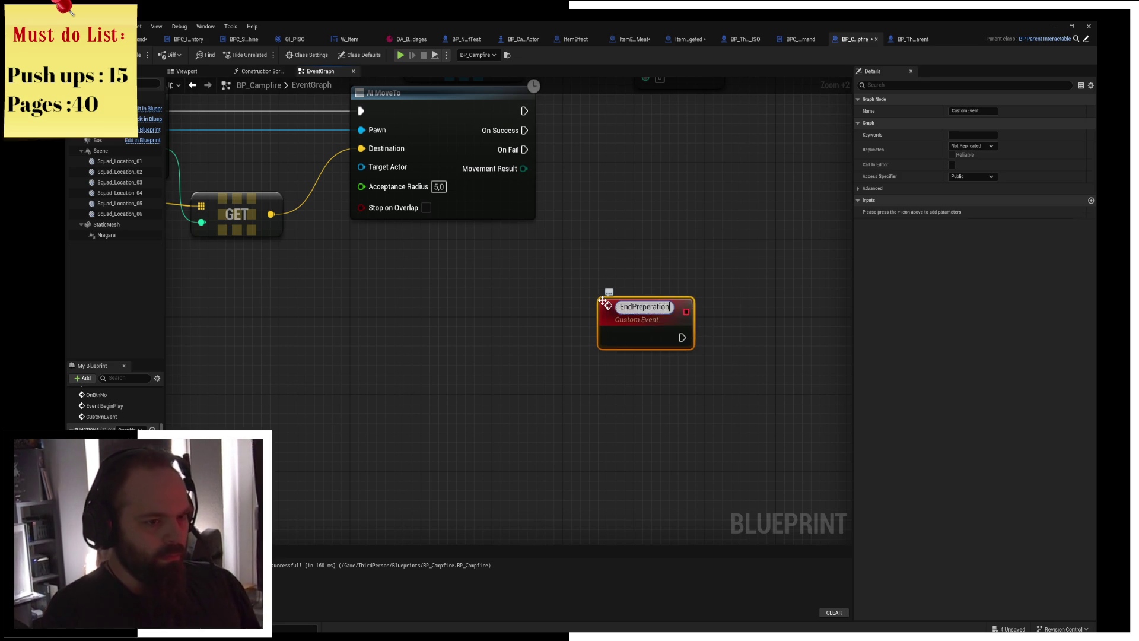
pyautogui.press('Return')
pyautogui.moveTo(622, 299)
pyautogui.mouseDown()
pyautogui.moveTo(849, 127)
pyautogui.moveTo(622, 178)
pyautogui.moveTo(633, 155)
pyautogui.moveTo(740, 170)
pyautogui.mouseUp()
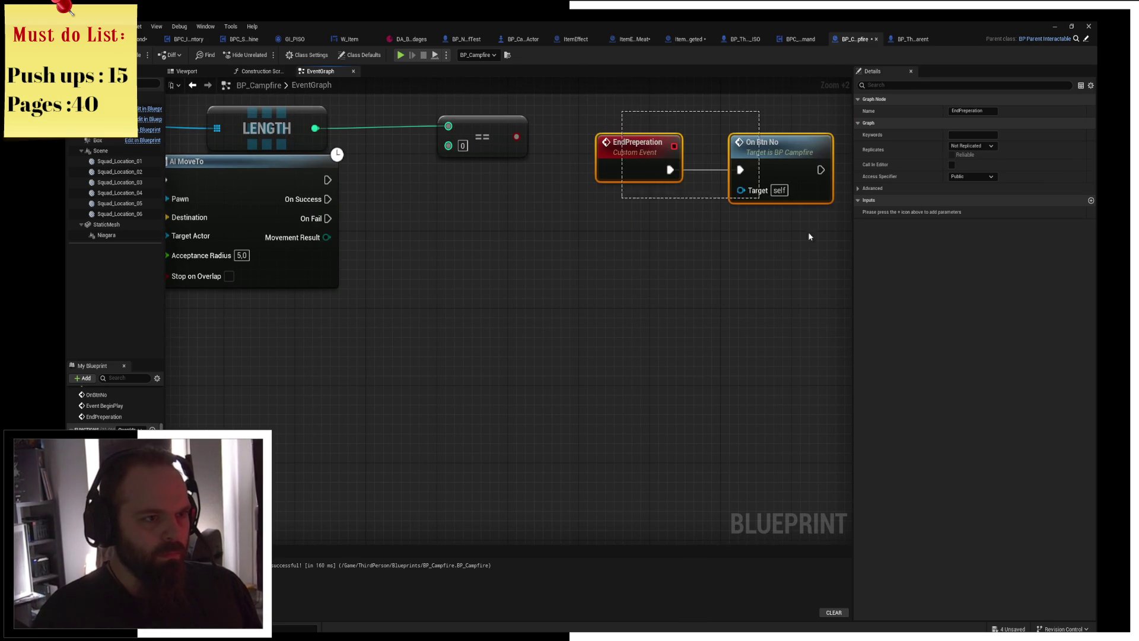
pyautogui.moveTo(621, 113); pyautogui.dragTo(771, 184)
pyautogui.moveTo(629, 143)
pyautogui.mouseDown()
pyautogui.moveTo(600, 306)
pyautogui.moveTo(664, 351)
pyautogui.mouseUp()
pyautogui.moveTo(522, 275)
pyautogui.mouseDown()
pyautogui.moveTo(738, 292)
pyautogui.moveTo(567, 292)
pyautogui.mouseUp()
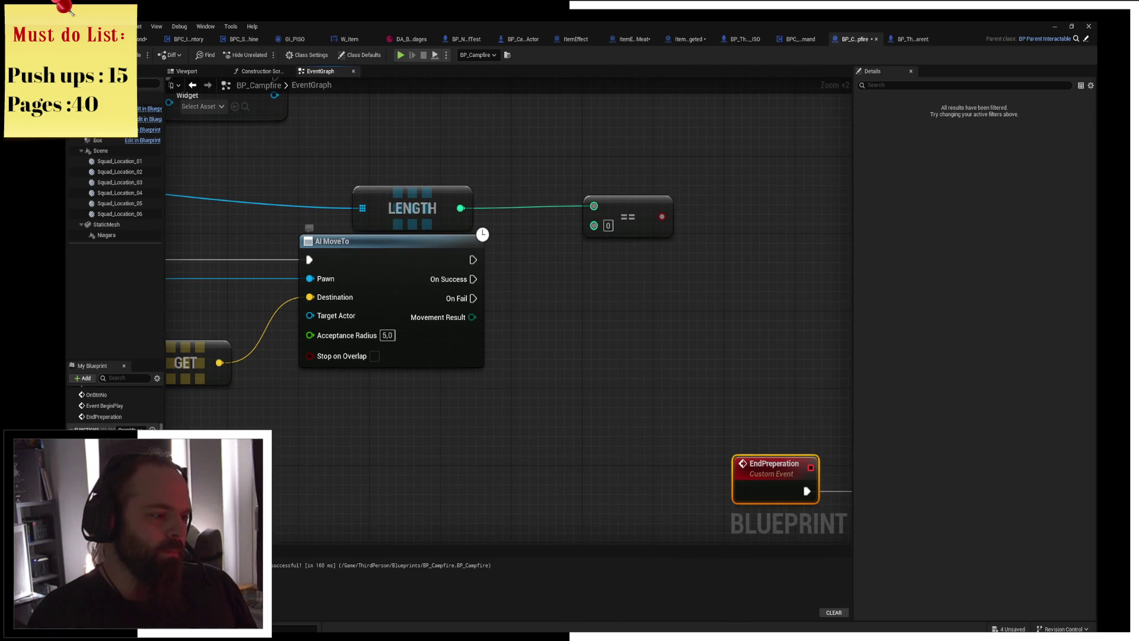
pyautogui.scroll(-1, 113, 406)
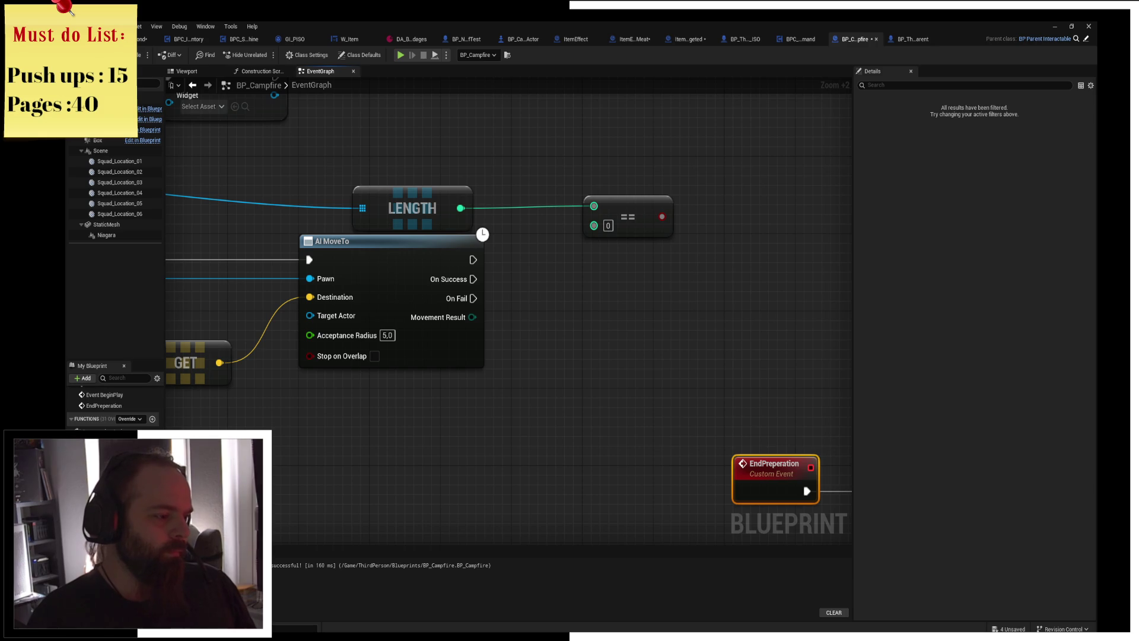
# Create a single-value Integer variable named Counter.
pyautogui.click(153, 451)
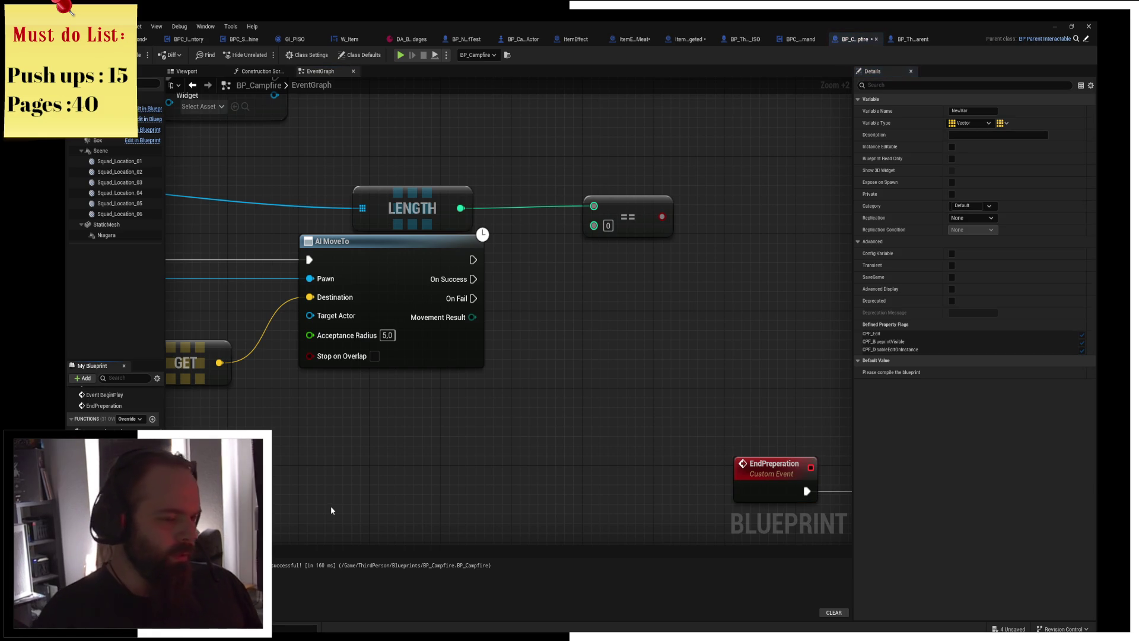
pyautogui.write('Counter')
pyautogui.press('Return')
pyautogui.click(1000, 122)
pyautogui.click(1000, 128)
pyautogui.click(1001, 122)
pyautogui.click(993, 133)
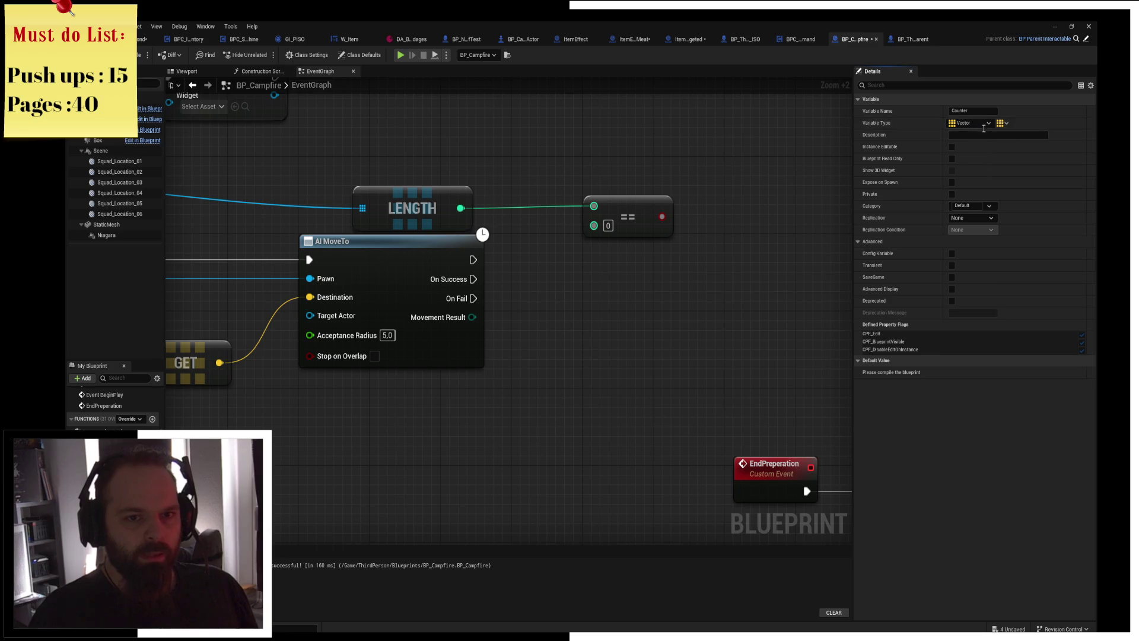
pyautogui.click(970, 123)
pyautogui.click(977, 165)
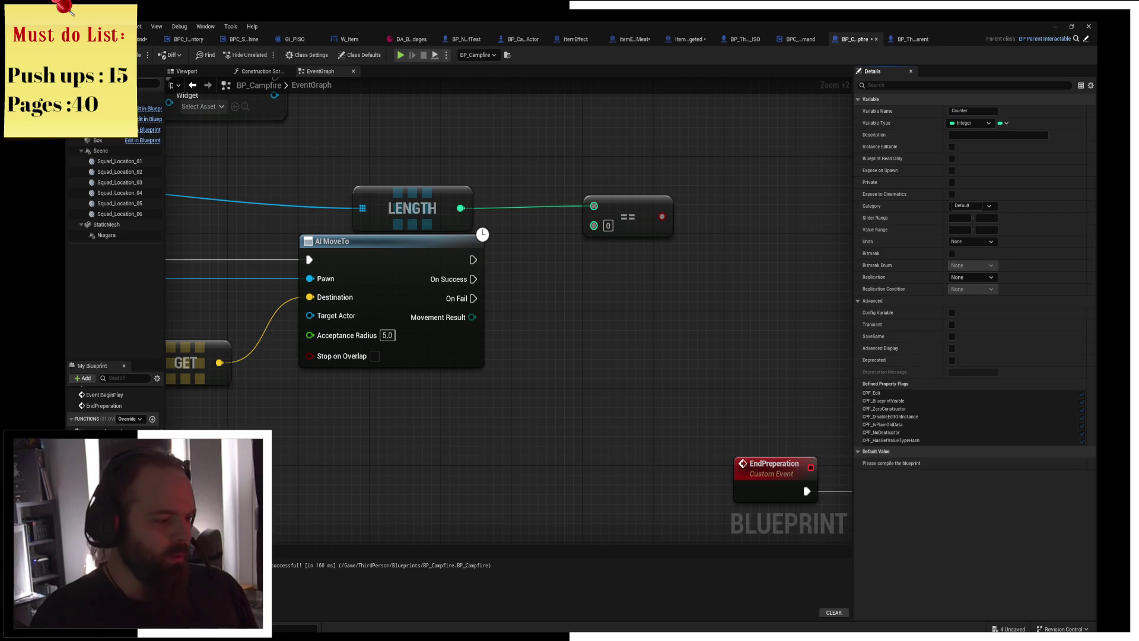
# Place a Counter getter and insert a Set Counter node between OnBtnYes and Sequence.
pyautogui.moveTo(365, 402); pyautogui.dragTo(367, 407)
pyautogui.click(378, 415)
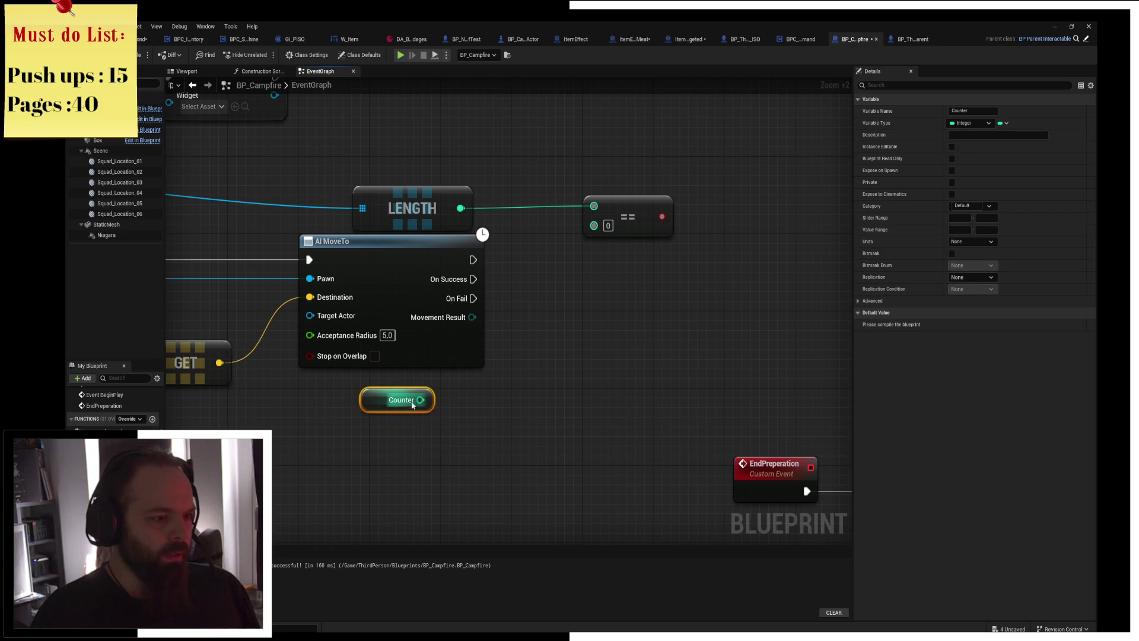
pyautogui.moveTo(501, 251)
pyautogui.mouseDown()
pyautogui.moveTo(600, 277)
pyautogui.moveTo(635, 209)
pyautogui.mouseUp()
pyautogui.moveTo(485, 329)
pyautogui.mouseDown()
pyautogui.moveTo(352, 337)
pyautogui.moveTo(343, 327)
pyautogui.mouseUp()
pyautogui.click(420, 327)
pyautogui.moveTo(420, 327); pyautogui.dragTo(423, 331)
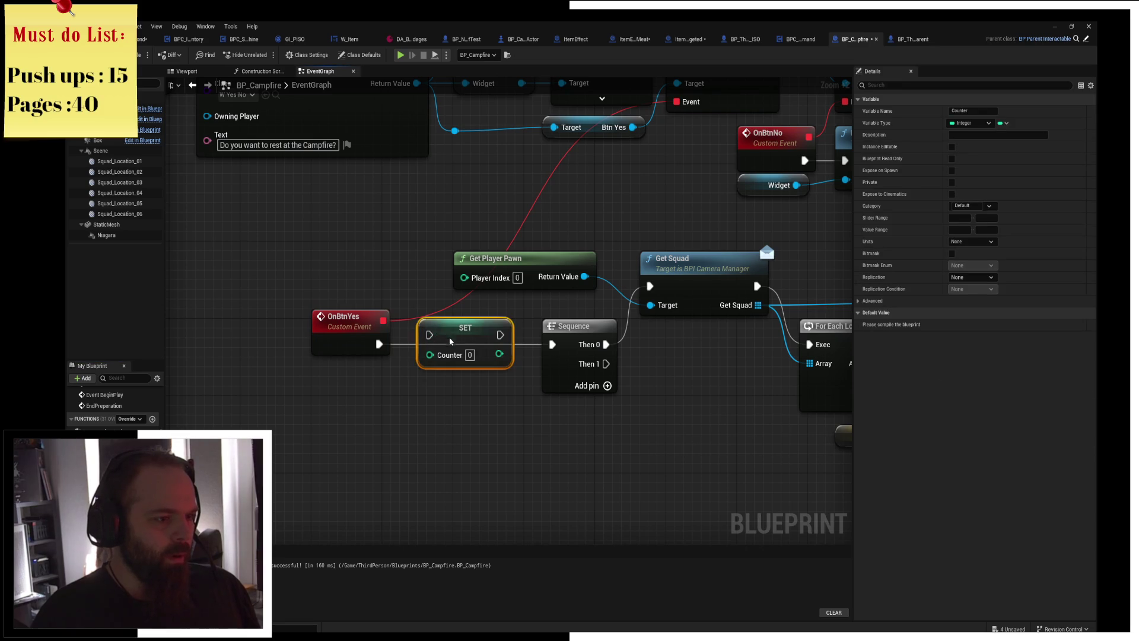
pyautogui.click(373, 346)
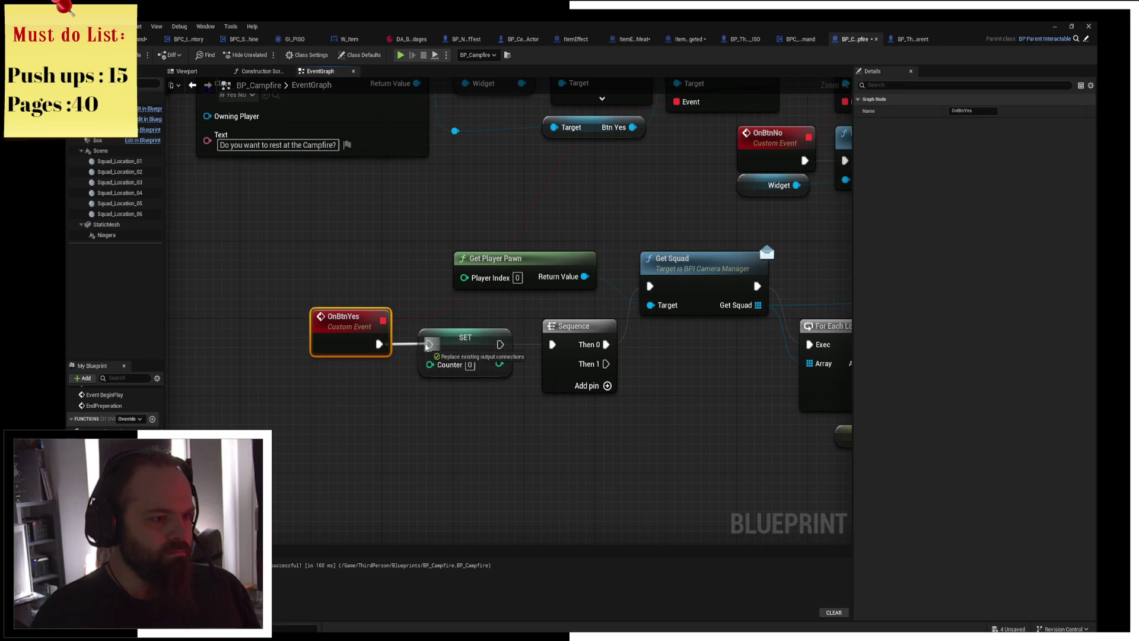
pyautogui.moveTo(659, 423); pyautogui.dragTo(509, 407)
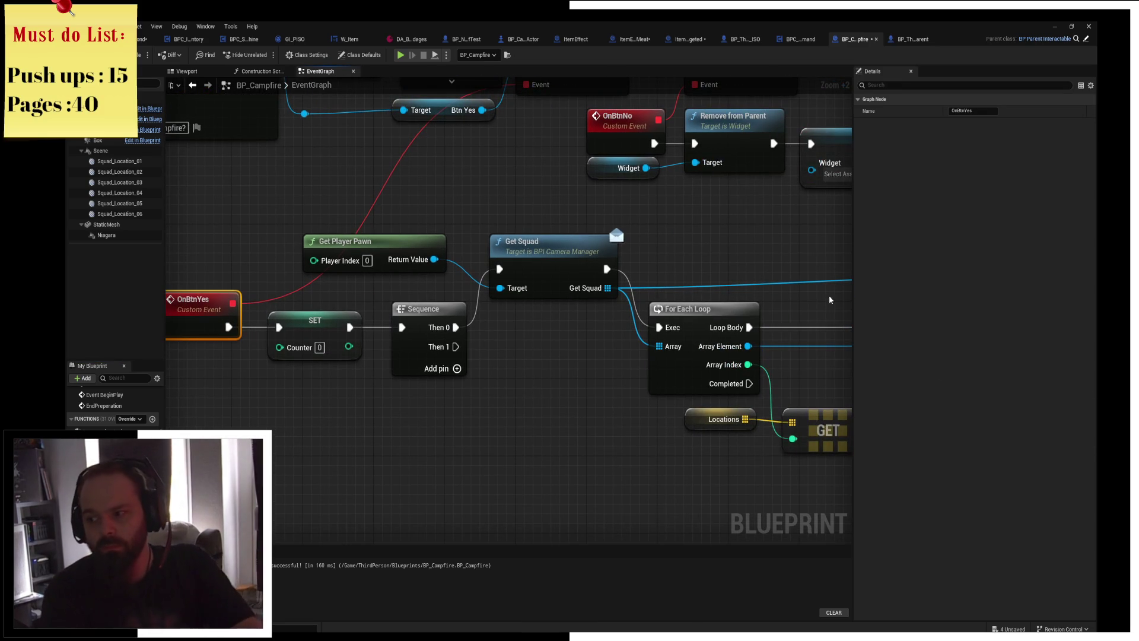
pyautogui.moveTo(845, 237)
pyautogui.mouseDown()
pyautogui.moveTo(510, 259)
pyautogui.moveTo(614, 241)
pyautogui.mouseUp()
pyautogui.click(312, 234)
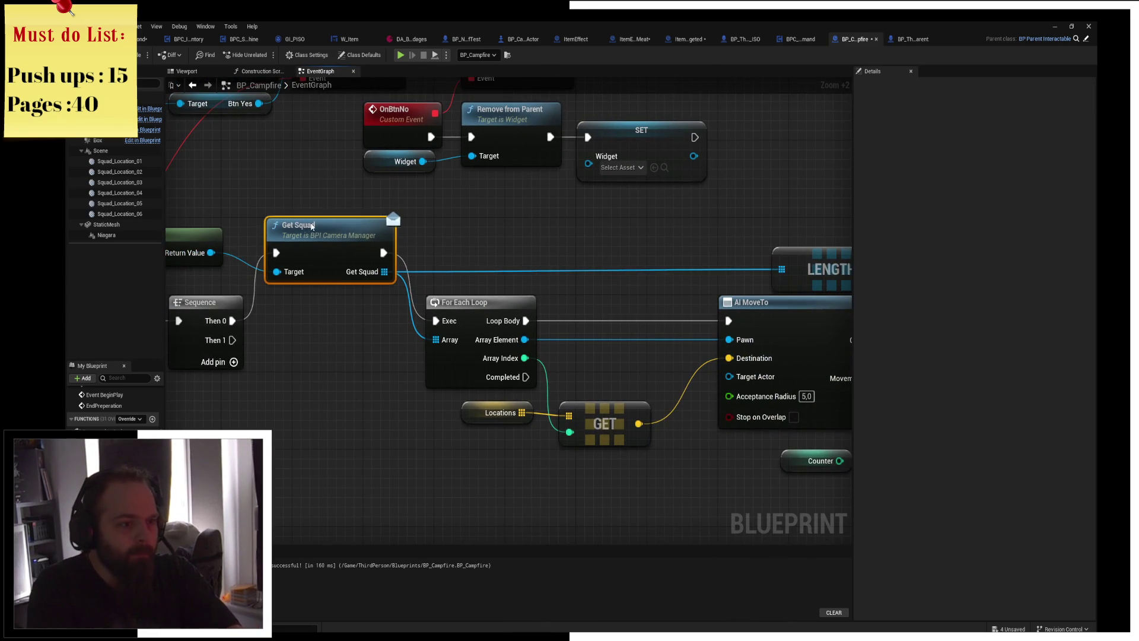
# Feed a Counter getter into the == node and run a Branch on it after AI MoveTo succeeds.
pyautogui.moveTo(843, 442); pyautogui.dragTo(375, 432)
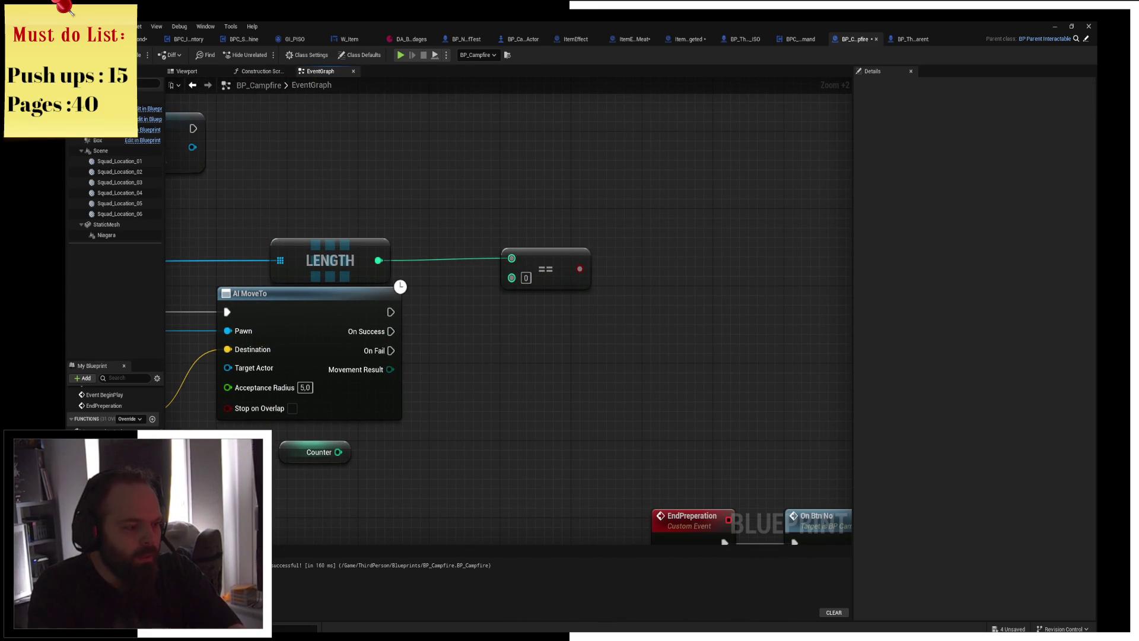
pyautogui.moveTo(101, 474); pyautogui.dragTo(512, 278)
pyautogui.click(439, 334)
pyautogui.moveTo(452, 326); pyautogui.dragTo(452, 279)
pyautogui.moveTo(570, 267); pyautogui.dragTo(627, 330)
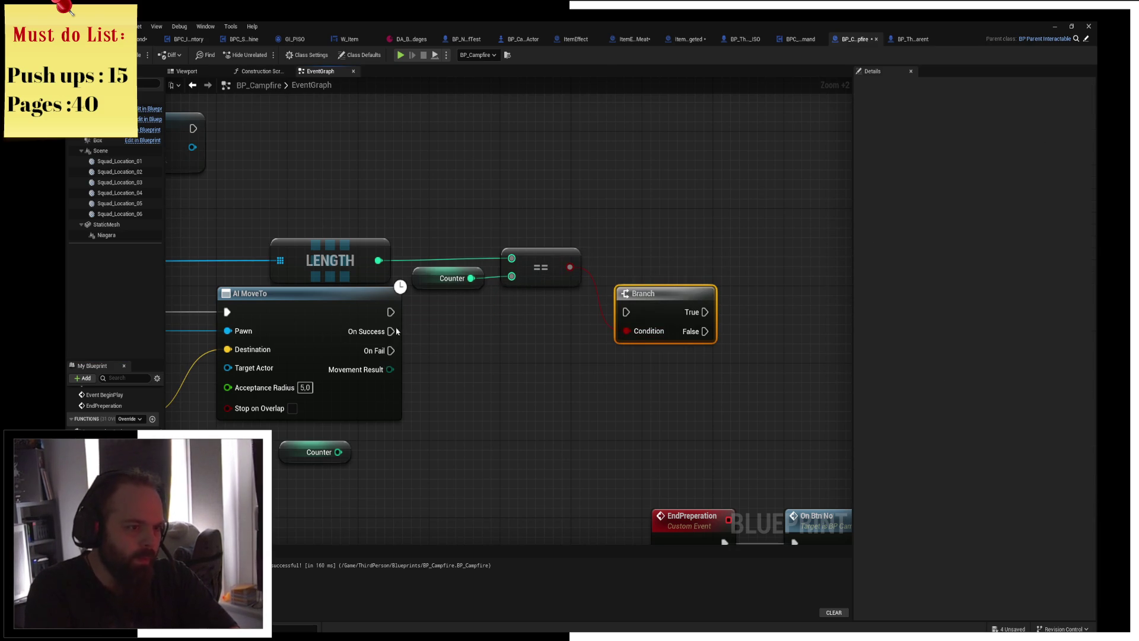
pyautogui.moveTo(390, 331)
pyautogui.mouseDown()
pyautogui.moveTo(626, 312)
pyautogui.moveTo(657, 336)
pyautogui.mouseUp()
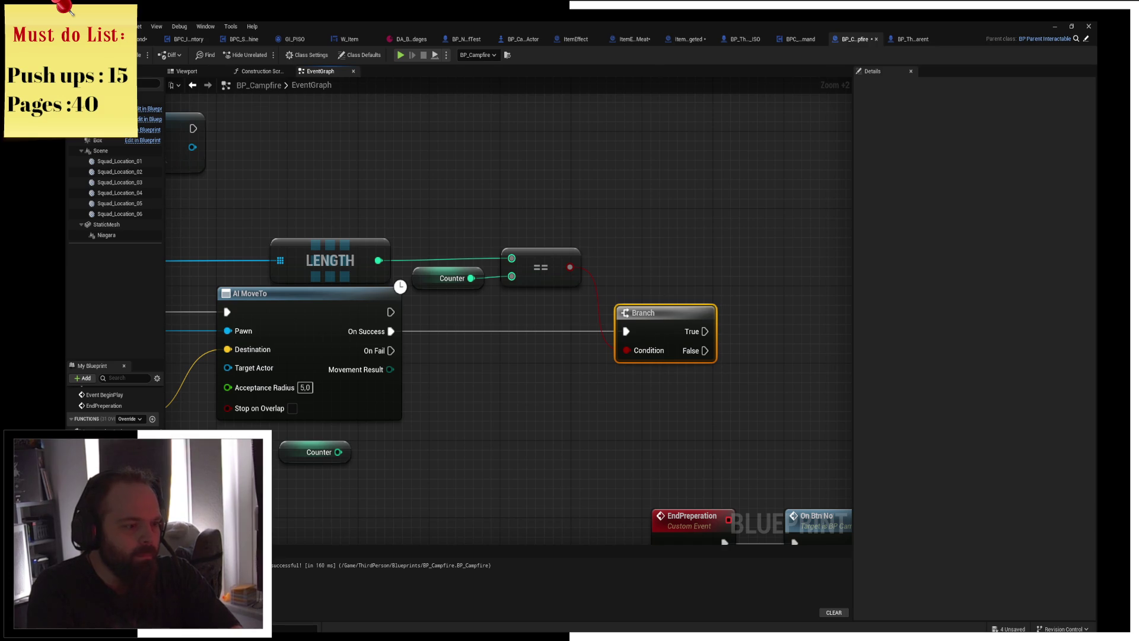
# Insert a Counter ++ increment node between On Success and the Branch.
pyautogui.moveTo(101, 469)
pyautogui.mouseDown()
pyautogui.moveTo(238, 385)
pyautogui.moveTo(420, 307)
pyautogui.mouseUp()
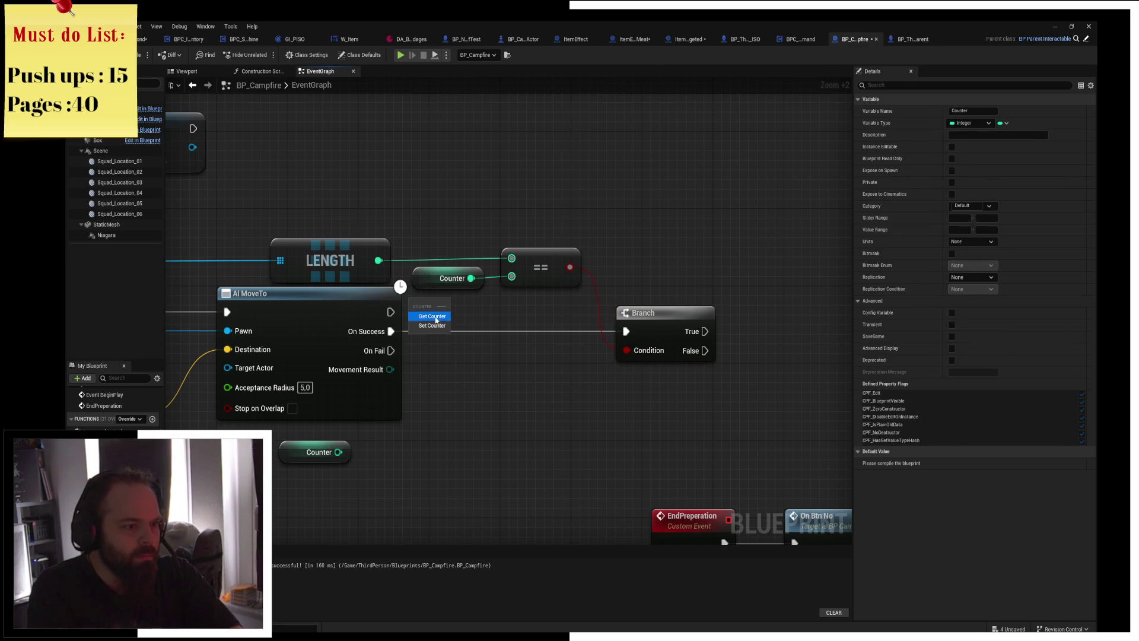
pyautogui.press('Escape')
pyautogui.moveTo(347, 462)
pyautogui.mouseDown()
pyautogui.moveTo(454, 395)
pyautogui.moveTo(472, 415)
pyautogui.moveTo(523, 369)
pyautogui.moveTo(506, 363)
pyautogui.moveTo(522, 336)
pyautogui.mouseUp()
pyautogui.write('++')
pyautogui.press('Return')
pyautogui.moveTo(392, 332); pyautogui.dragTo(626, 332)
# Call End Preperation from the Branch's True output and save the blueprint.
pyautogui.moveTo(756, 336)
pyautogui.mouseDown()
pyautogui.moveTo(544, 273)
pyautogui.moveTo(557, 266)
pyautogui.mouseUp()
pyautogui.write('end pre')
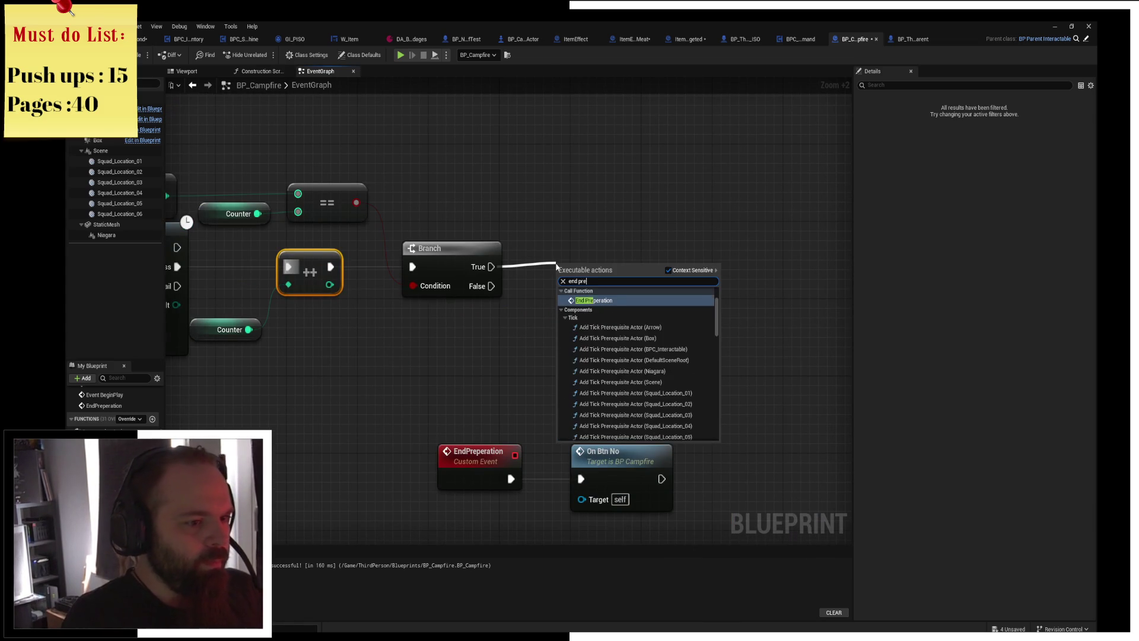
pyautogui.press('Return')
pyautogui.moveTo(591, 277)
pyautogui.mouseDown()
pyautogui.moveTo(581, 246)
pyautogui.moveTo(582, 265)
pyautogui.moveTo(582, 256)
pyautogui.mouseUp()
pyautogui.hotkey('ctrl', 's')
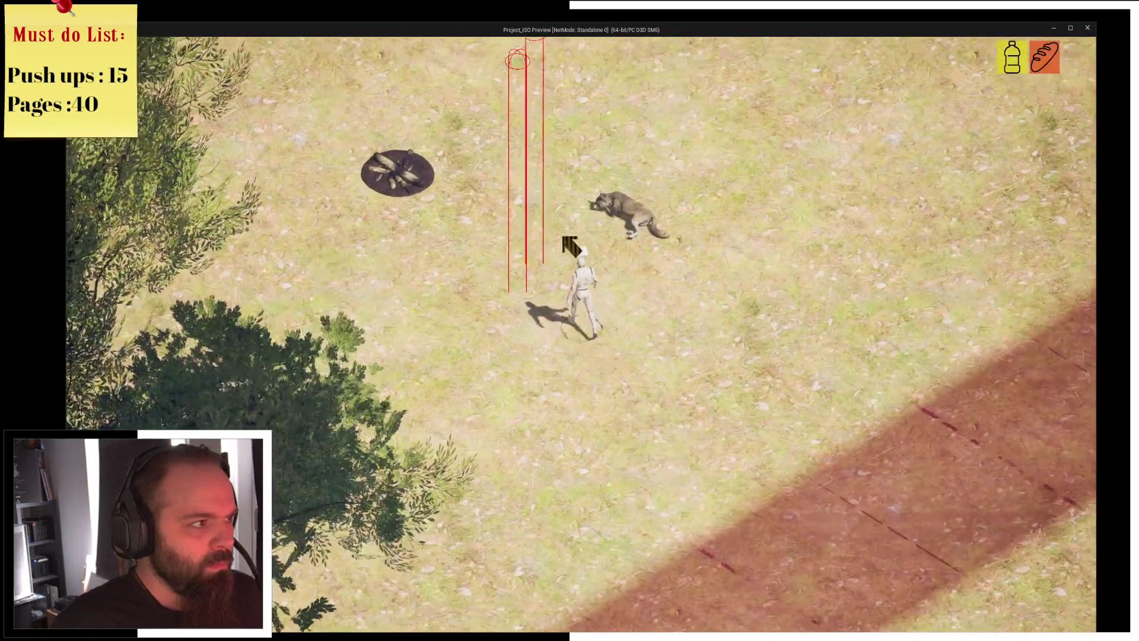
# Play-test by toggling the inventory and walking the character to the wolf, then to the campfire.
pyautogui.press('i')
pyautogui.press('i')
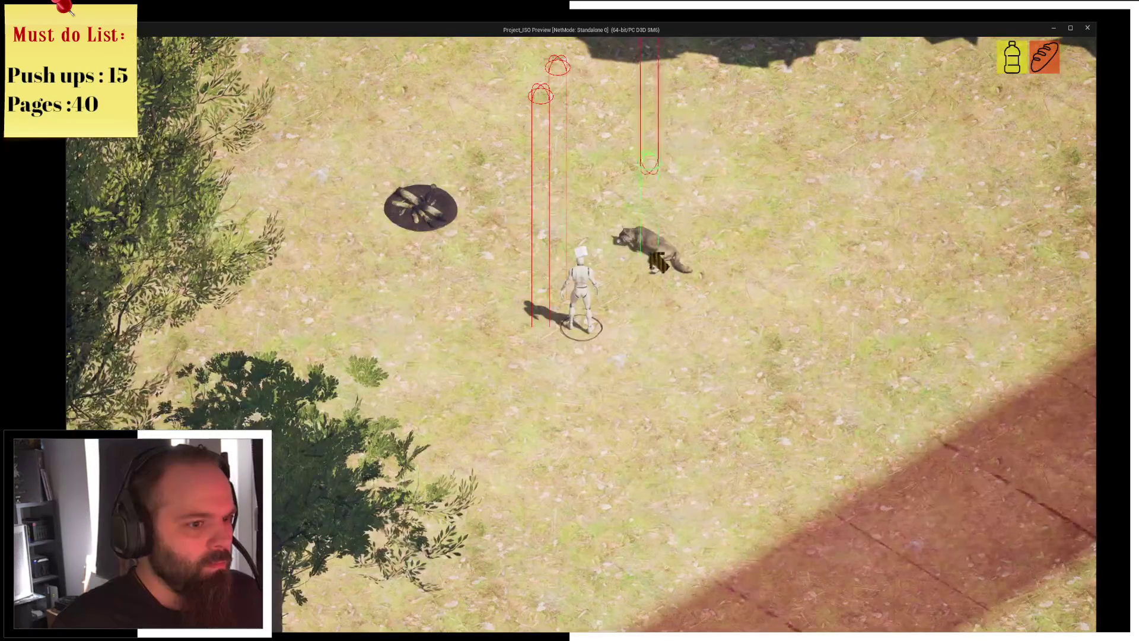
pyautogui.click(657, 261)
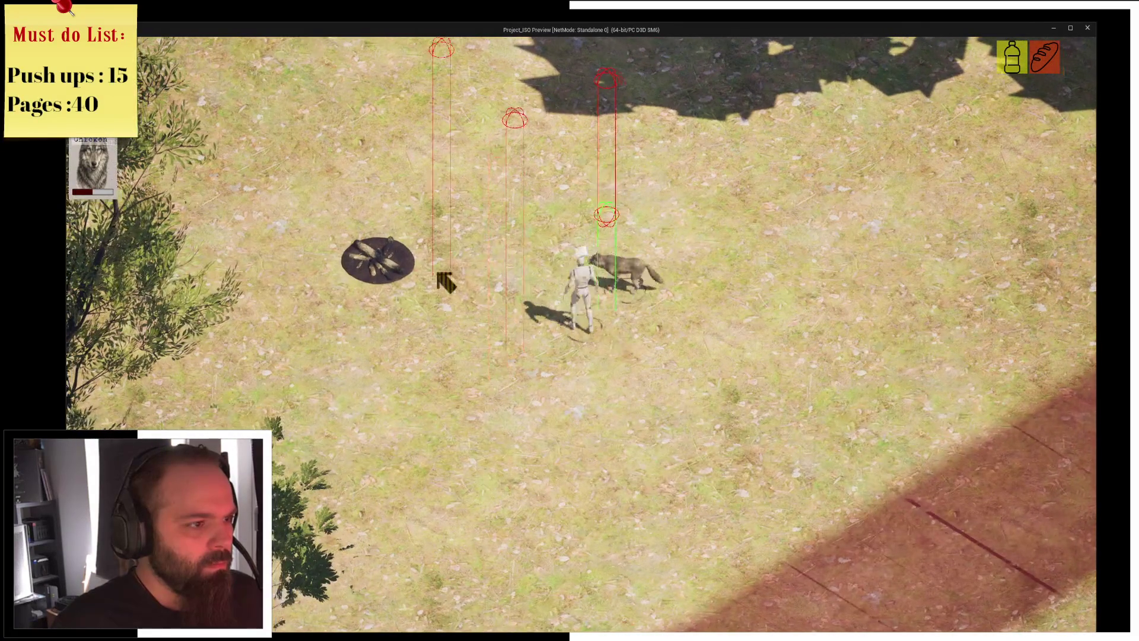
pyautogui.click(445, 282)
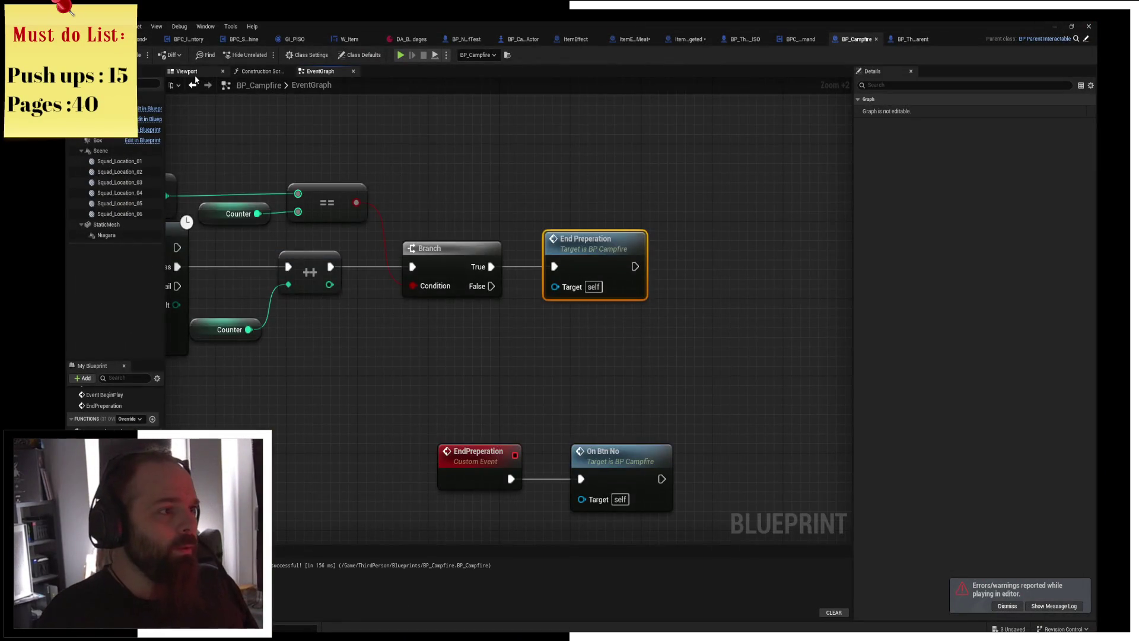
# In the campfire viewport, move Squad_Location_01 down-left and Squad_Location_02 upward, then save.
pyautogui.click(191, 72)
pyautogui.click(312, 338)
pyautogui.moveTo(318, 331); pyautogui.dragTo(296, 365)
pyautogui.click(366, 313)
pyautogui.moveTo(357, 294); pyautogui.dragTo(356, 276)
pyautogui.hotkey('ctrl', 's')
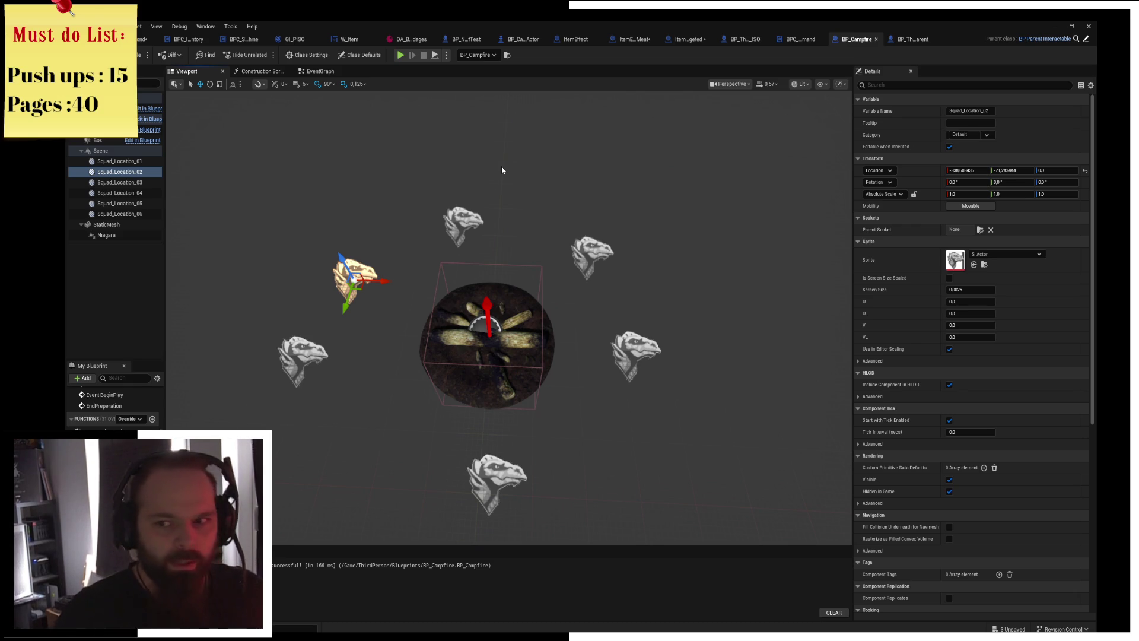
pyautogui.moveTo(519, 169)
pyautogui.mouseDown()
pyautogui.moveTo(537, 174)
pyautogui.moveTo(529, 189)
pyautogui.mouseUp()
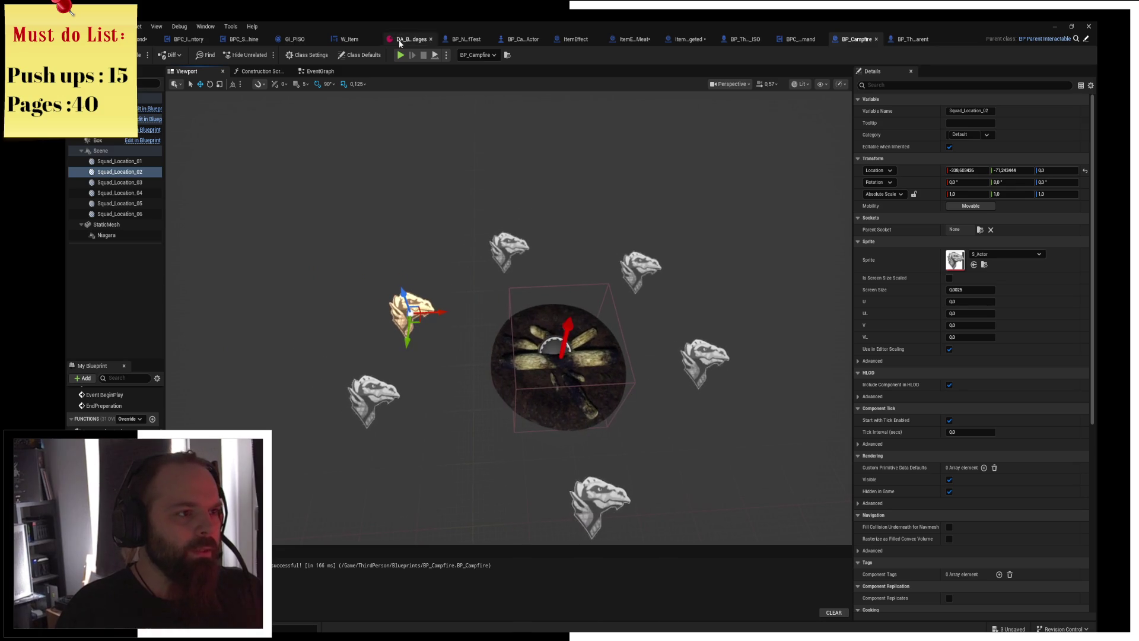
# In the event graph, align the On Btn No node under End Preperation, then return to the level.
pyautogui.click(320, 71)
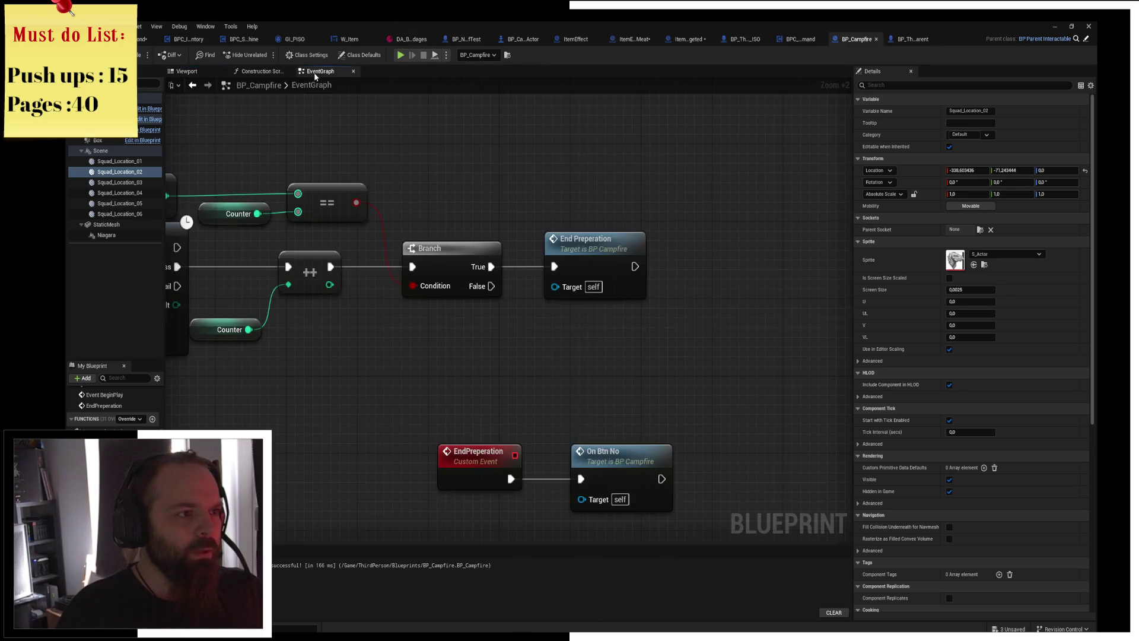
pyautogui.moveTo(620, 156)
pyautogui.mouseDown()
pyautogui.moveTo(618, 128)
pyautogui.moveTo(623, 193)
pyautogui.moveTo(596, 280)
pyautogui.mouseUp()
pyautogui.moveTo(559, 389); pyautogui.dragTo(532, 389)
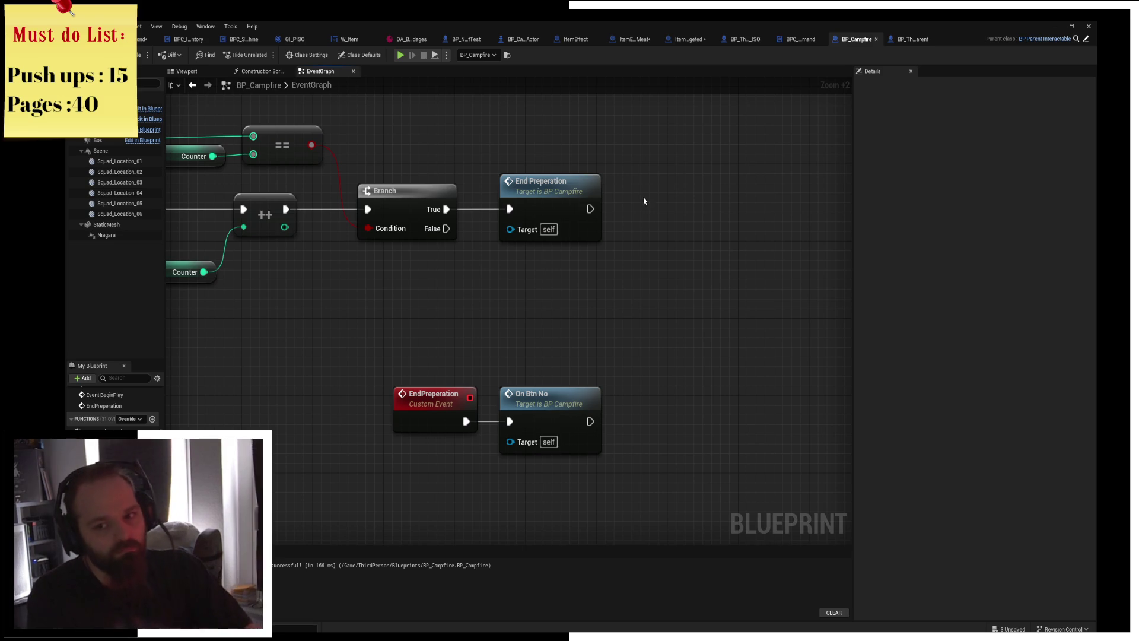
pyautogui.click(142, 38)
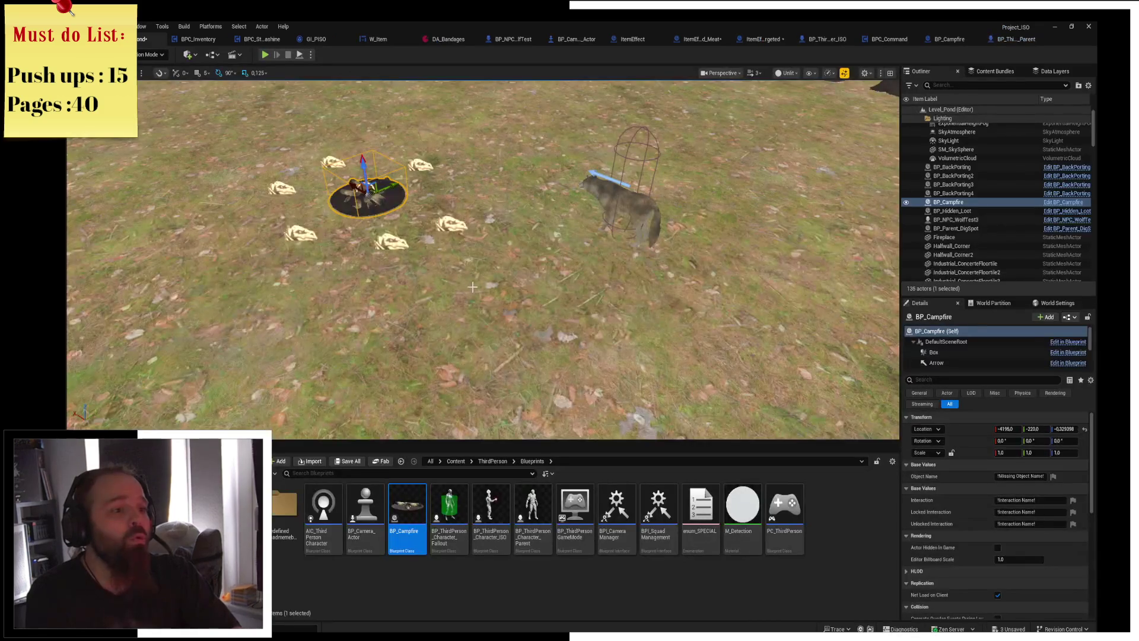
# Focus the level view on the placed campfire and switch to BP_ThirdPerson_Character_Parent's graph.
pyautogui.press('f')
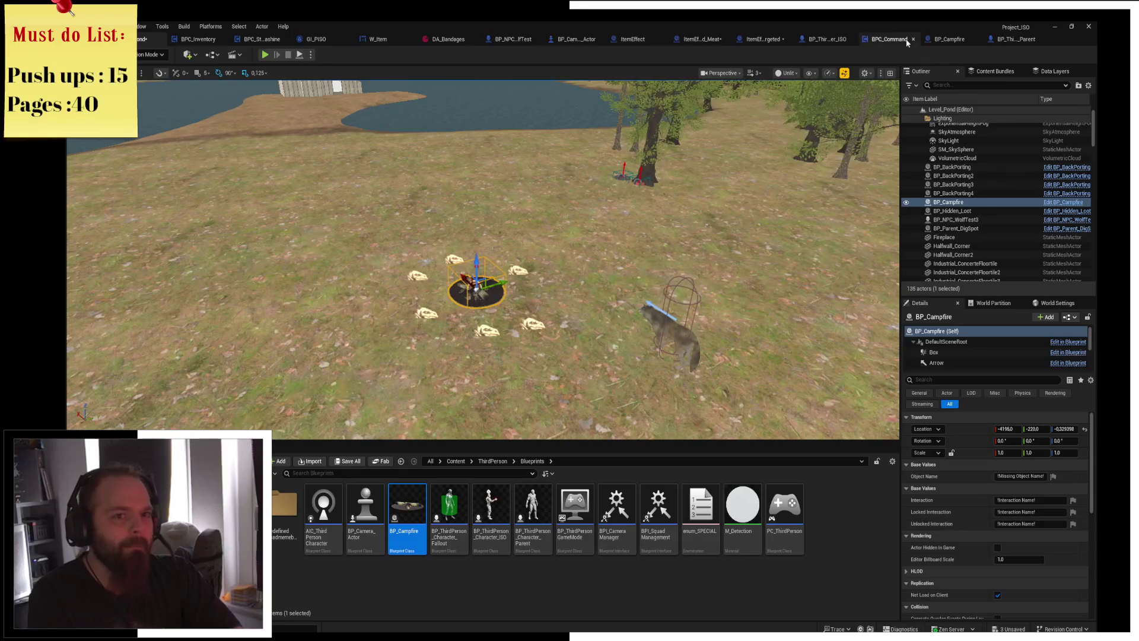
pyautogui.click(1012, 40)
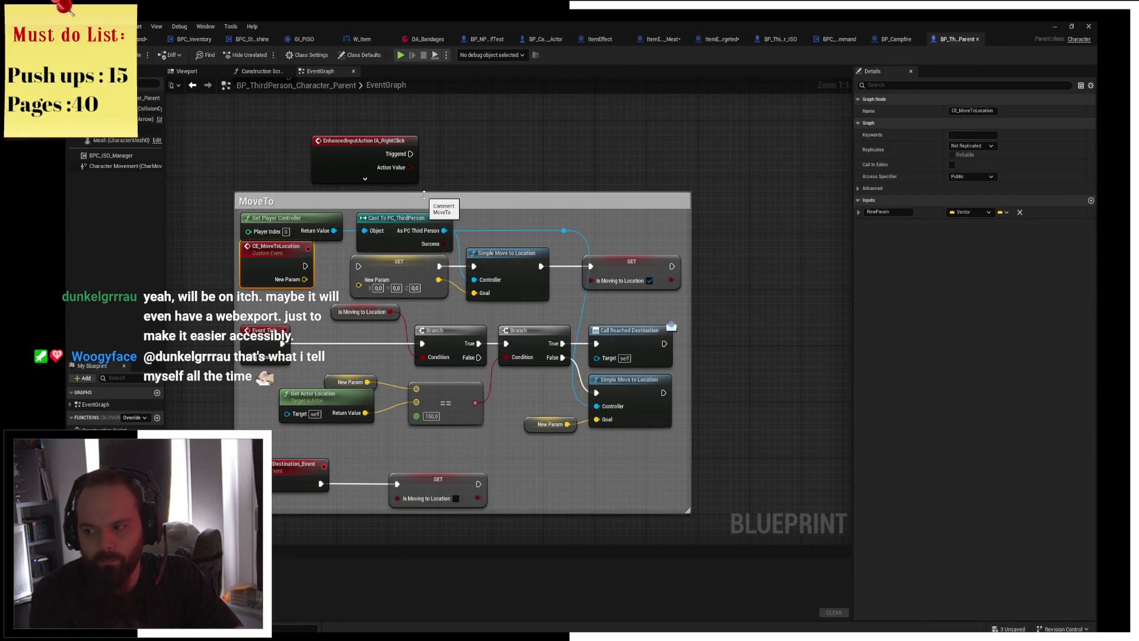
pyautogui.moveTo(424, 194)
pyautogui.mouseDown()
pyautogui.moveTo(451, 203)
pyautogui.moveTo(455, 186)
pyautogui.moveTo(409, 187)
pyautogui.moveTo(459, 202)
pyautogui.mouseUp()
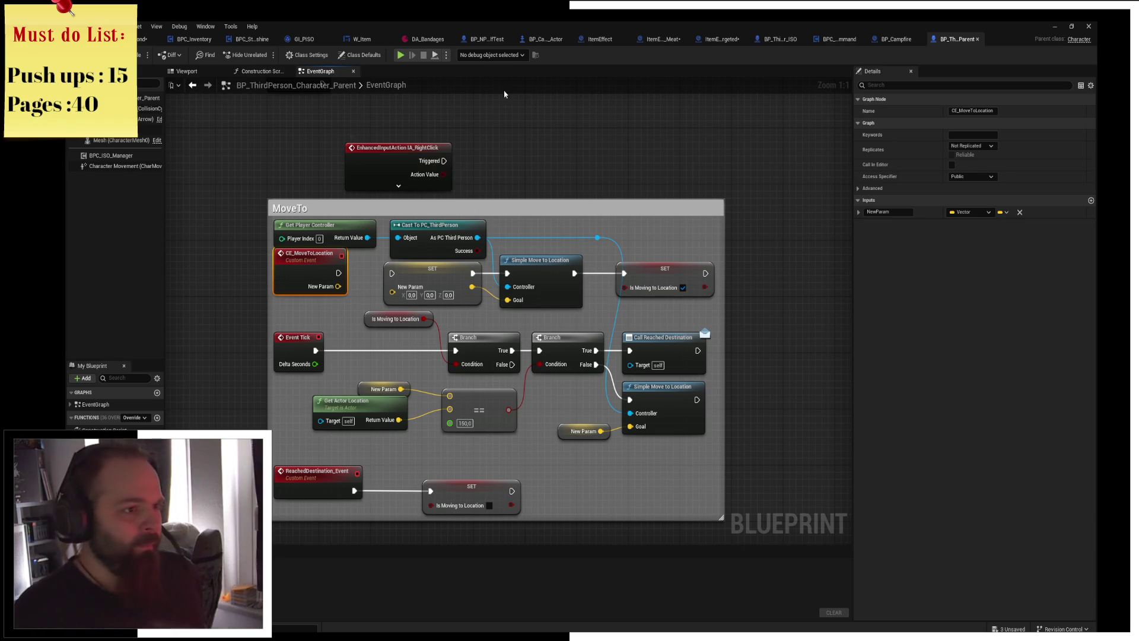
# Move the IA_RightClick node and the ReachedDestination_Event/SET pair closer to the MoveTo logic.
pyautogui.moveTo(387, 175); pyautogui.dragTo(311, 153)
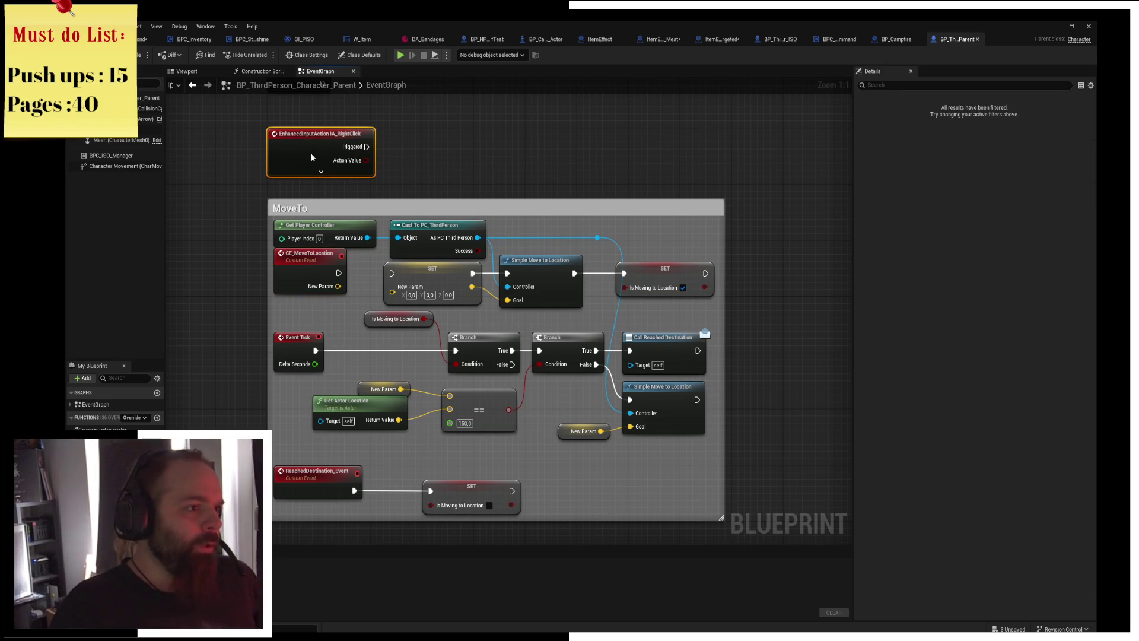
pyautogui.click(605, 173)
pyautogui.moveTo(501, 176); pyautogui.dragTo(562, 174)
pyautogui.moveTo(649, 228); pyautogui.dragTo(601, 89)
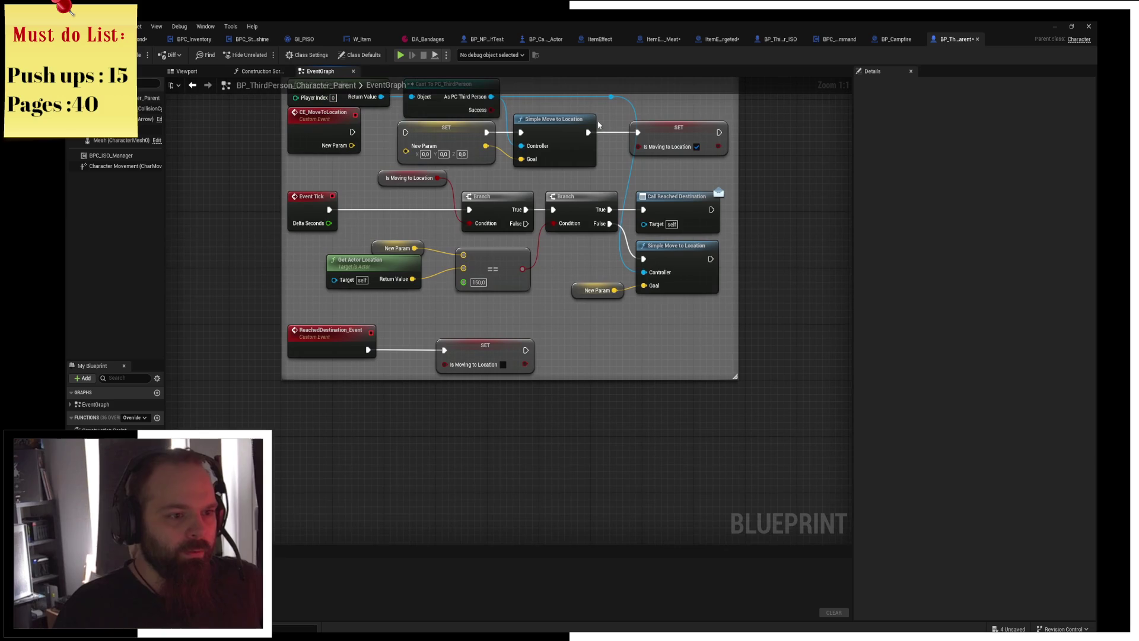
pyautogui.moveTo(435, 346); pyautogui.dragTo(285, 362)
pyautogui.keyDown('shift'); pyautogui.click(478, 356); pyautogui.keyUp('shift')
pyautogui.moveTo(478, 356); pyautogui.dragTo(479, 328)
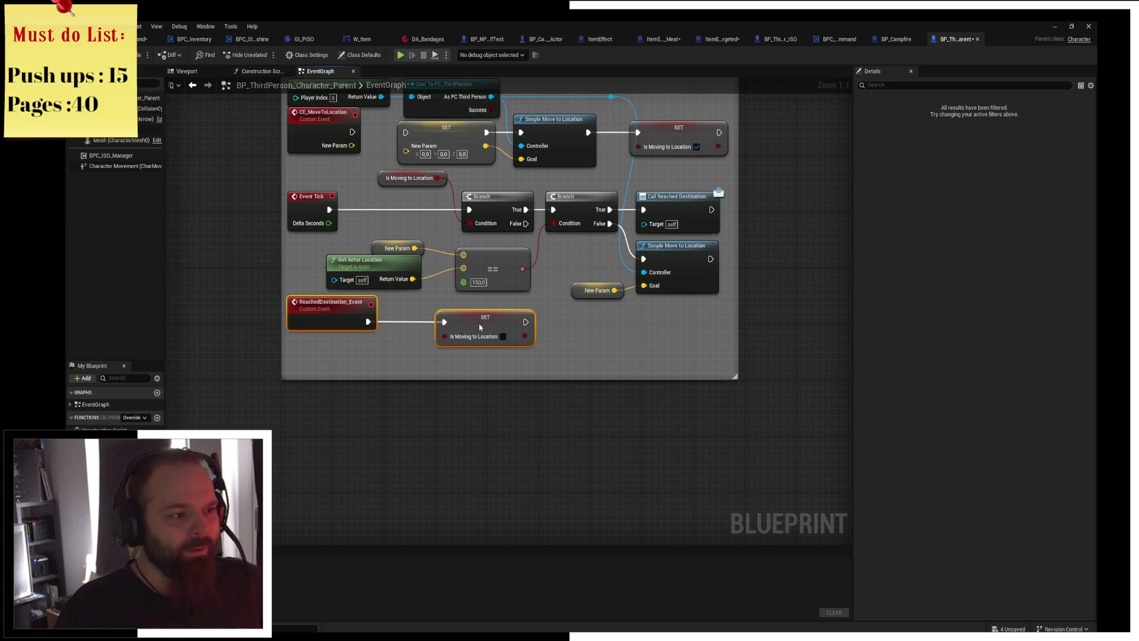
pyautogui.click(475, 383)
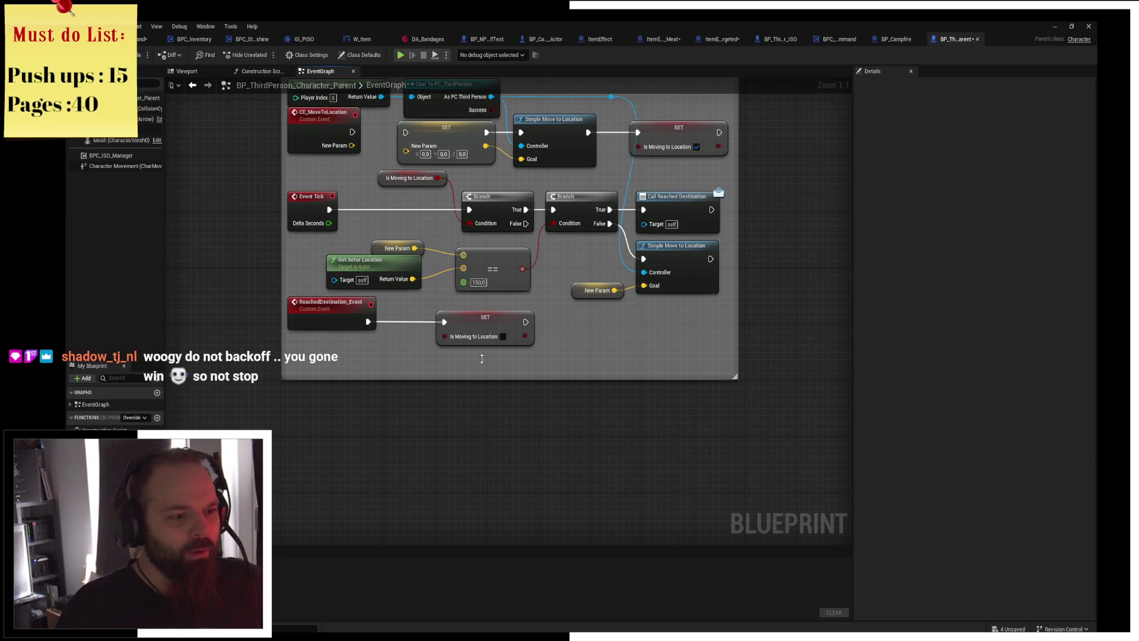
# Shrink the MoveTo comment box to fit the nodes and return to BP_Campfire.
pyautogui.moveTo(487, 377)
pyautogui.mouseDown()
pyautogui.moveTo(492, 350)
pyautogui.moveTo(446, 408)
pyautogui.mouseUp()
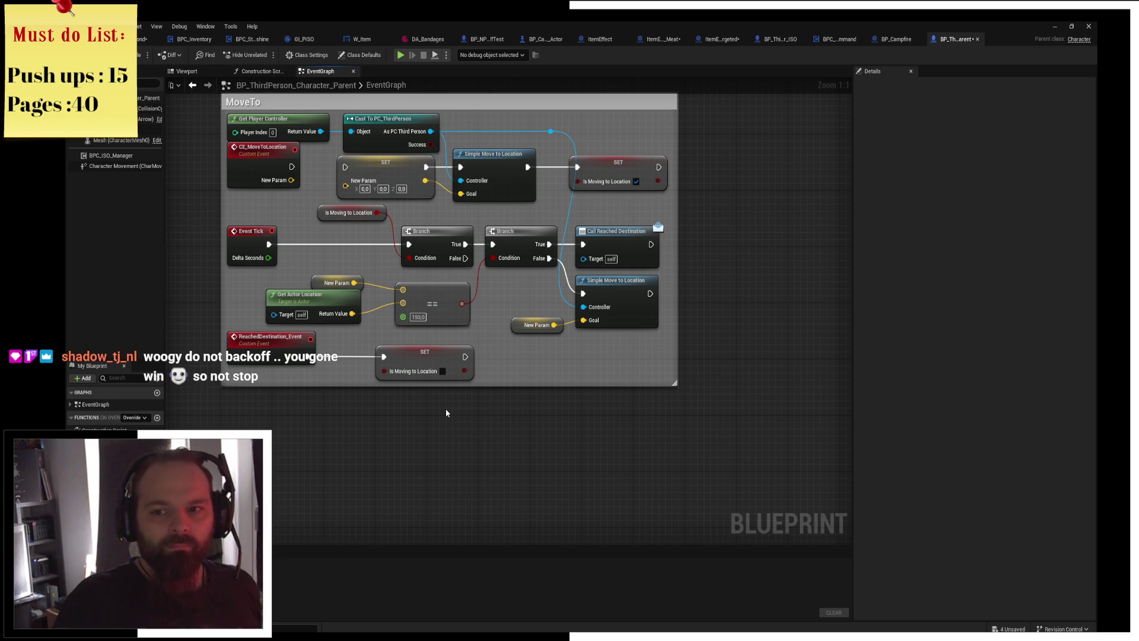
pyautogui.moveTo(446, 413); pyautogui.dragTo(493, 504)
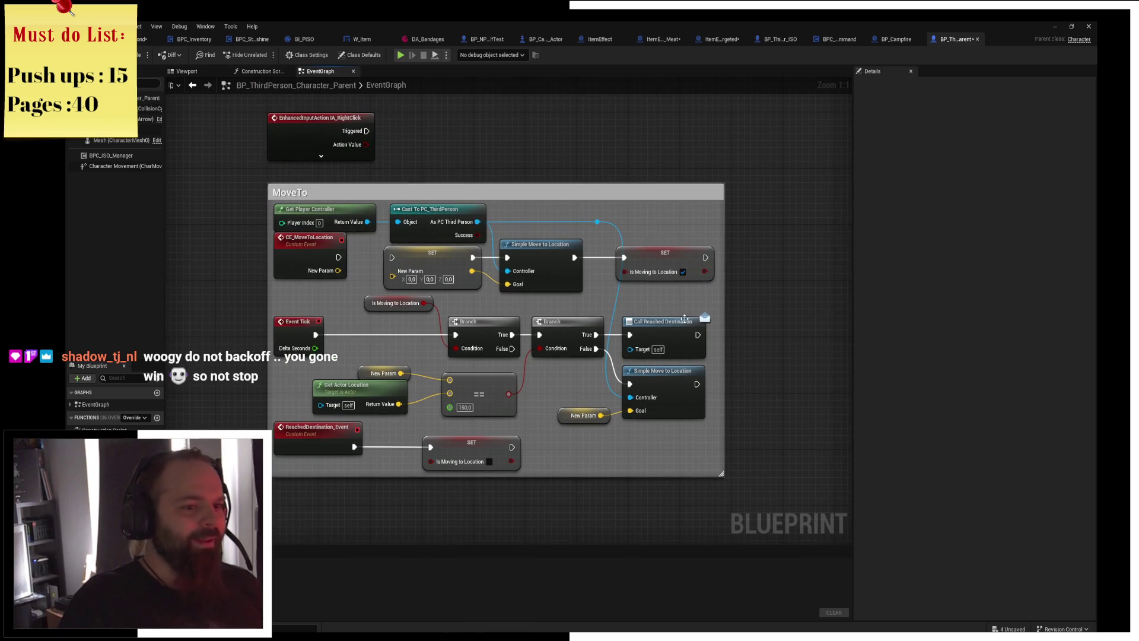
pyautogui.moveTo(725, 325)
pyautogui.mouseDown()
pyautogui.moveTo(709, 324)
pyautogui.moveTo(719, 324)
pyautogui.mouseUp()
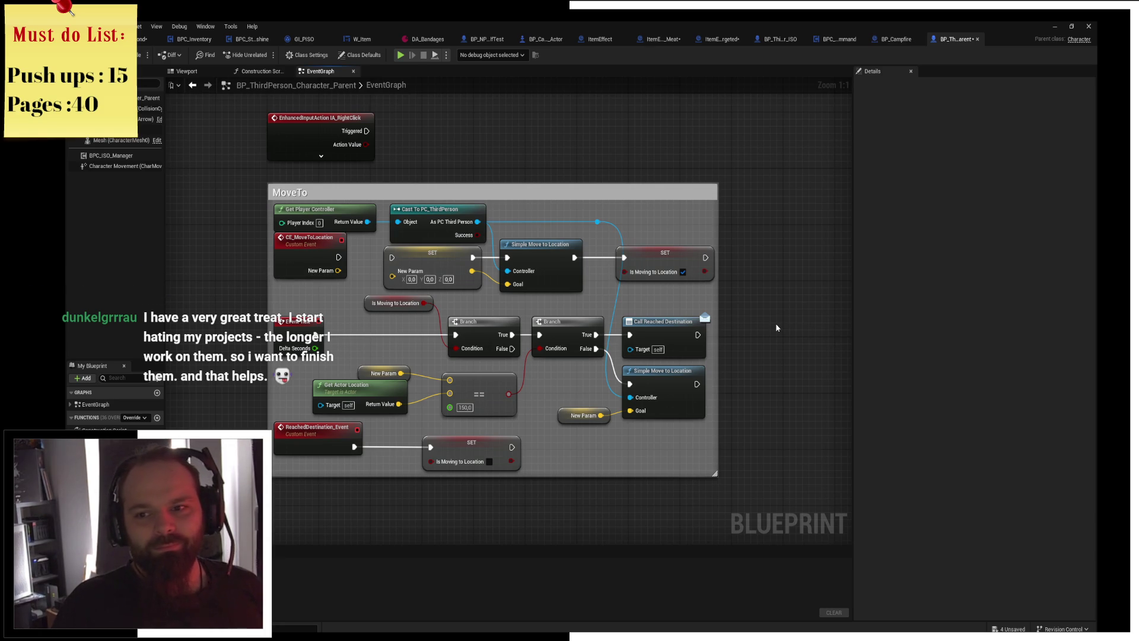
pyautogui.moveTo(774, 323); pyautogui.dragTo(828, 344)
pyautogui.click(189, 70)
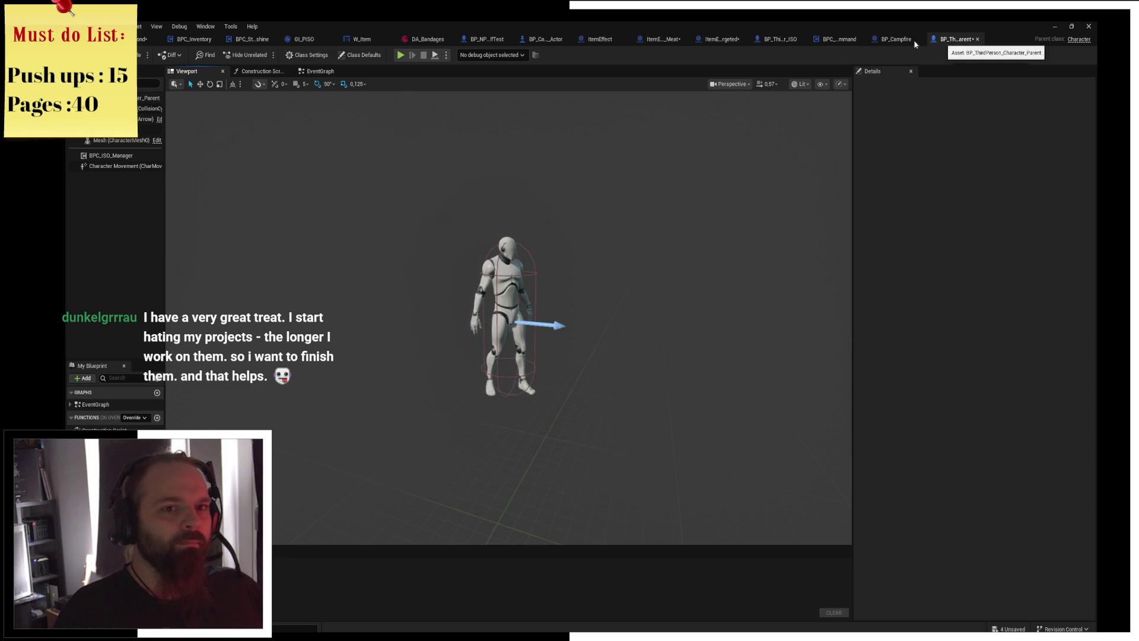
pyautogui.click(886, 39)
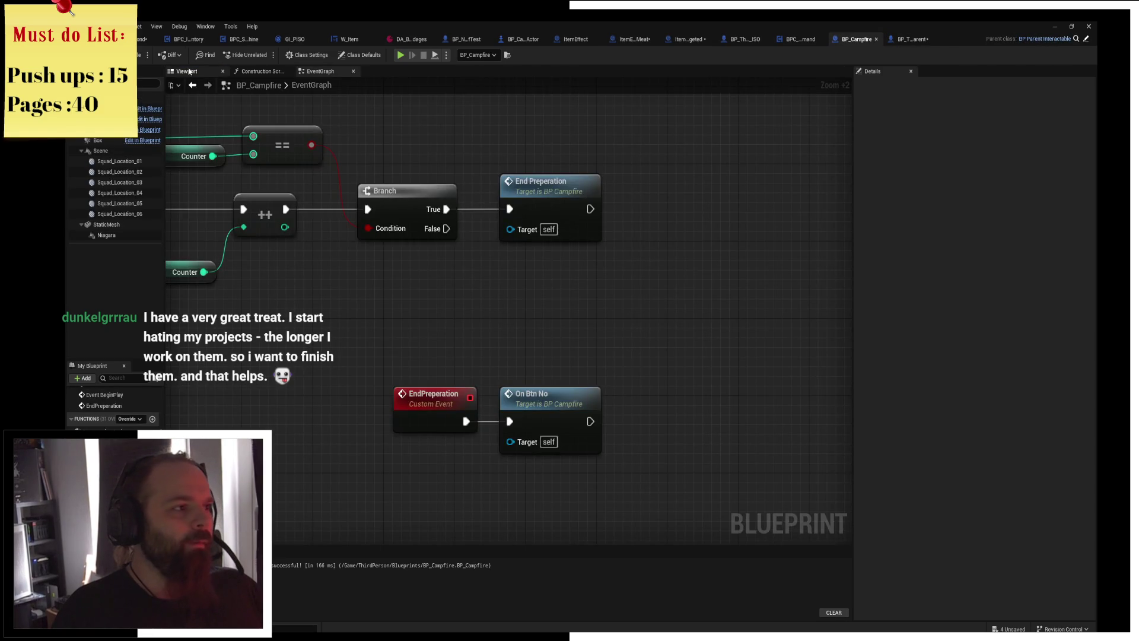
# Add a SpringArm component to BP_Campfire with a Camera attached under it.
pyautogui.click(186, 70)
pyautogui.click(86, 84)
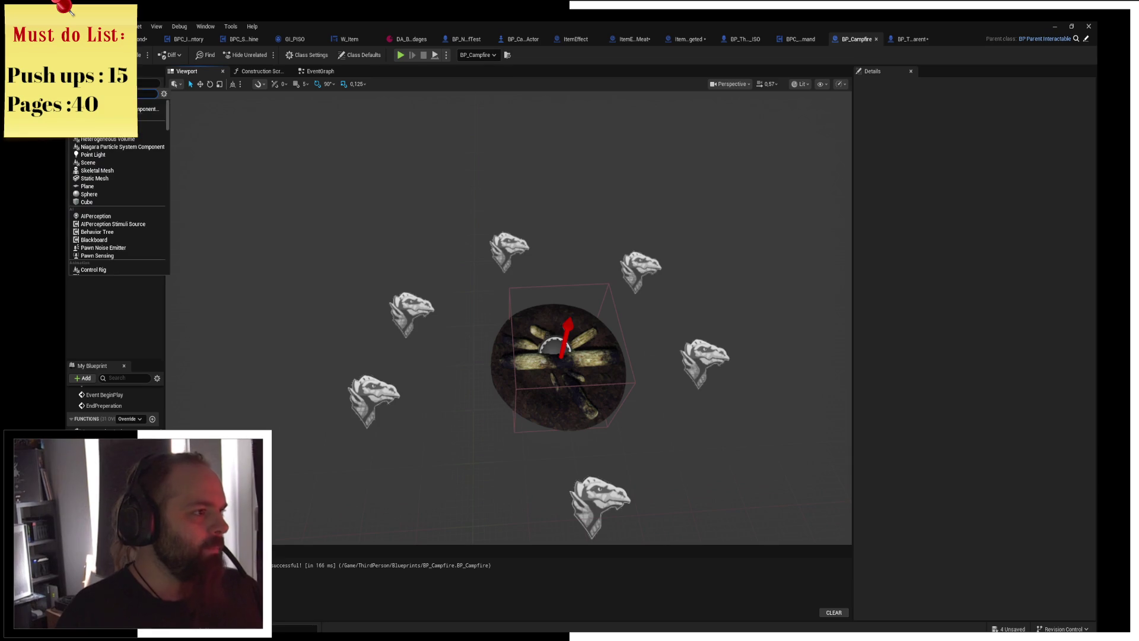
pyautogui.click(101, 95)
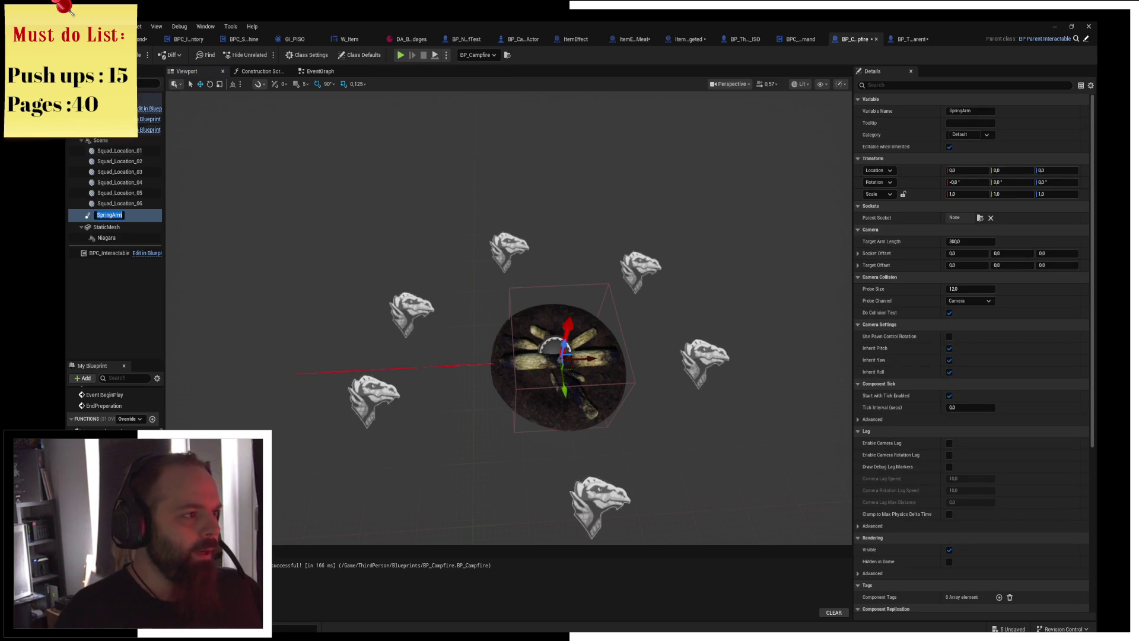
pyautogui.click(86, 84)
pyautogui.write('ca')
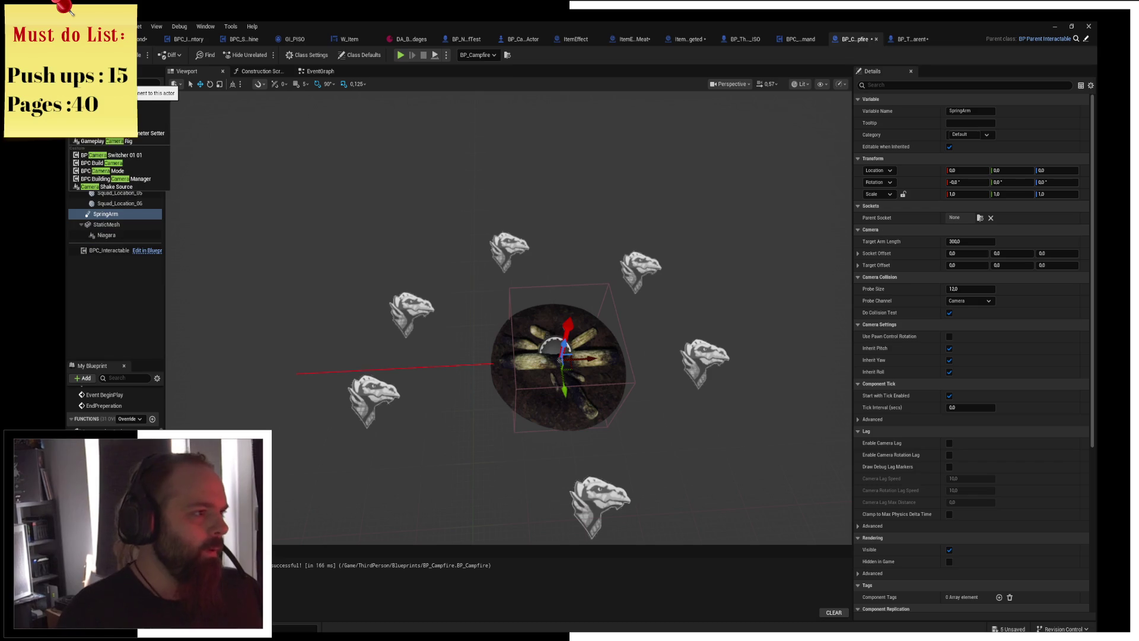
pyautogui.click(98, 113)
pyautogui.press('Return')
# Pitch the SpringArm to -40° with 10° rotation snapping, set Target Arm Length 600, and save.
pyautogui.click(105, 224)
pyautogui.press('e')
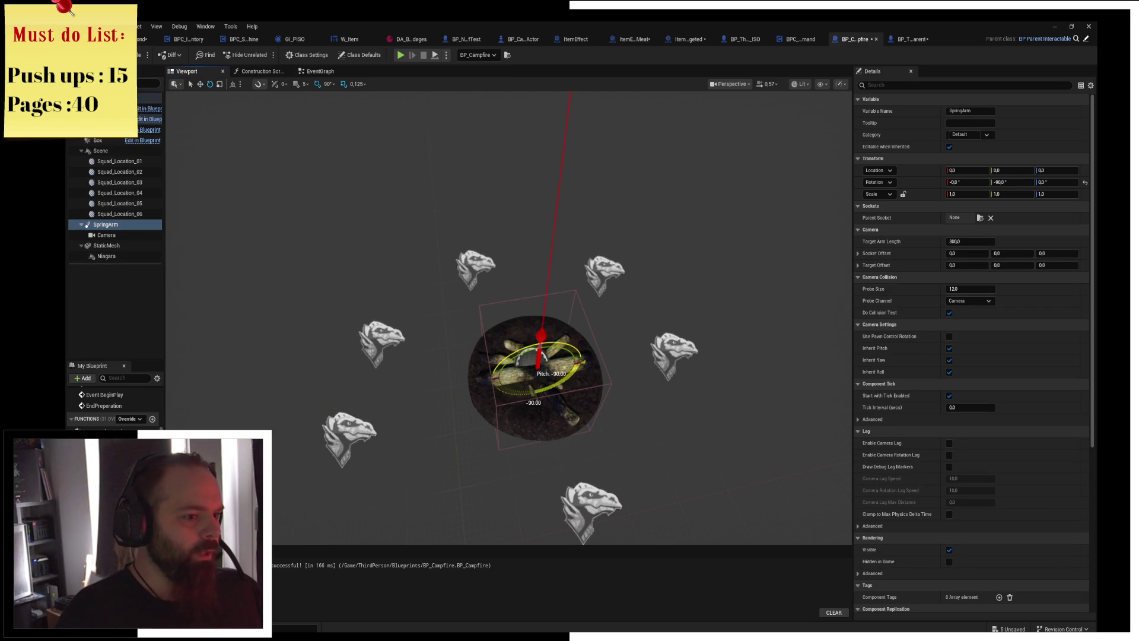
pyautogui.click(327, 84)
pyautogui.click(354, 123)
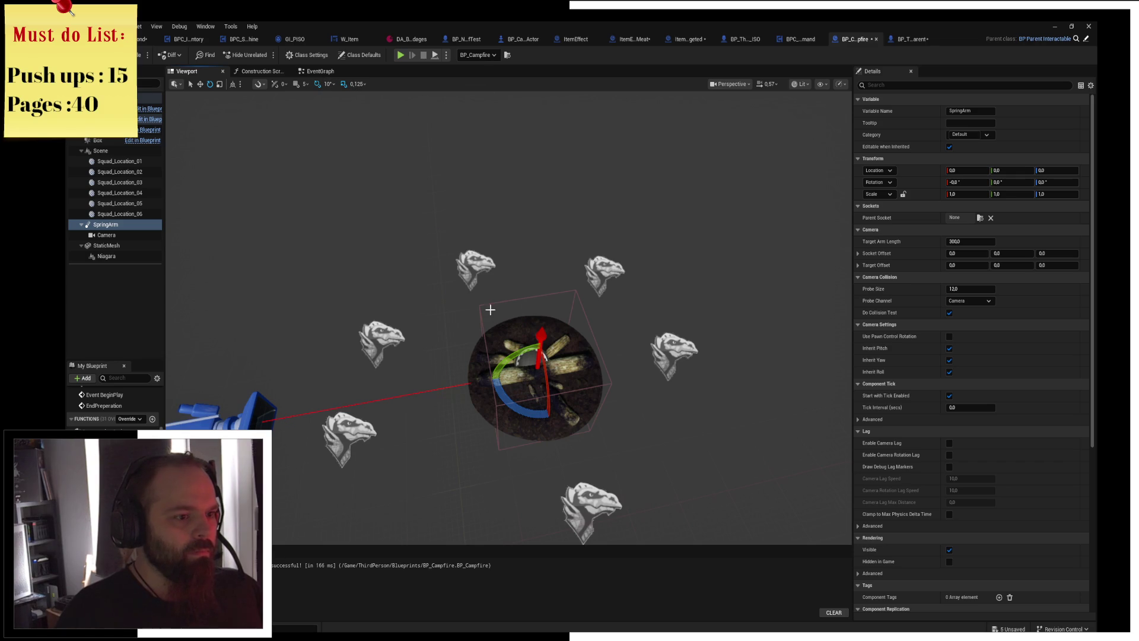
pyautogui.moveTo(514, 368); pyautogui.dragTo(516, 347)
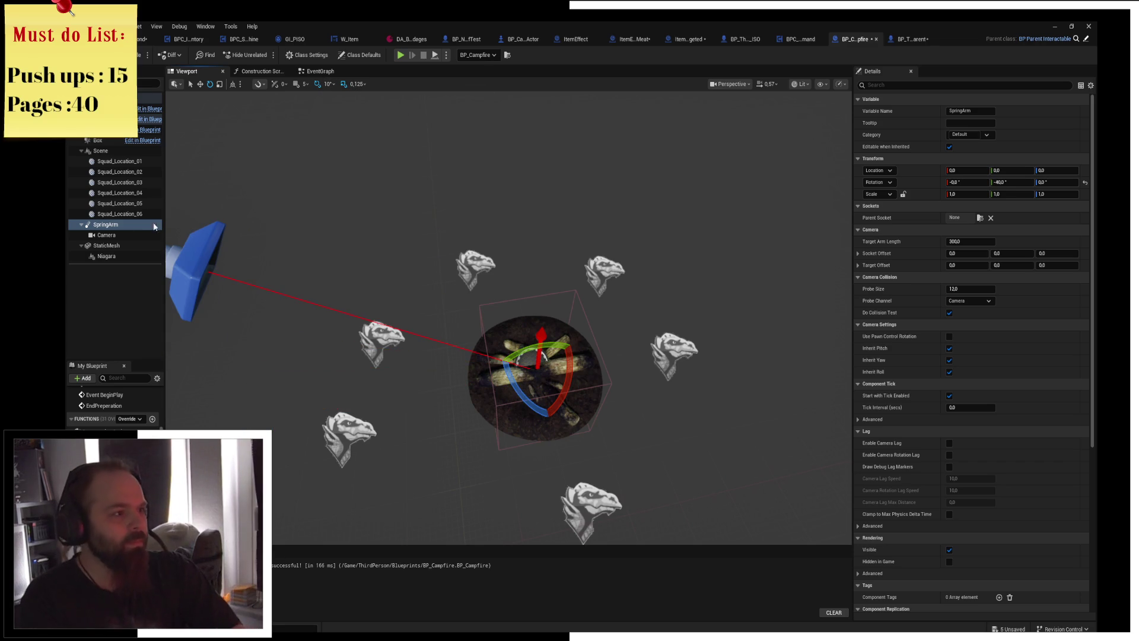
pyautogui.moveTo(964, 241); pyautogui.dragTo(991, 241)
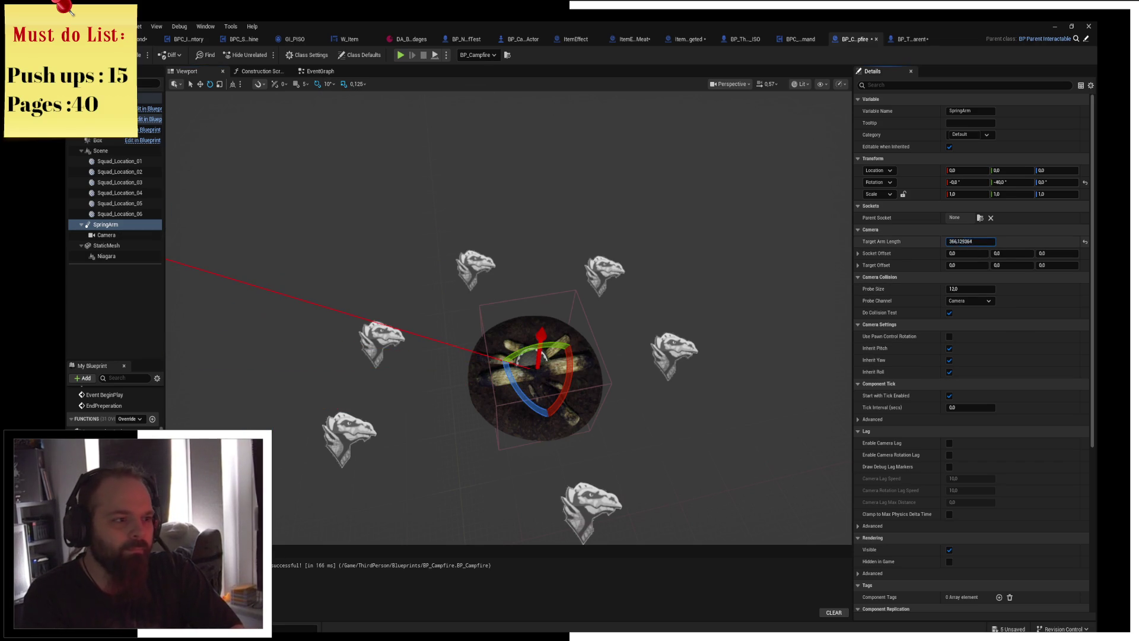
pyautogui.click(973, 243)
pyautogui.write('6')
pyautogui.press('Return')
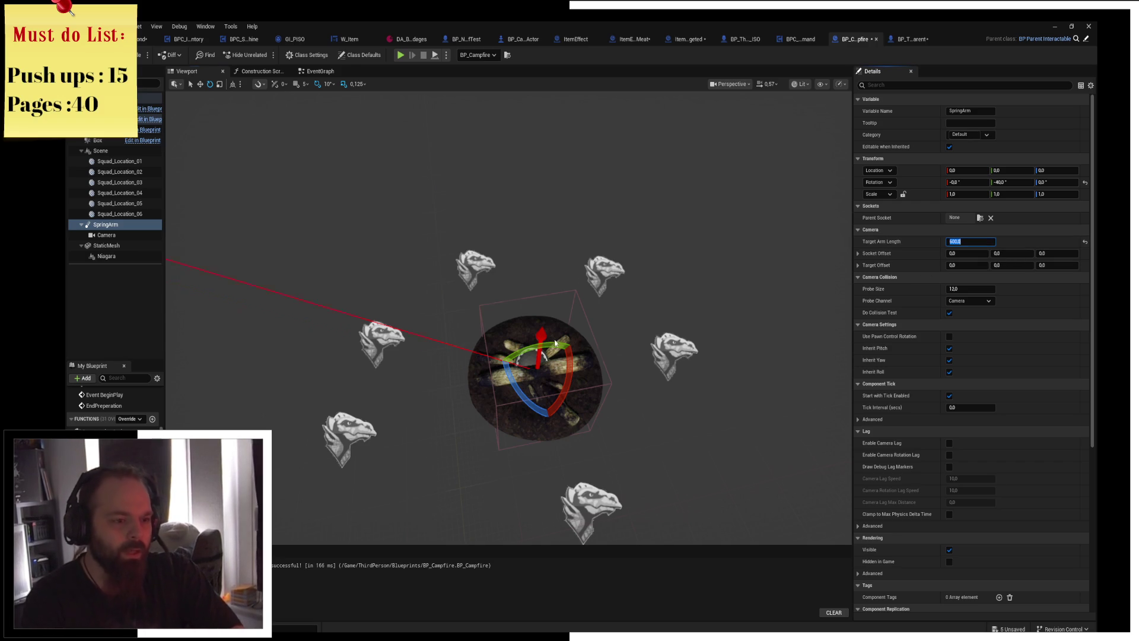
pyautogui.hotkey('ctrl', 's')
# Drag a Niagara component getter into the campfire event graph.
pyautogui.click(318, 71)
pyautogui.scroll(2, 497, 285)
pyautogui.moveTo(107, 256)
pyautogui.mouseDown()
pyautogui.moveTo(611, 294)
pyautogui.moveTo(587, 286)
pyautogui.moveTo(722, 350)
pyautogui.mouseUp()
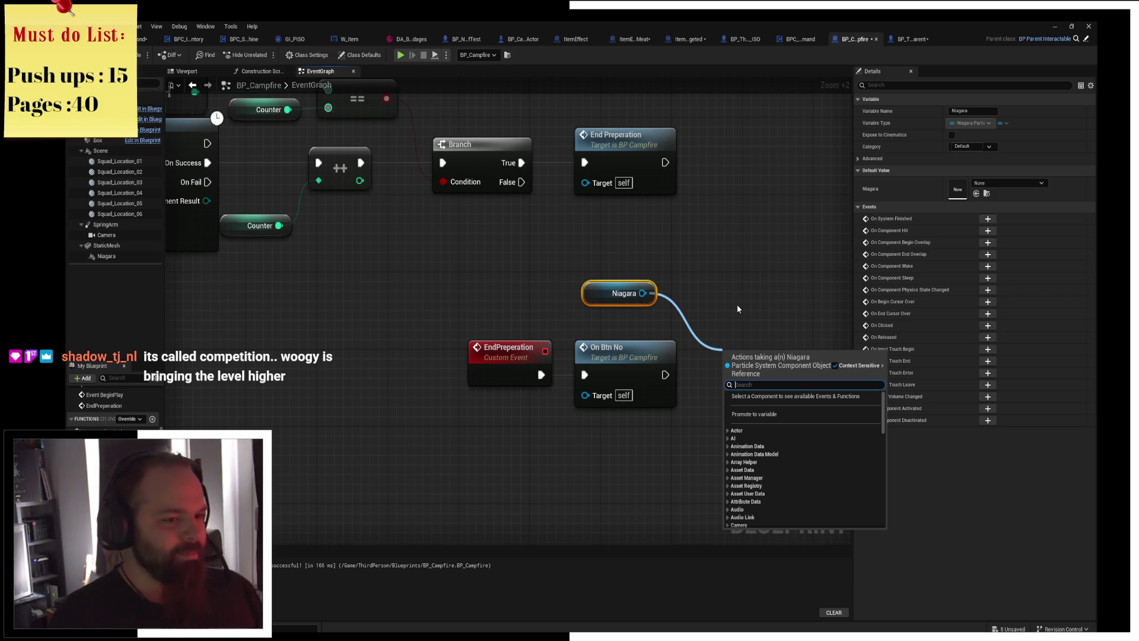
# Add an Activate node on the Niagara component and wire On Btn No's execution into it.
pyautogui.write('start')
pyautogui.press('BackSpace')
pyautogui.press('BackSpace')
pyautogui.press('BackSpace')
pyautogui.write('begin')
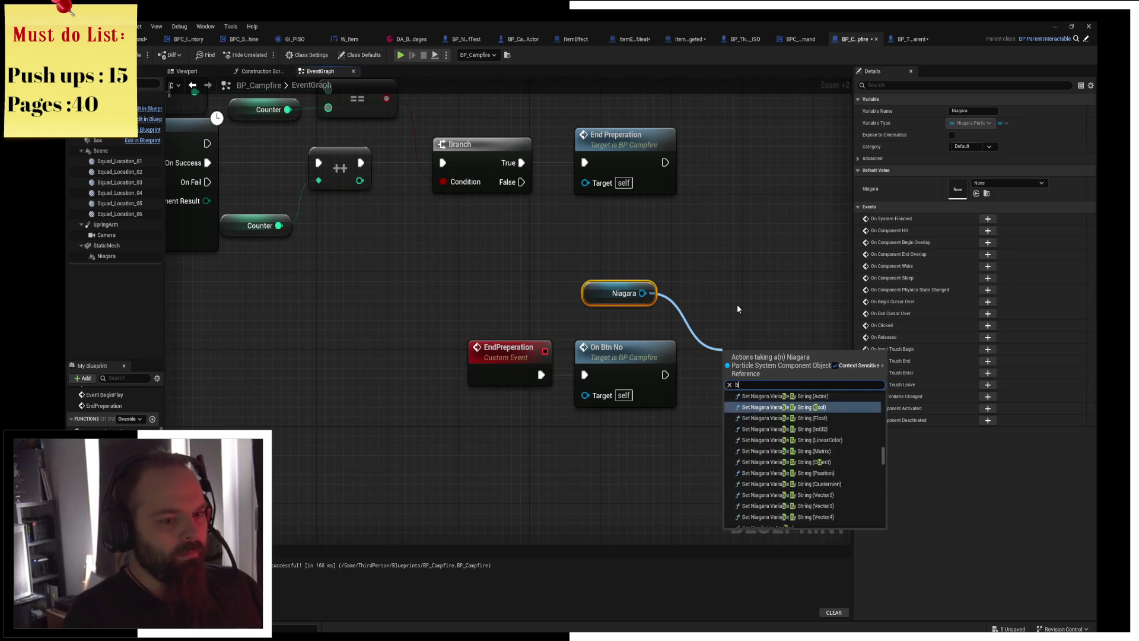
pyautogui.press('BackSpace')
pyautogui.press('BackSpace')
pyautogui.press('BackSpace')
pyautogui.write('play')
pyautogui.press('Up')
pyautogui.press('Up')
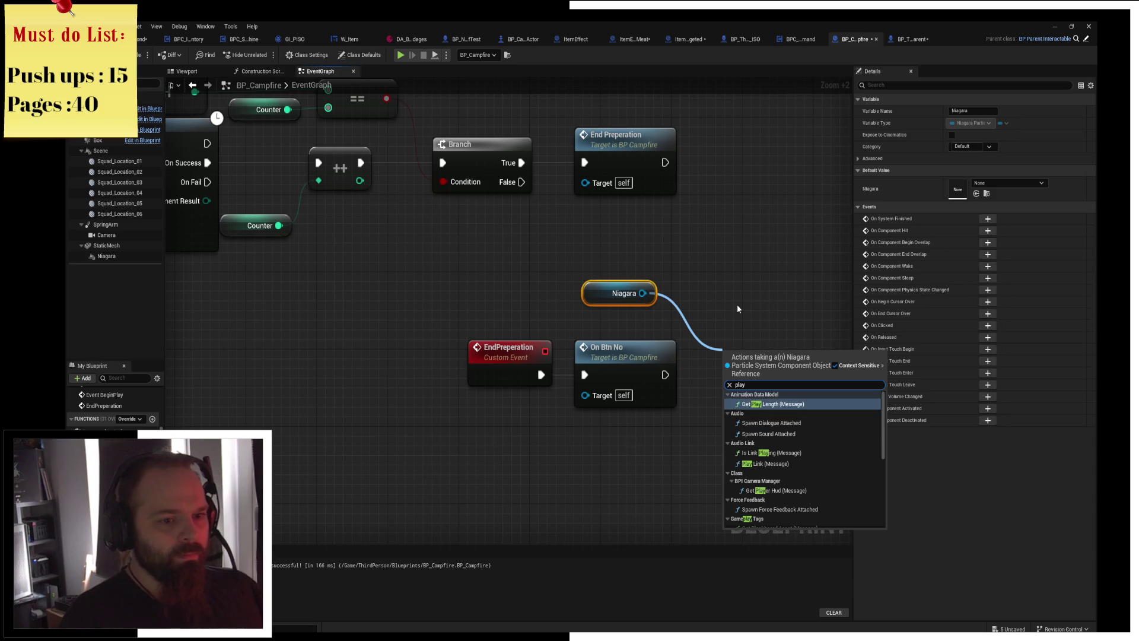
pyautogui.press('Down')
pyautogui.press('Down')
pyautogui.press('Down')
pyautogui.press('Down')
pyautogui.press('Down')
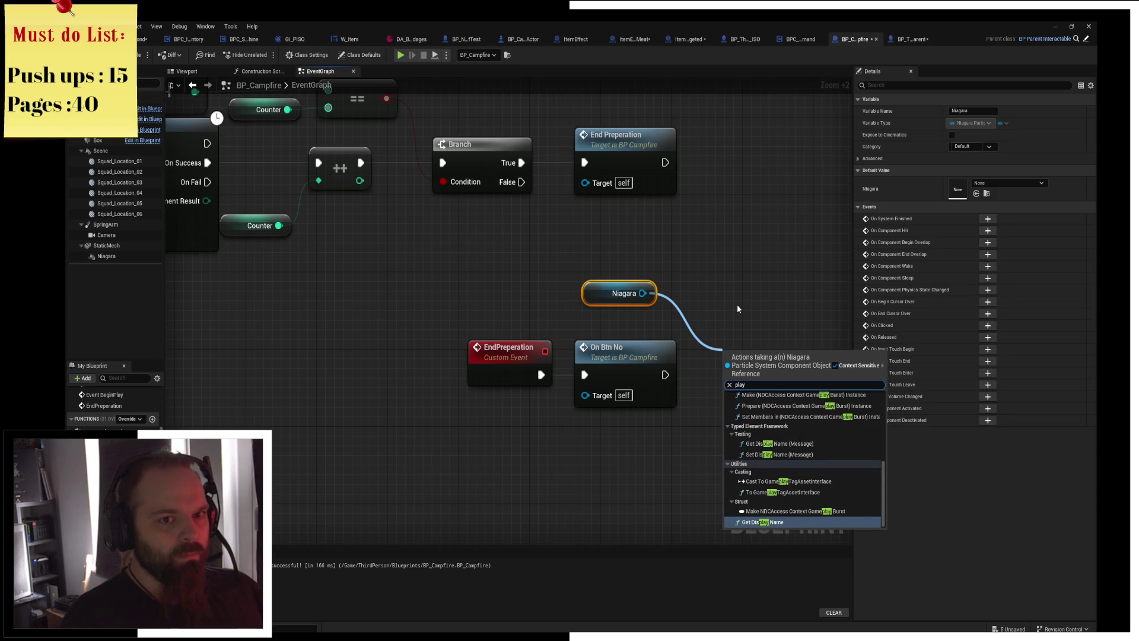
pyautogui.press('BackSpace')
pyautogui.press('BackSpace')
pyautogui.press('BackSpace')
pyautogui.write('activ')
pyautogui.press('Return')
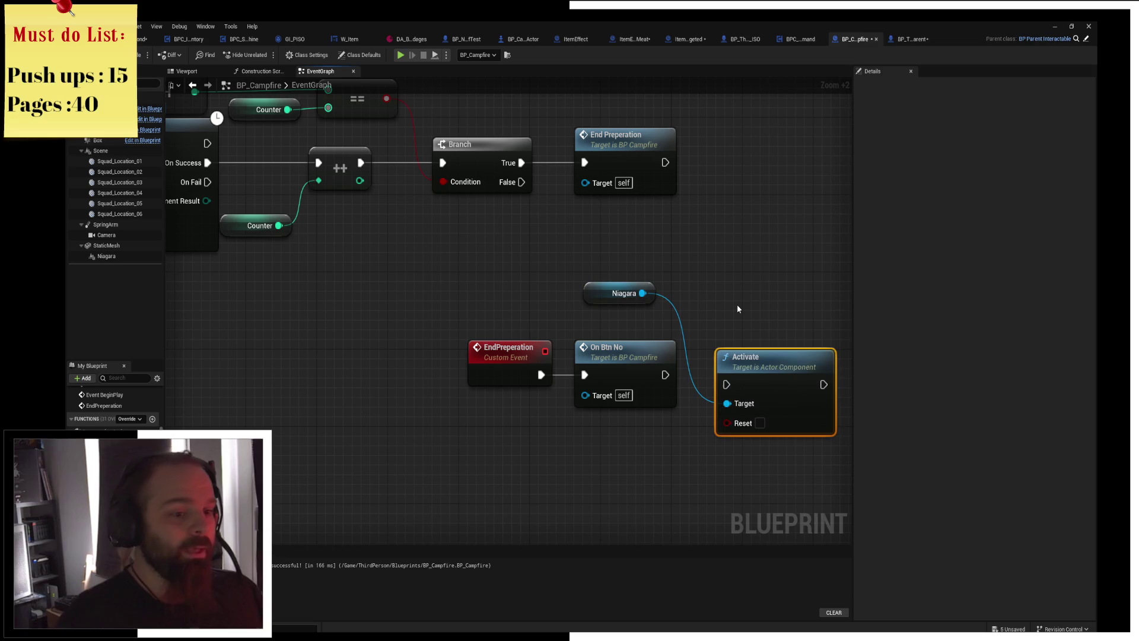
pyautogui.moveTo(665, 374)
pyautogui.mouseDown()
pyautogui.moveTo(727, 385)
pyautogui.moveTo(712, 350)
pyautogui.mouseUp()
# Save and compile BP_Campfire, then pan to review the squad logic.
pyautogui.moveTo(737, 255); pyautogui.dragTo(669, 241)
pyautogui.hotkey('ctrl', 's')
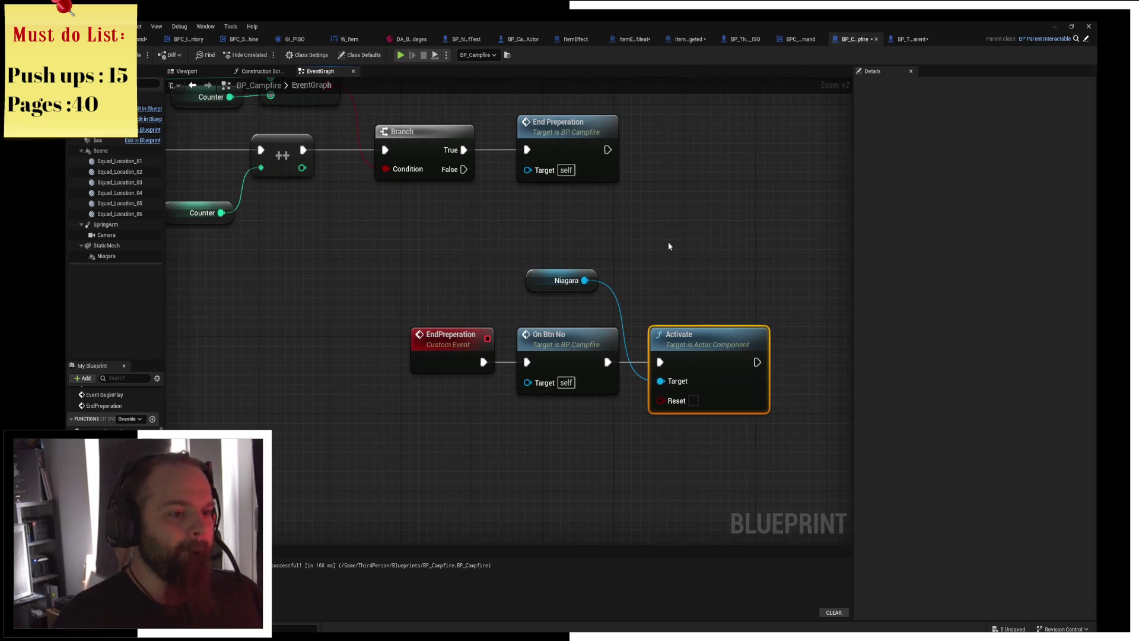
pyautogui.click(144, 62)
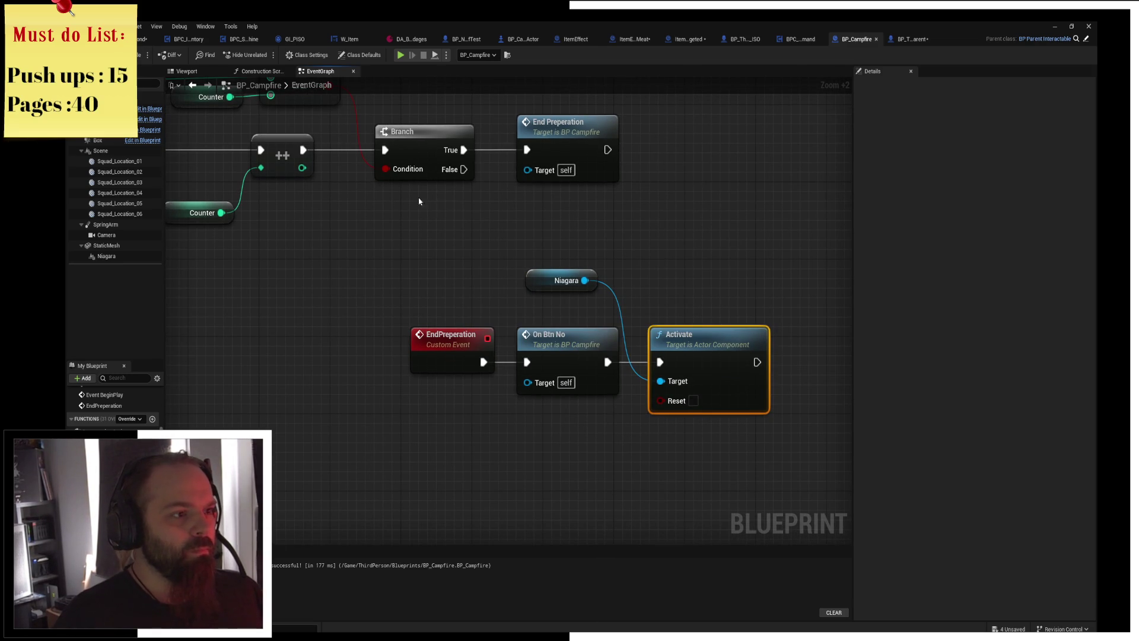
pyautogui.moveTo(491, 195); pyautogui.dragTo(699, 337)
pyautogui.moveTo(149, 175); pyautogui.dragTo(470, 195)
pyautogui.moveTo(401, 182)
pyautogui.mouseDown()
pyautogui.moveTo(688, 207)
pyautogui.moveTo(229, 178)
pyautogui.moveTo(506, 239)
pyautogui.moveTo(422, 203)
pyautogui.moveTo(674, 386)
pyautogui.moveTo(600, 295)
pyautogui.moveTo(651, 321)
pyautogui.moveTo(423, 301)
pyautogui.mouseUp()
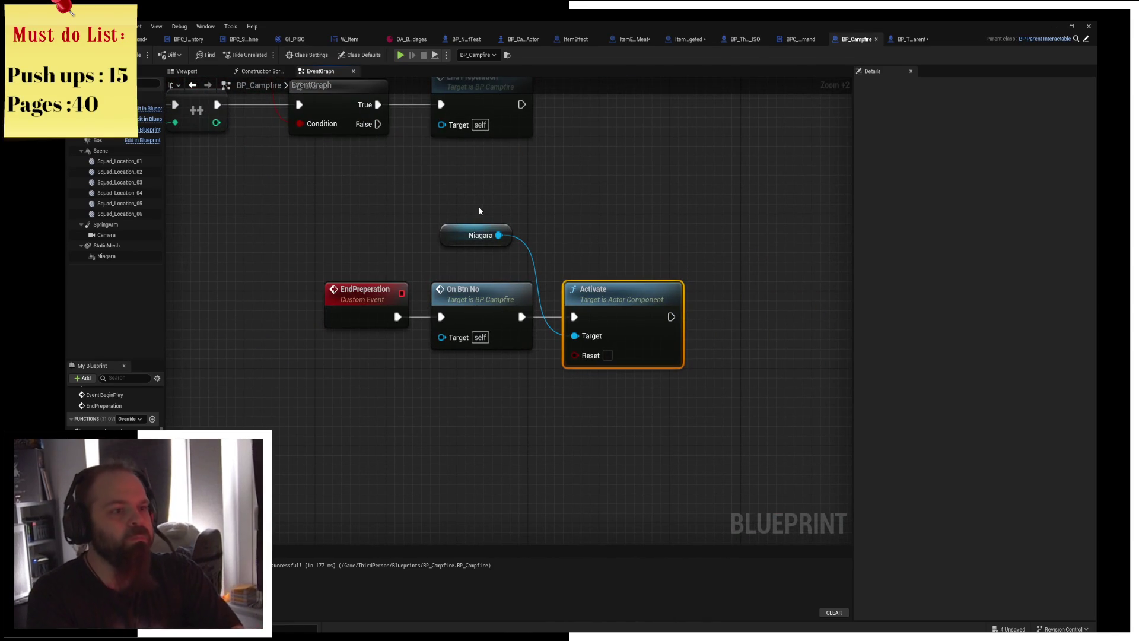
# Search 'get playec' in the action menu on empty graph space.
pyautogui.moveTo(580, 198); pyautogui.dragTo(589, 191)
pyautogui.rightClick(589, 191)
pyautogui.write('get pl')
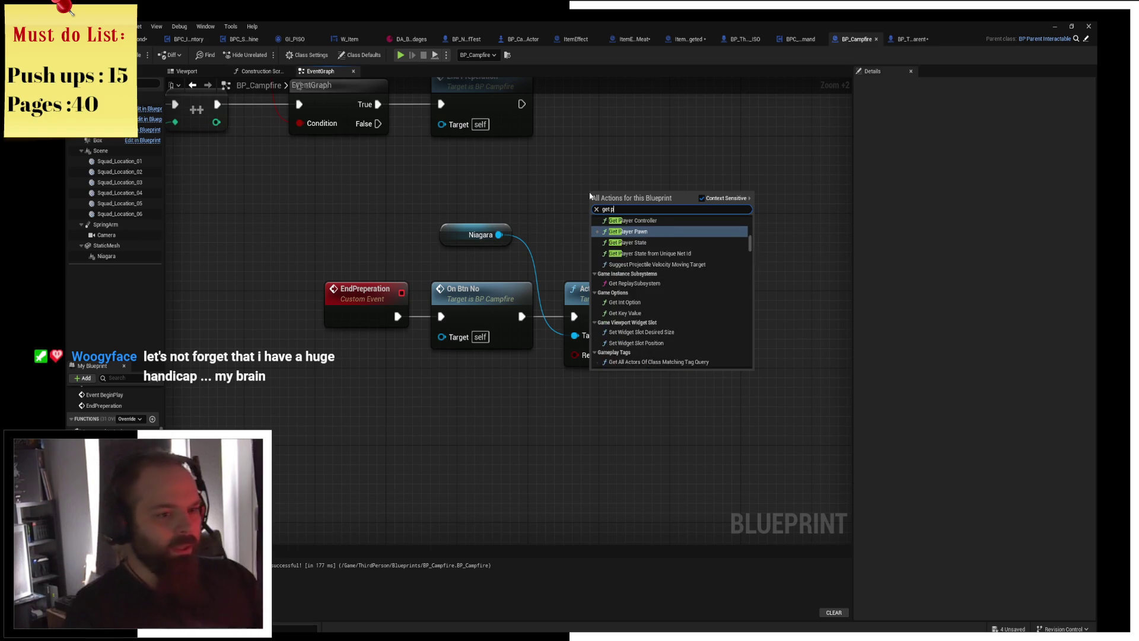
pyautogui.write('ayec')
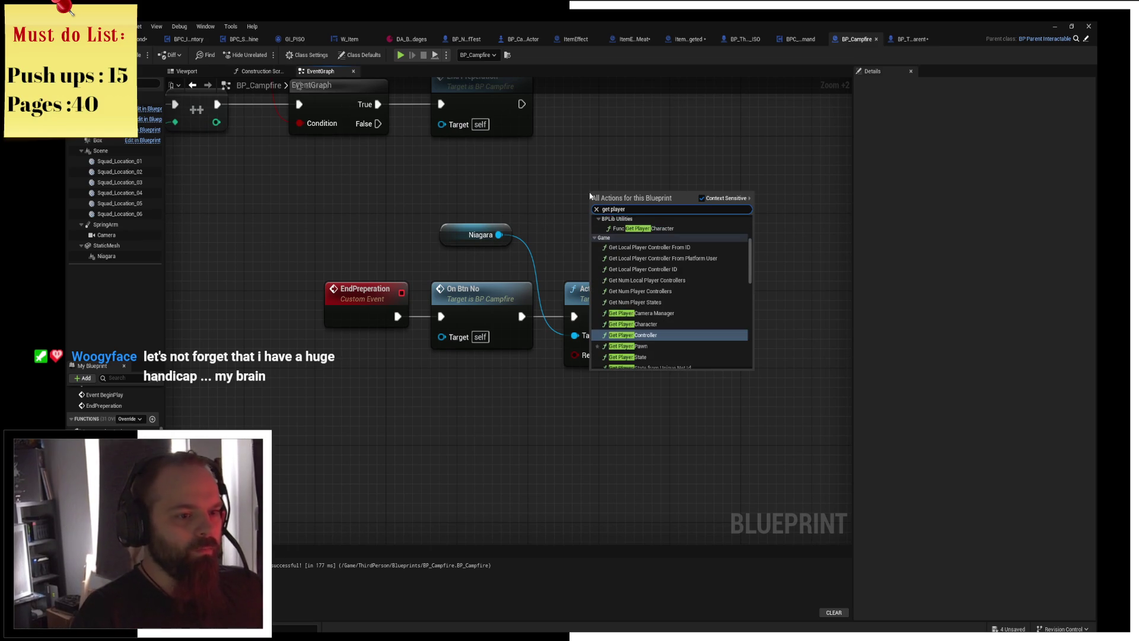
# Add a Get Player Controller node and position it above Activate.
pyautogui.press('Return')
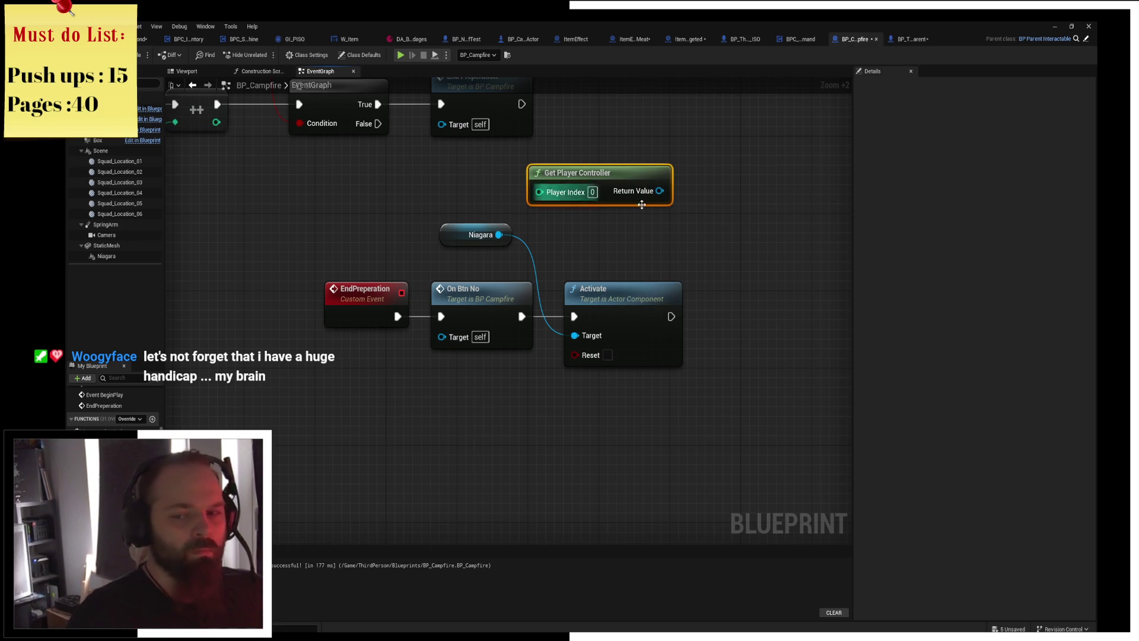
pyautogui.moveTo(697, 224); pyautogui.dragTo(566, 223)
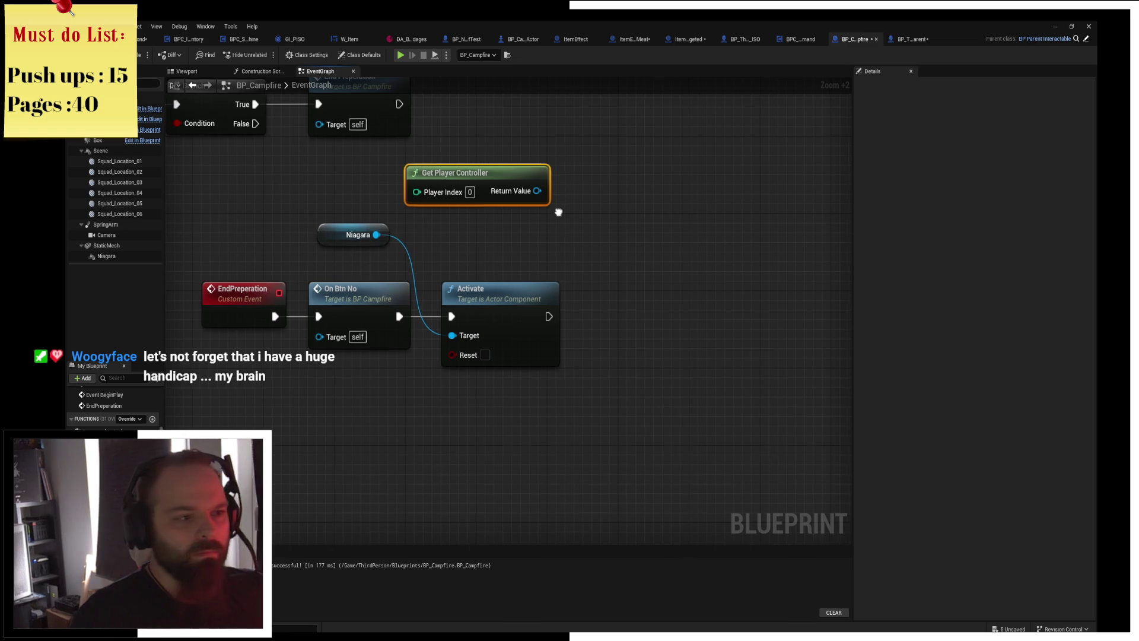
pyautogui.moveTo(559, 213); pyautogui.dragTo(534, 226)
pyautogui.moveTo(508, 243); pyautogui.dragTo(500, 234)
pyautogui.click(486, 202)
# Move the Niagara node below On Btn No and drag a wire from the controller's output.
pyautogui.moveTo(309, 255)
pyautogui.mouseDown()
pyautogui.moveTo(306, 382)
pyautogui.moveTo(327, 390)
pyautogui.mouseUp()
pyautogui.click(443, 418)
pyautogui.moveTo(522, 253)
pyautogui.mouseDown()
pyautogui.moveTo(590, 326)
pyautogui.moveTo(583, 315)
pyautogui.mouseUp()
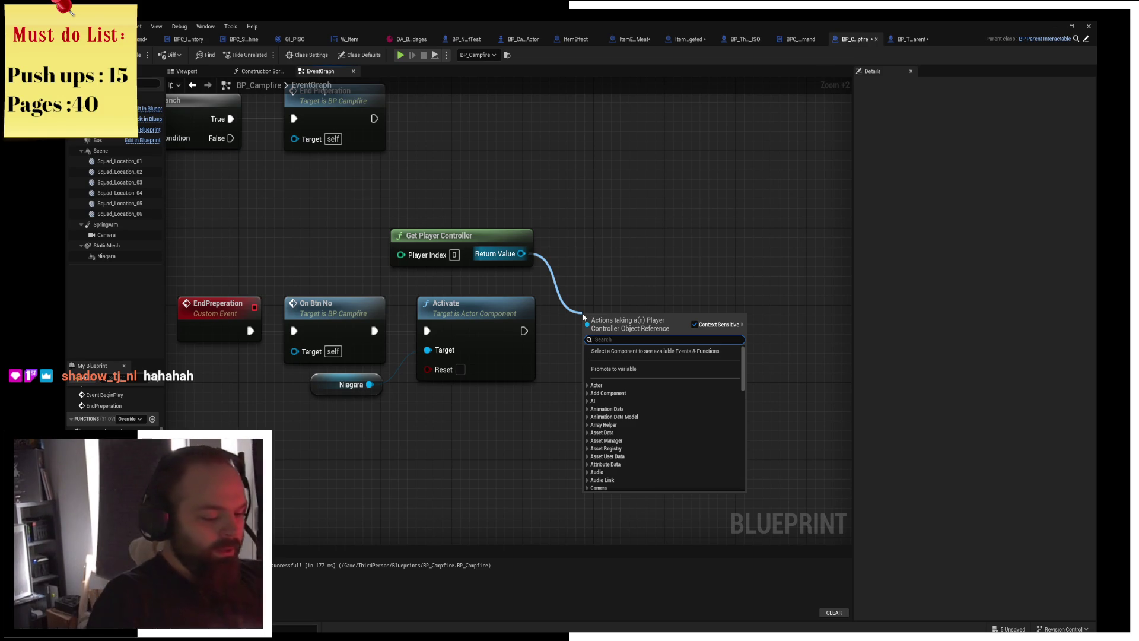
# Add Set View Target with Blend on the player controller and wire Activate's execution into it.
pyautogui.write('set view target')
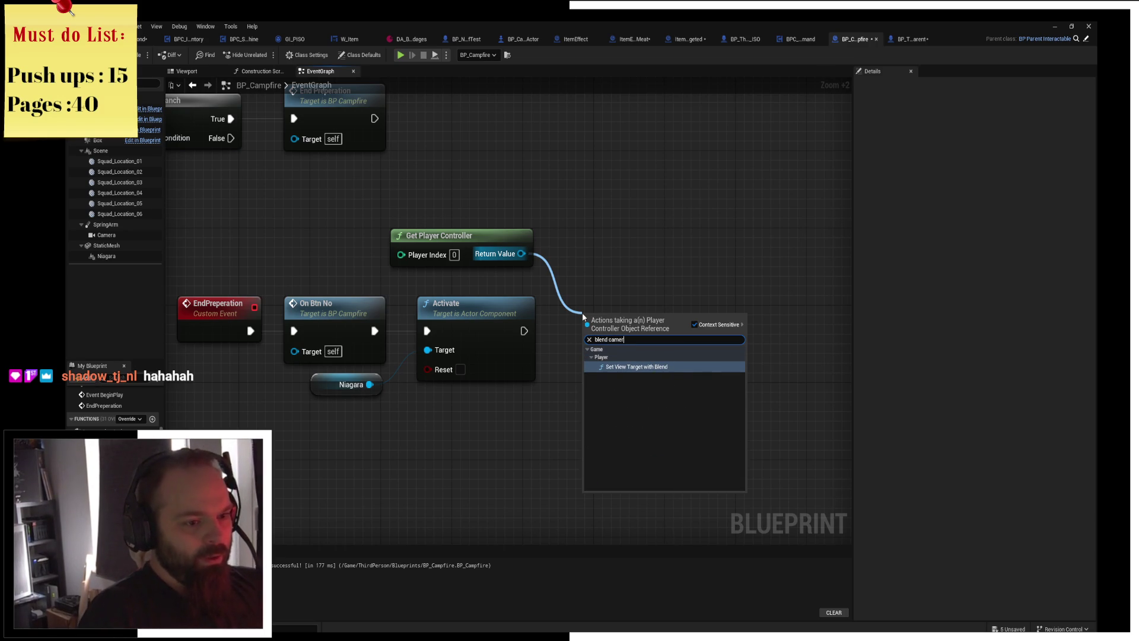
pyautogui.press('Return')
pyautogui.moveTo(582, 313)
pyautogui.mouseDown()
pyautogui.moveTo(643, 275)
pyautogui.moveTo(689, 302)
pyautogui.mouseUp()
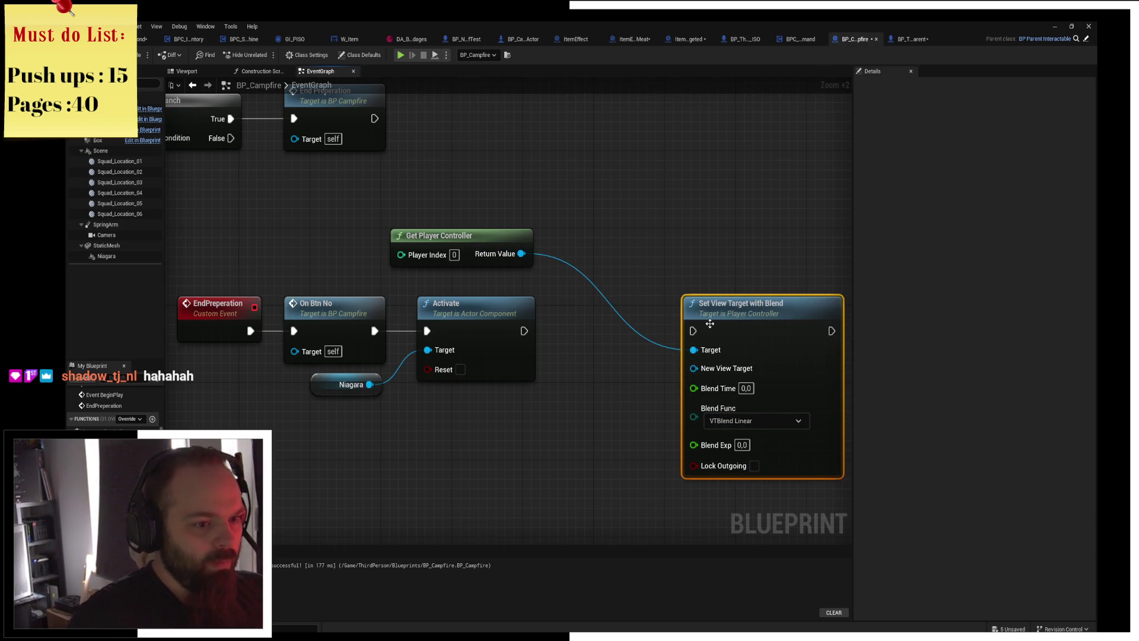
pyautogui.moveTo(522, 331); pyautogui.dragTo(692, 327)
pyautogui.click(498, 366)
# Connect a Self node to New View Target on Set View Target with Blend.
pyautogui.moveTo(107, 235)
pyautogui.mouseDown()
pyautogui.moveTo(466, 360)
pyautogui.moveTo(623, 305)
pyautogui.moveTo(653, 320)
pyautogui.moveTo(621, 326)
pyautogui.moveTo(529, 440)
pyautogui.mouseUp()
pyautogui.click(607, 318)
pyautogui.write('self')
pyautogui.press('Return')
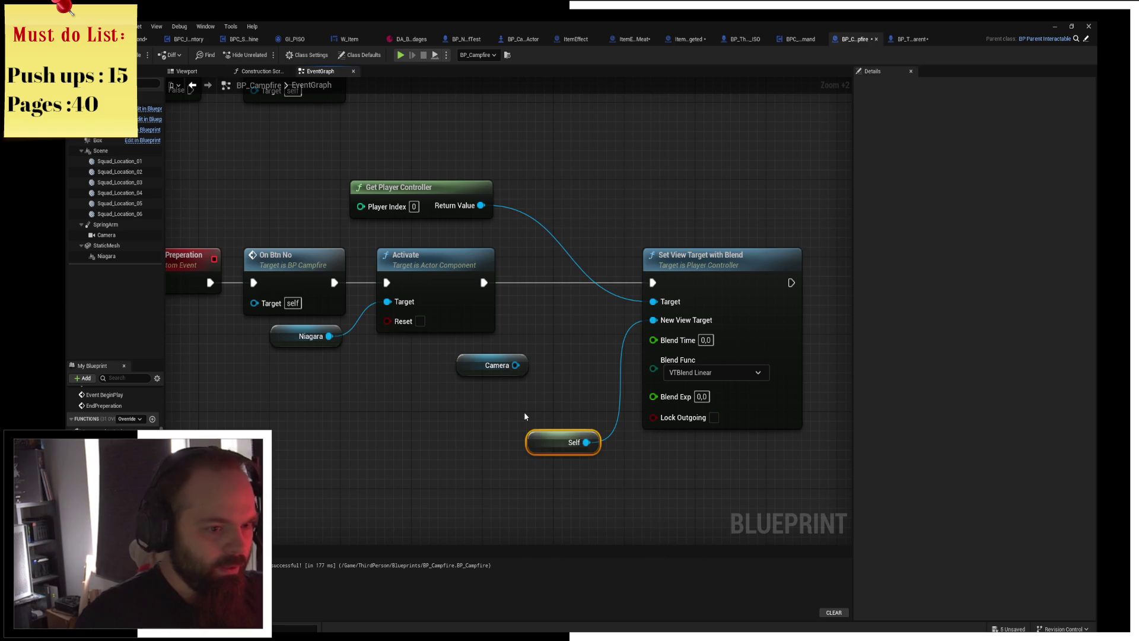
pyautogui.click(493, 365)
# Set Blend Time to 1, then save and compile the blueprint.
pyautogui.click(705, 340)
pyautogui.write('10')
pyautogui.press('Return')
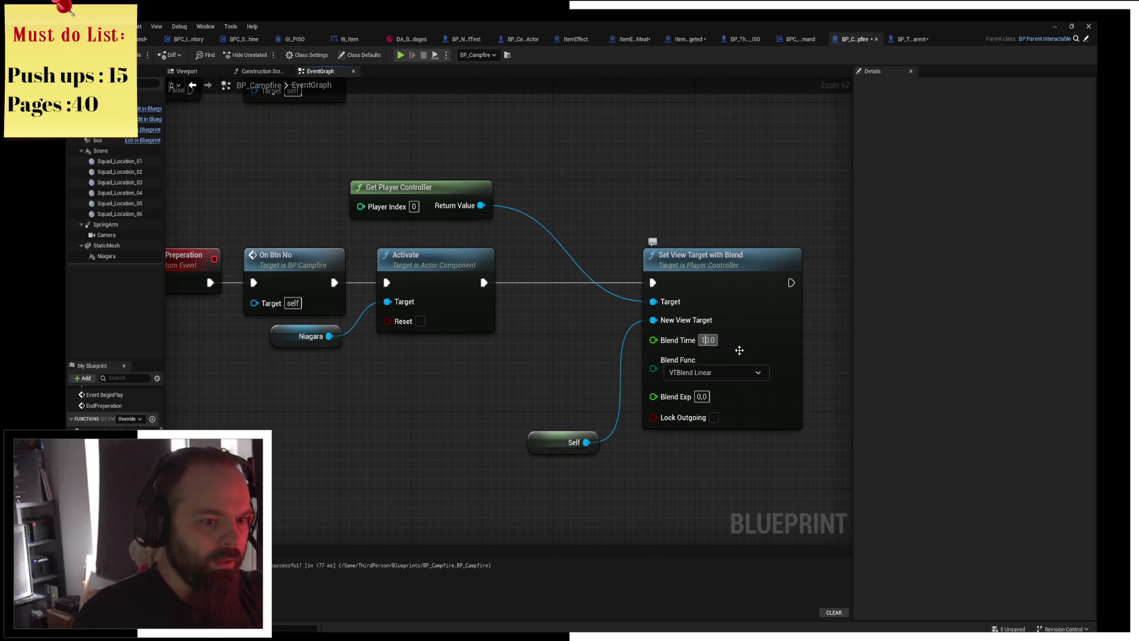
pyautogui.click(708, 340)
pyautogui.write('1')
pyautogui.press('Return')
pyautogui.moveTo(593, 474); pyautogui.dragTo(639, 456)
pyautogui.hotkey('ctrl', 's')
pyautogui.click(144, 55)
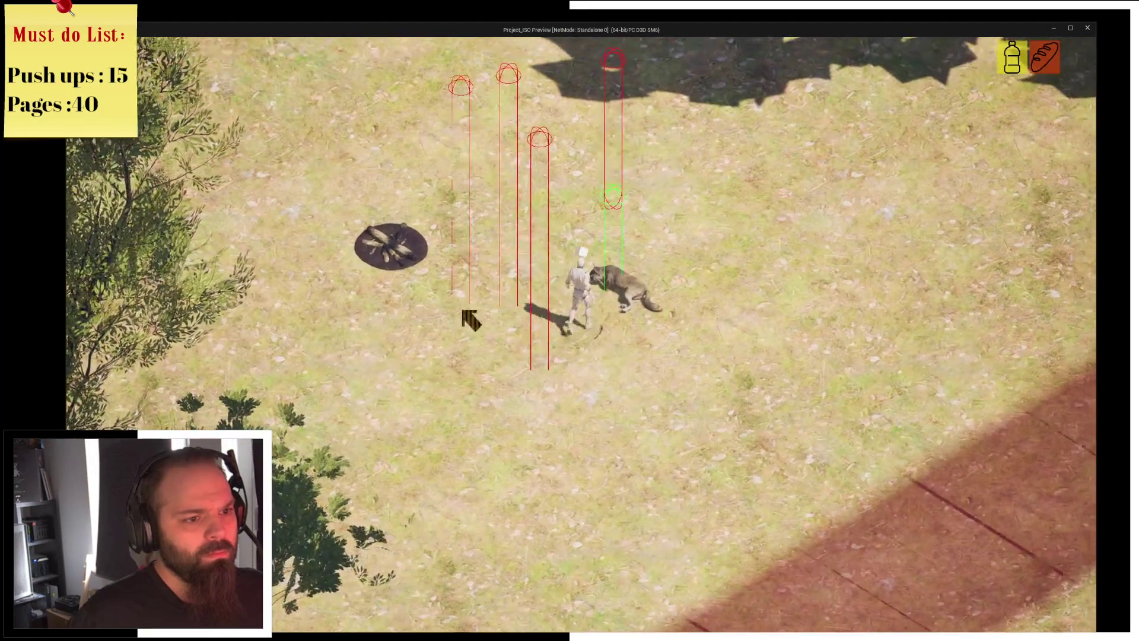
pyautogui.press('i')
pyautogui.press('i')
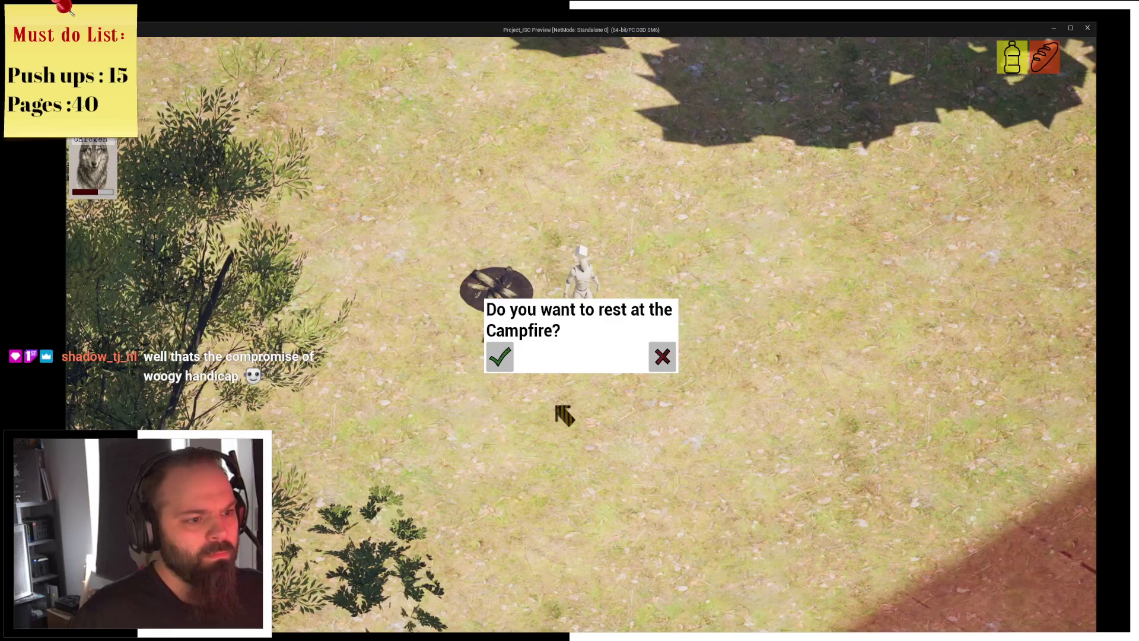
pyautogui.press('Escape')
pyautogui.scroll(-10, 554, 407)
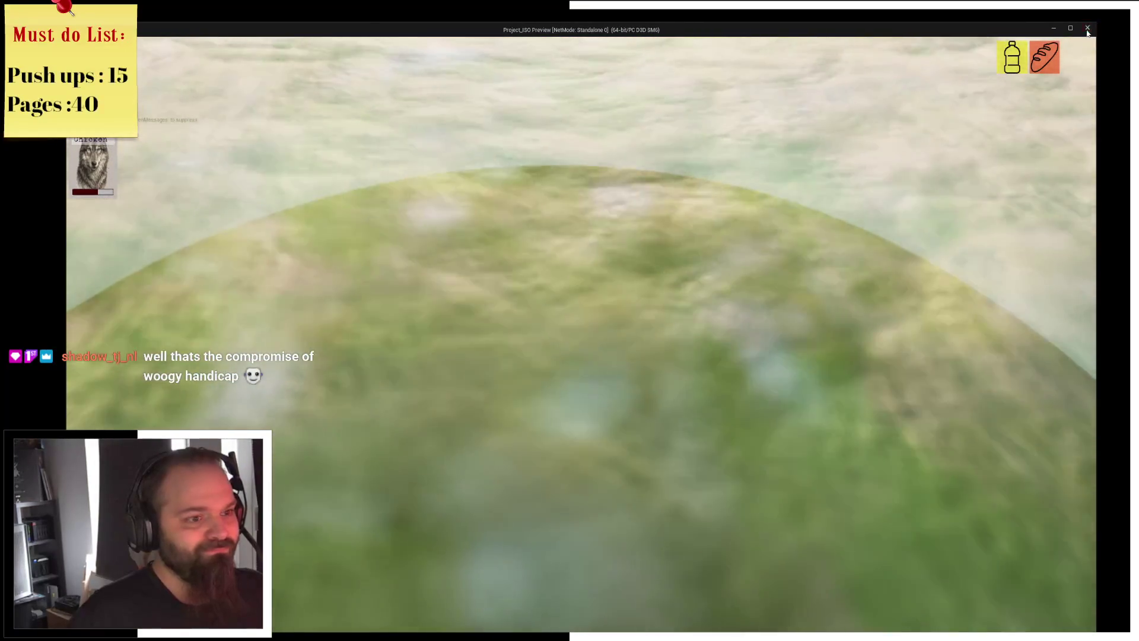
pyautogui.click(1088, 30)
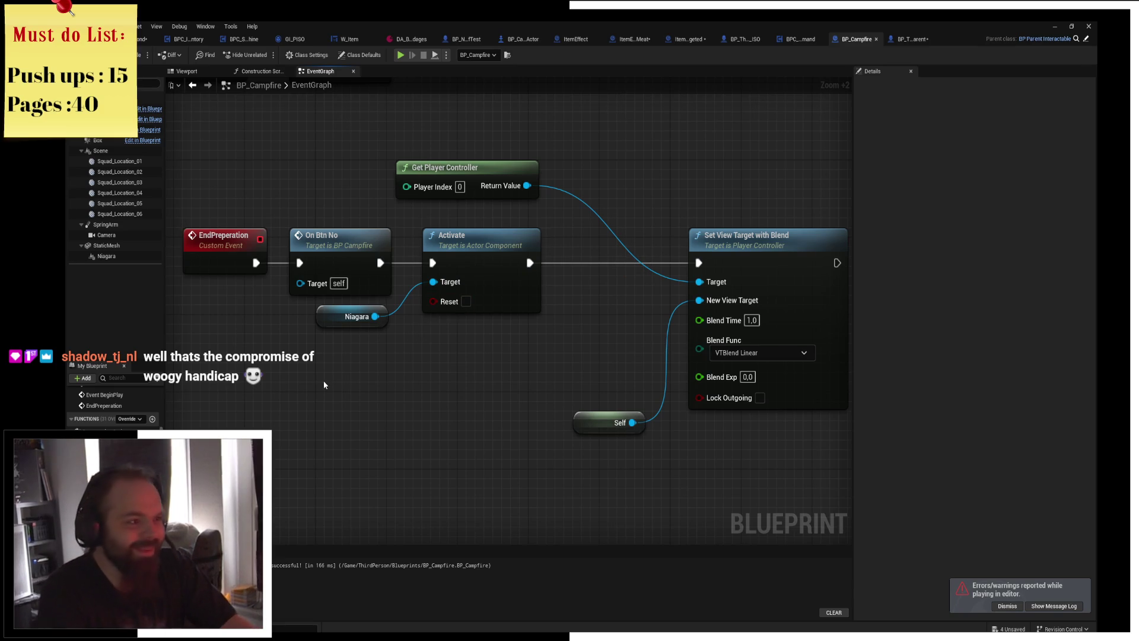
# Untick Do Collision Test on the SpringArm, compile and save, then start a Play session.
pyautogui.click(113, 228)
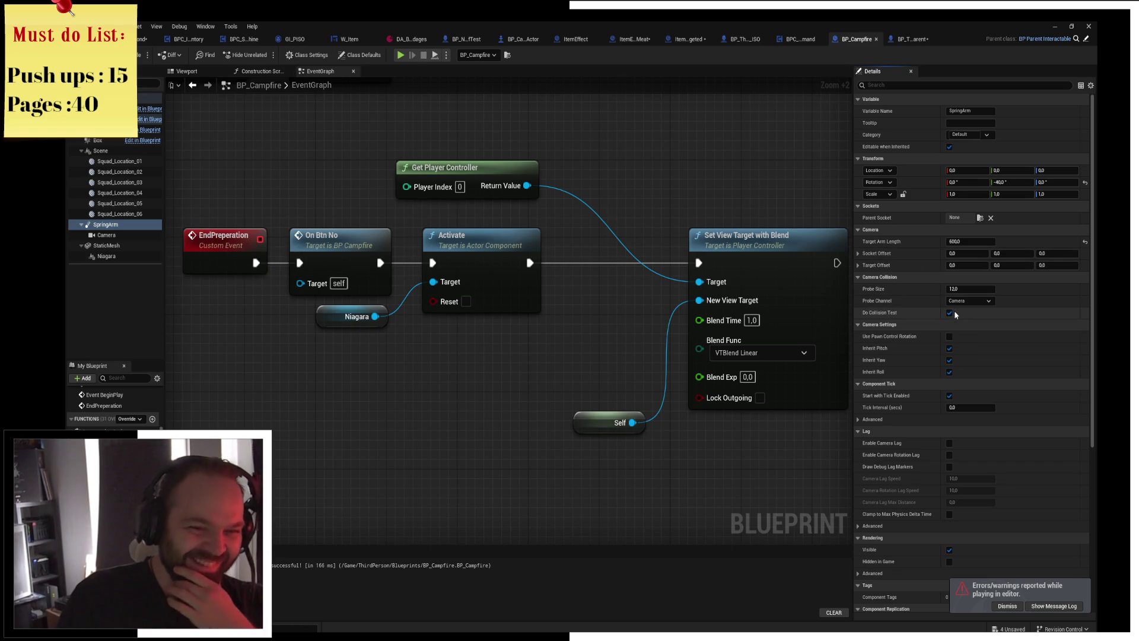
pyautogui.click(950, 312)
pyautogui.moveTo(627, 181); pyautogui.dragTo(482, 149)
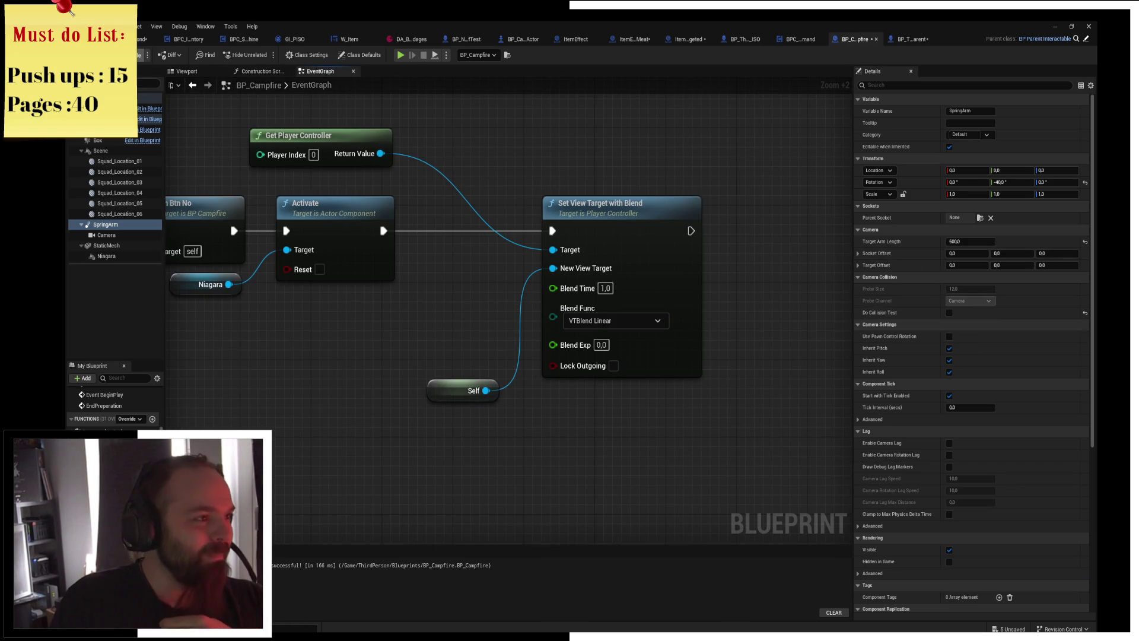
pyautogui.click(143, 55)
pyautogui.click(413, 55)
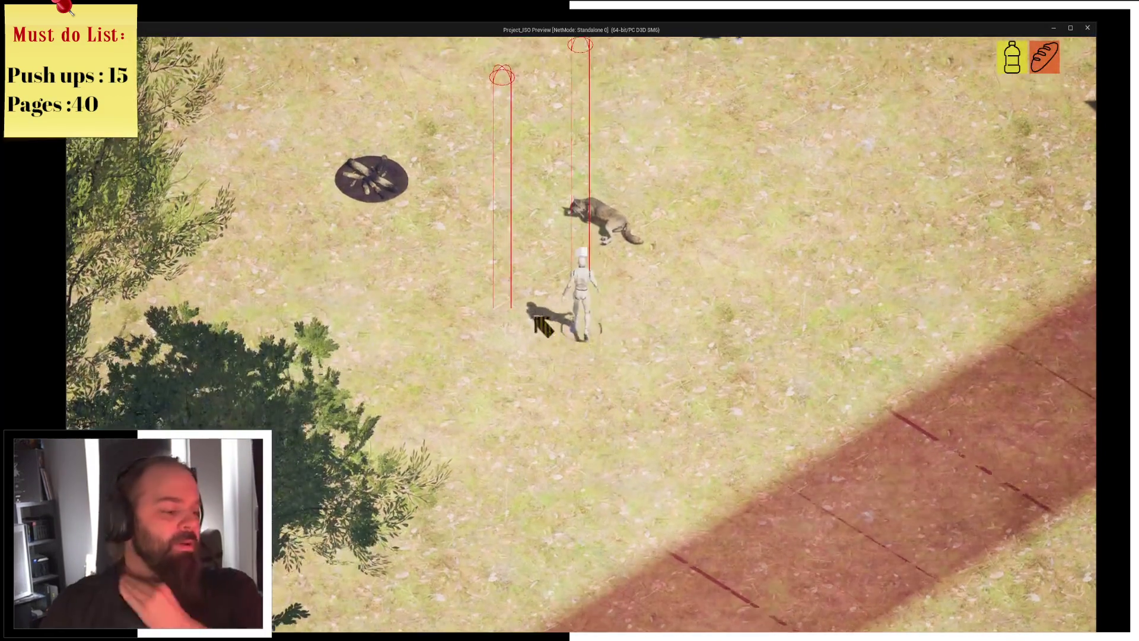
# Walk to the campfire, accept resting to trigger the fire and camera blend, then return to the editor.
pyautogui.press('i')
pyautogui.press('i')
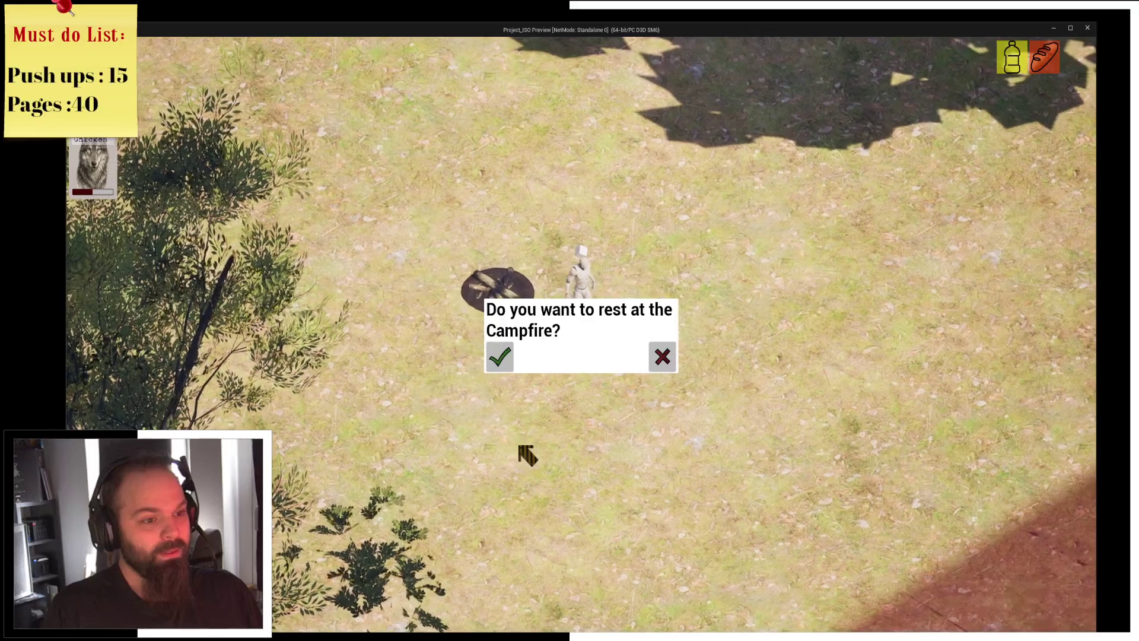
pyautogui.press('Return')
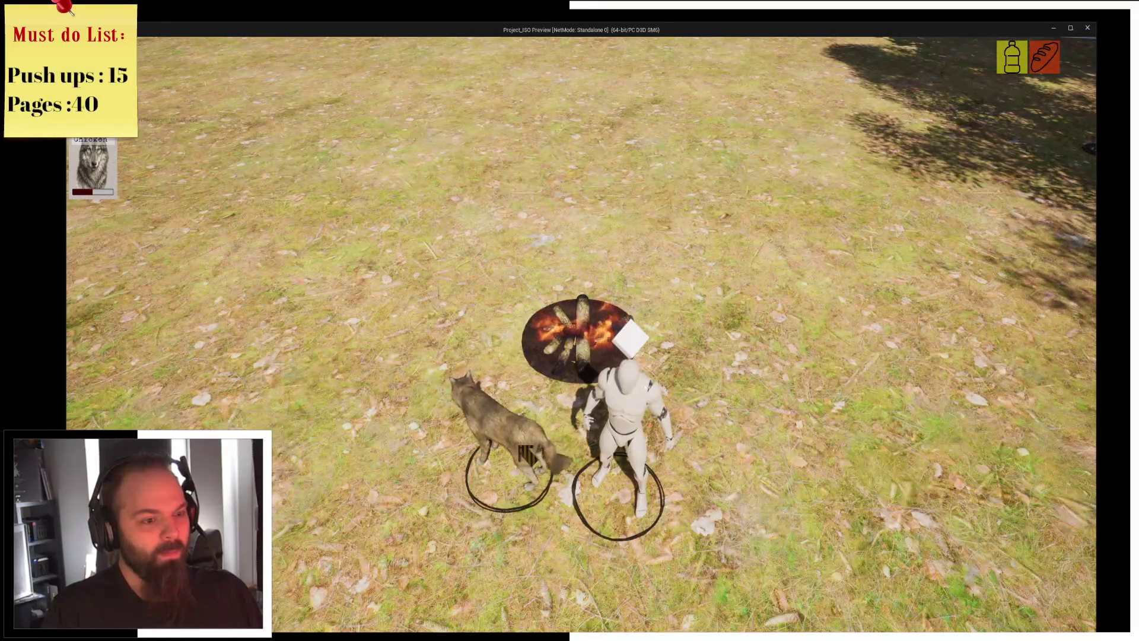
pyautogui.hotkey('alt', 'Tab')
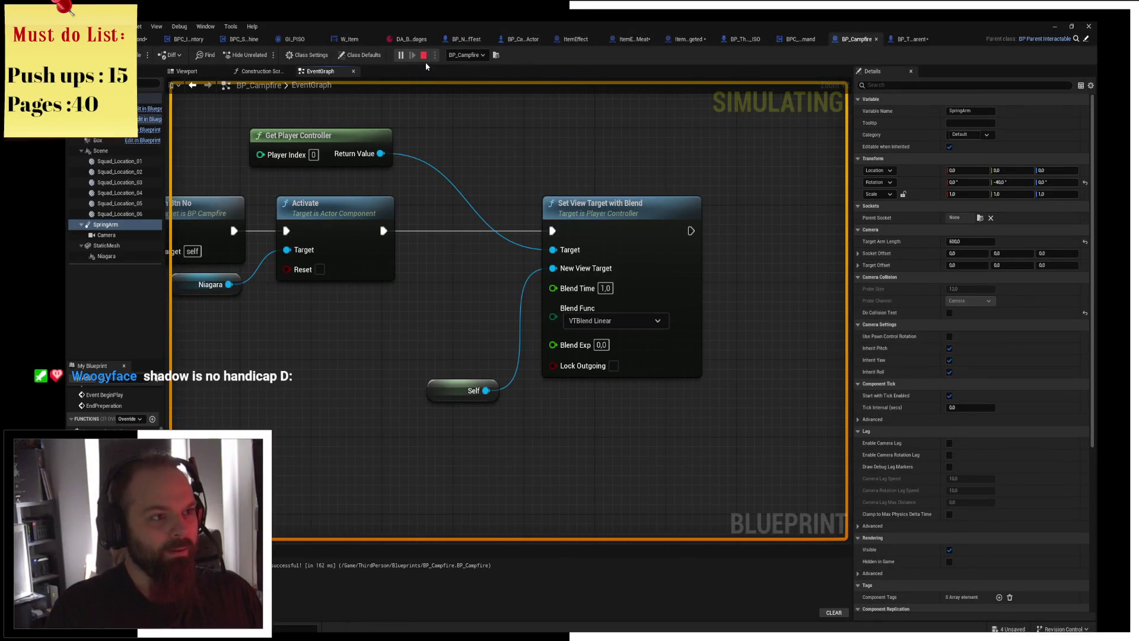
# Stop the play session, close the Message Log, and roughly reposition Self, Get Player Controller and Set View Target with Blend.
pyautogui.click(423, 55)
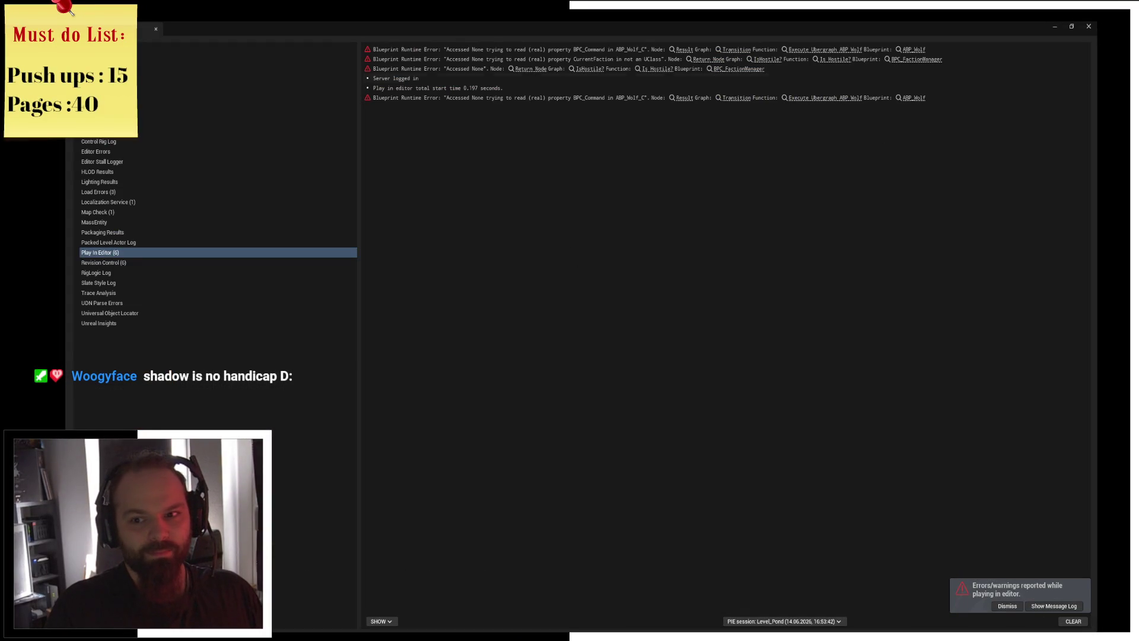
pyautogui.click(1089, 27)
pyautogui.moveTo(498, 460); pyautogui.dragTo(489, 373)
pyautogui.moveTo(360, 204)
pyautogui.mouseDown()
pyautogui.moveTo(511, 240)
pyautogui.moveTo(514, 226)
pyautogui.mouseUp()
pyautogui.moveTo(652, 277); pyautogui.dragTo(706, 278)
# Tuck Self beside the New View Target pin and line Get Player Controller up near Set View Target with Blend.
pyautogui.click(467, 361)
pyautogui.moveTo(467, 361)
pyautogui.mouseDown()
pyautogui.moveTo(548, 314)
pyautogui.moveTo(557, 333)
pyautogui.mouseUp()
pyautogui.click(574, 220)
pyautogui.moveTo(561, 223); pyautogui.dragTo(596, 262)
pyautogui.click(647, 245)
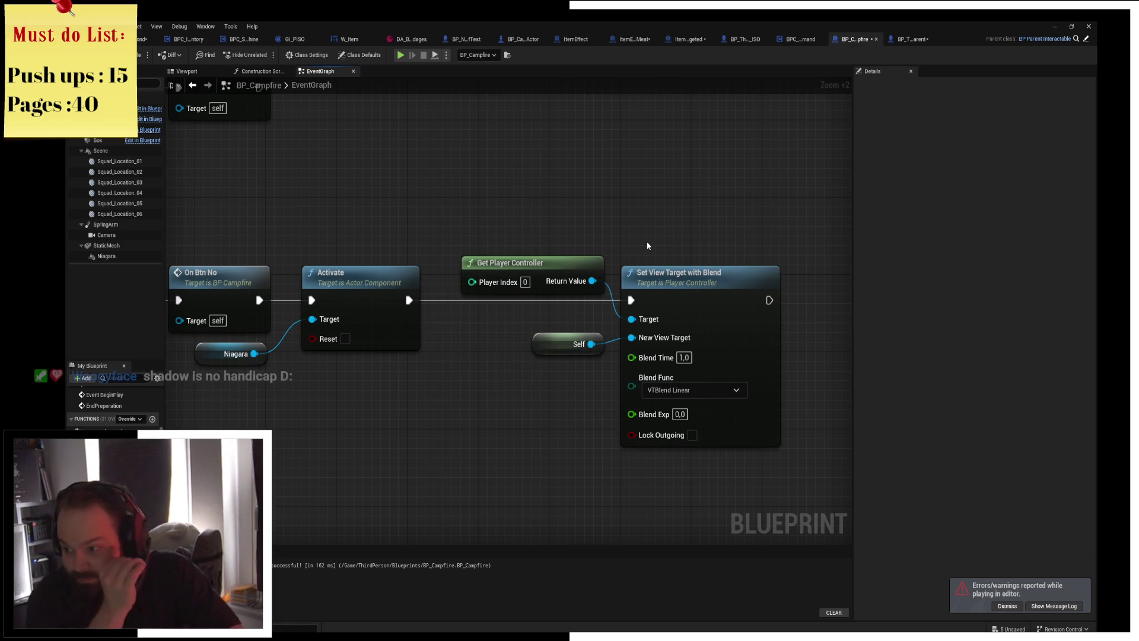
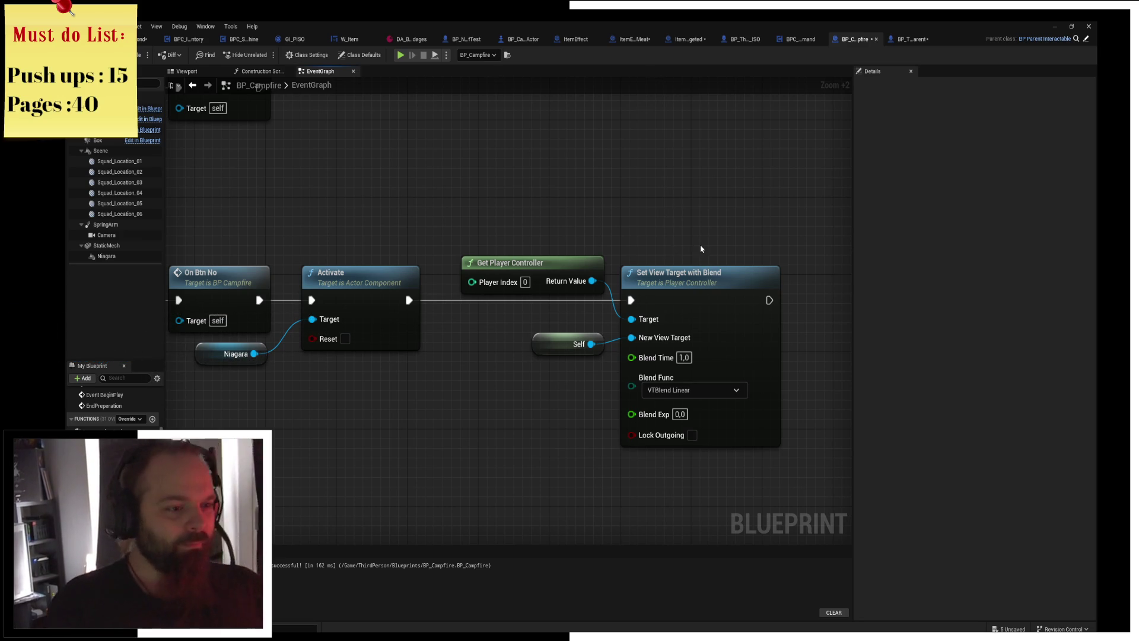
# Move Get Player Controller down beside the Self node and line the two nodes up.
pyautogui.moveTo(701, 249); pyautogui.dragTo(668, 259)
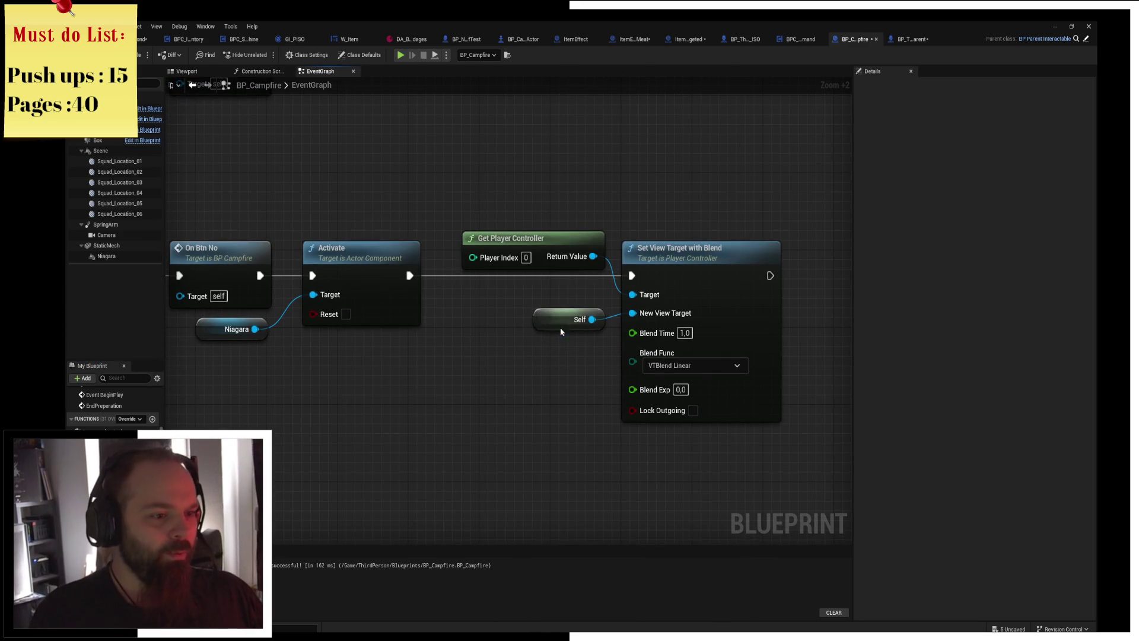
pyautogui.moveTo(562, 325); pyautogui.dragTo(544, 354)
pyautogui.moveTo(570, 249); pyautogui.dragTo(569, 297)
pyautogui.moveTo(551, 359); pyautogui.dragTo(558, 353)
pyautogui.click(551, 386)
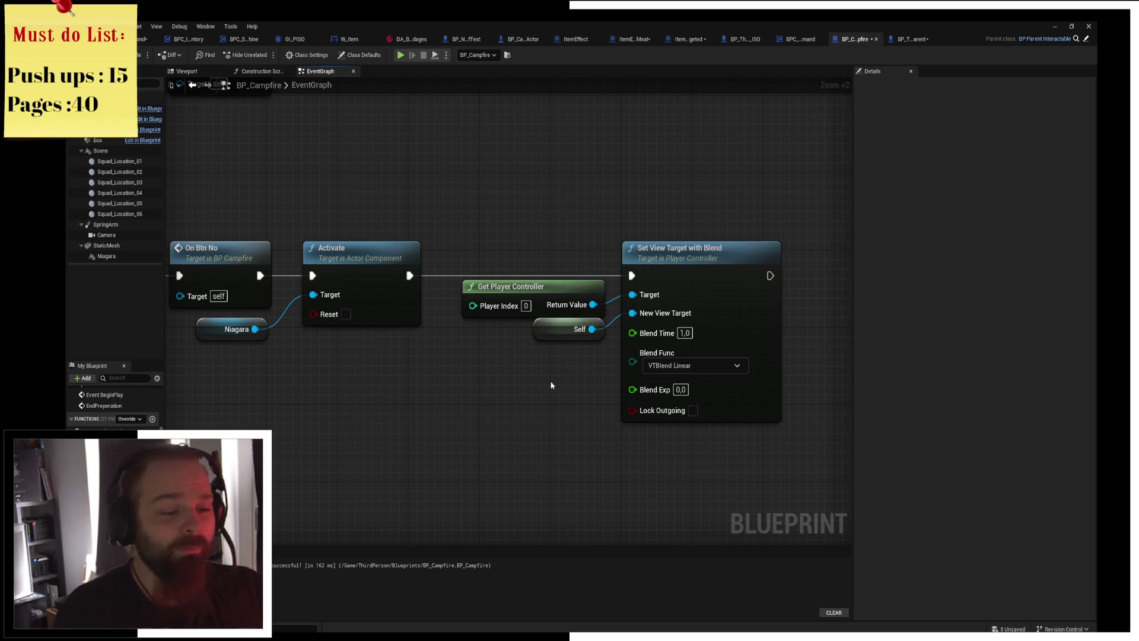
# Pan and zoom the Event Graph past Set View Target with Blend to the Event BeginPlay area.
pyautogui.moveTo(551, 386); pyautogui.dragTo(537, 340)
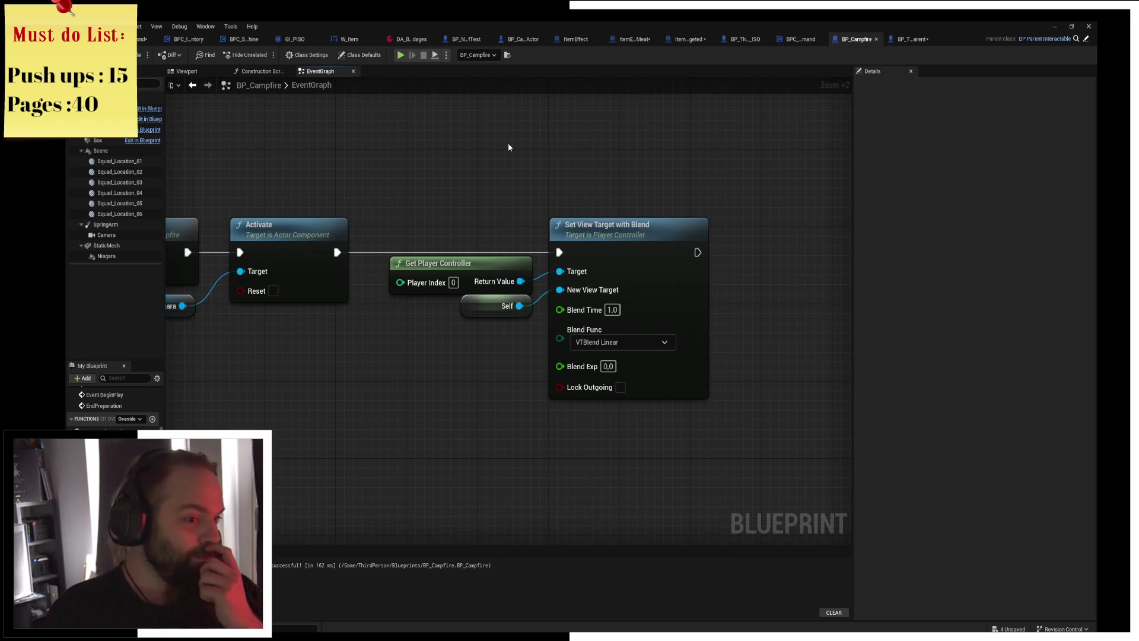
pyautogui.moveTo(517, 135)
pyautogui.mouseDown()
pyautogui.moveTo(558, 133)
pyautogui.moveTo(474, 156)
pyautogui.mouseUp()
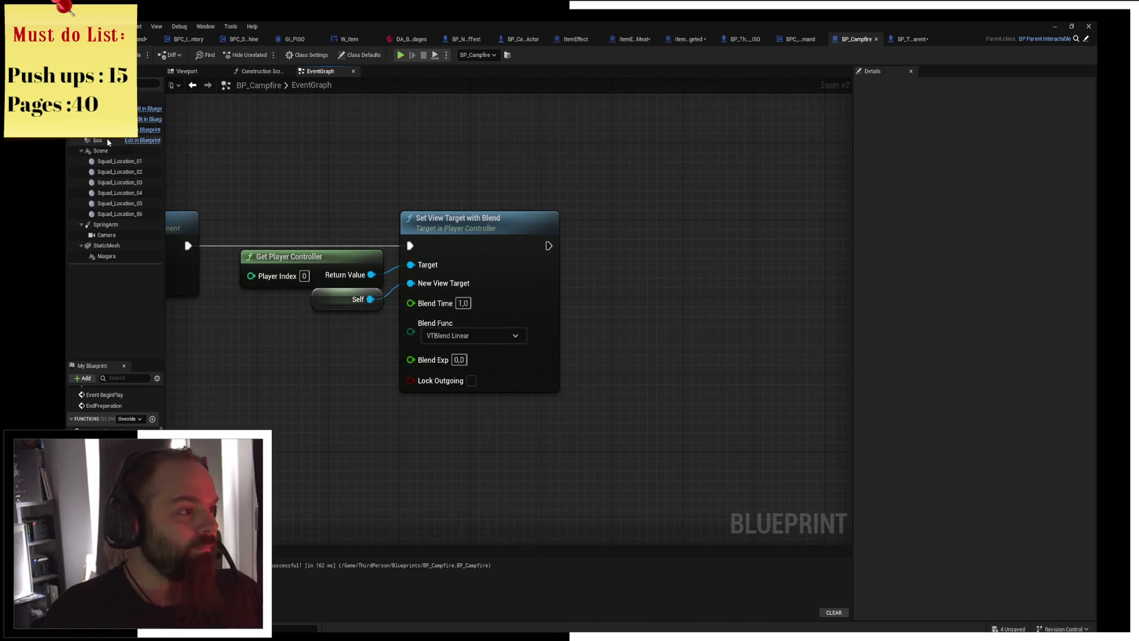
pyautogui.scroll(-3, 481, 240)
pyautogui.moveTo(626, 330)
pyautogui.mouseDown()
pyautogui.moveTo(761, 201)
pyautogui.moveTo(534, 249)
pyautogui.moveTo(741, 249)
pyautogui.moveTo(579, 234)
pyautogui.mouseUp()
pyautogui.scroll(3, 509, 241)
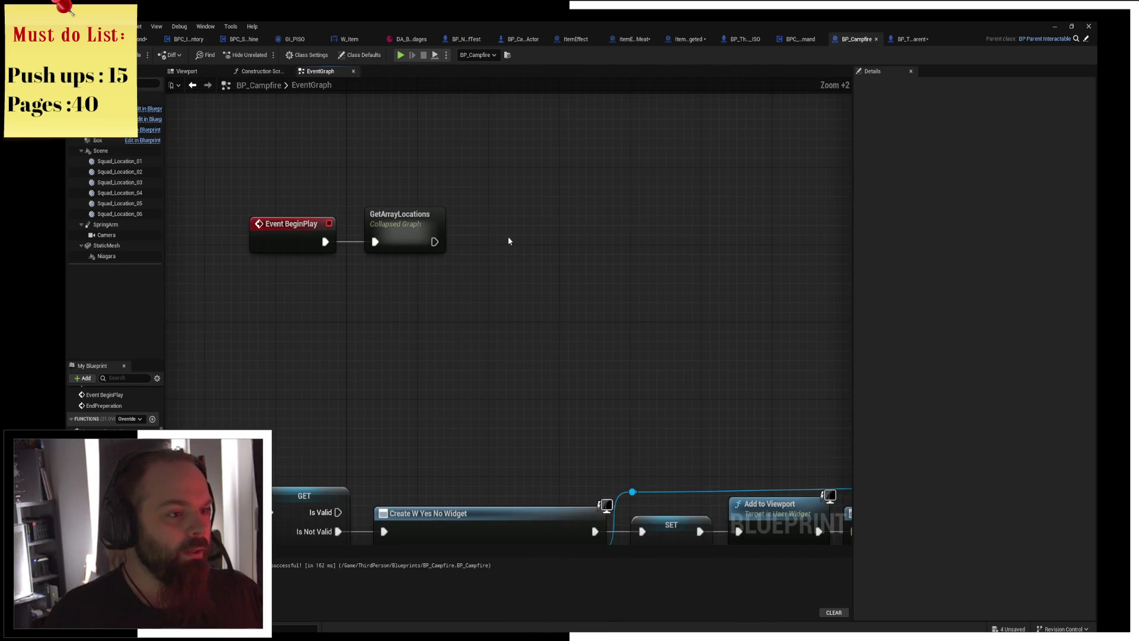
# Add a timeline from the 'timeline' action search, name it CameraSway, and nudge it up-left.
pyautogui.rightClick(509, 241)
pyautogui.write('timelin')
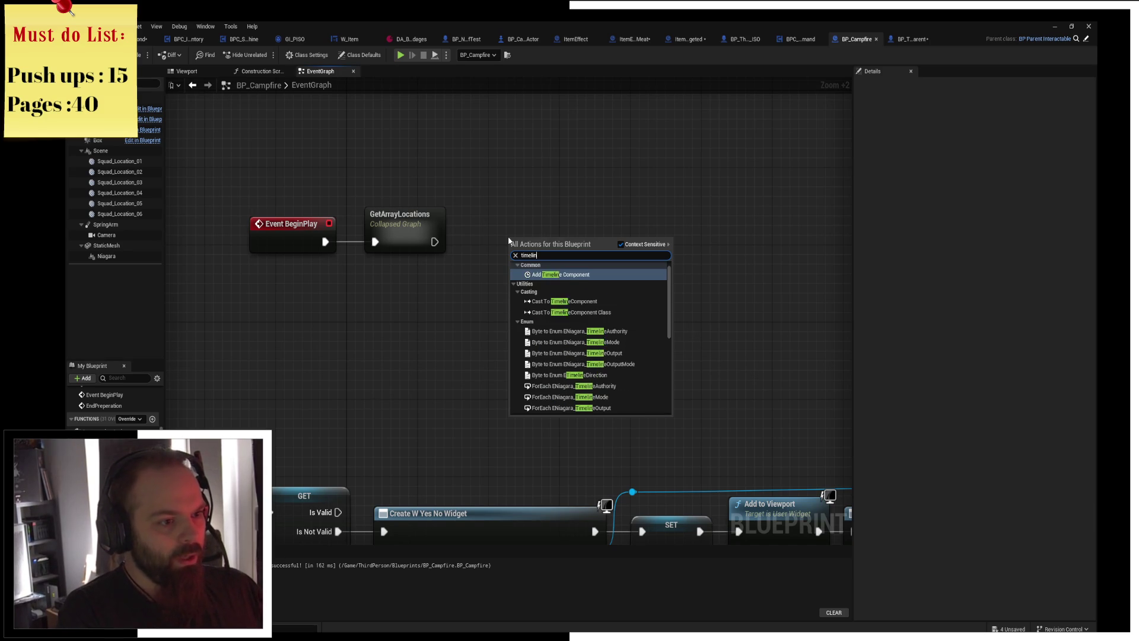
pyautogui.press('Down')
pyautogui.press('Down')
pyautogui.press('Down')
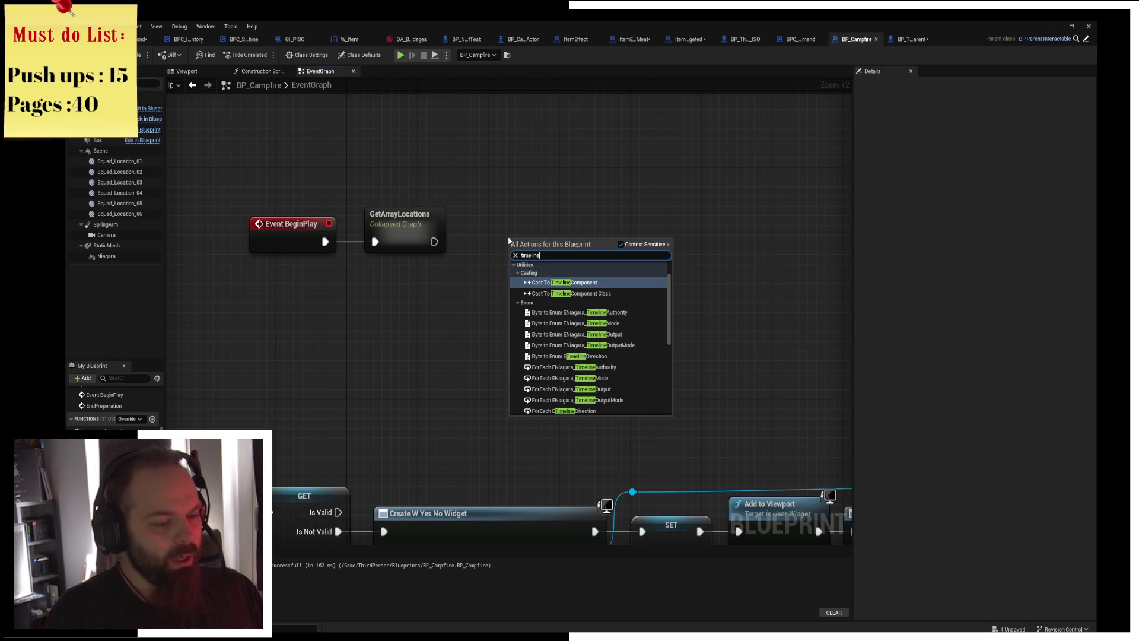
pyautogui.press('Return')
pyautogui.write('CameraSwa')
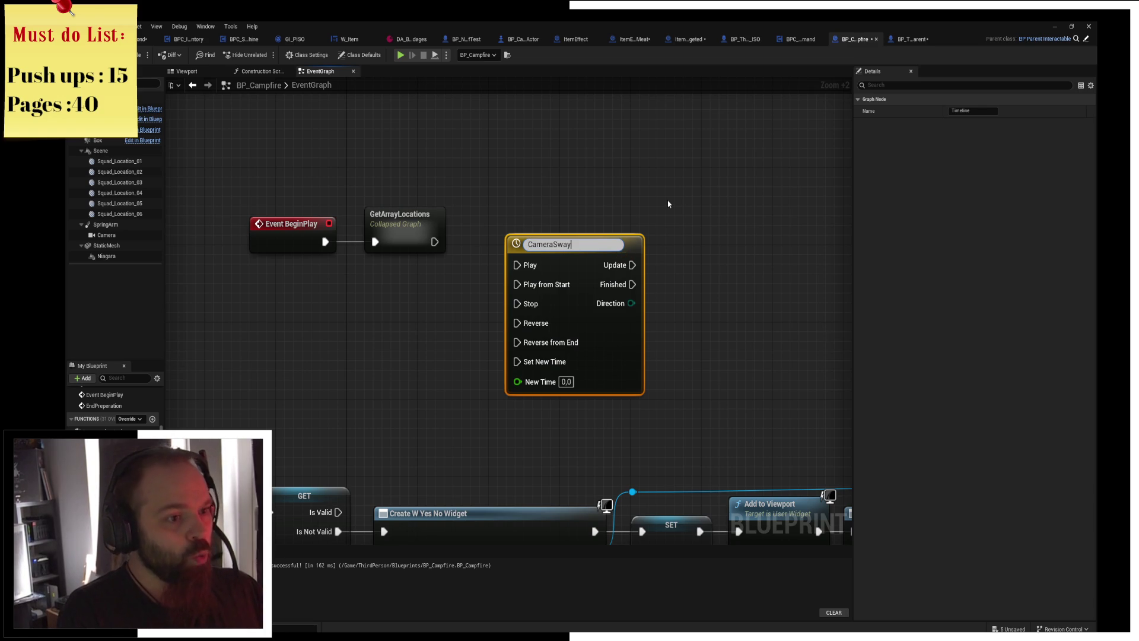
pyautogui.write('y')
pyautogui.press('Return')
pyautogui.moveTo(568, 269); pyautogui.dragTo(528, 242)
pyautogui.moveTo(435, 241)
pyautogui.mouseDown()
pyautogui.moveTo(275, 241)
pyautogui.moveTo(546, 520)
pyautogui.moveTo(540, 161)
pyautogui.moveTo(286, 263)
pyautogui.moveTo(294, 225)
pyautogui.moveTo(508, 330)
pyautogui.mouseUp()
# Add a custom event named StartCamera to the graph.
pyautogui.rightClick(508, 335)
pyautogui.write('custom')
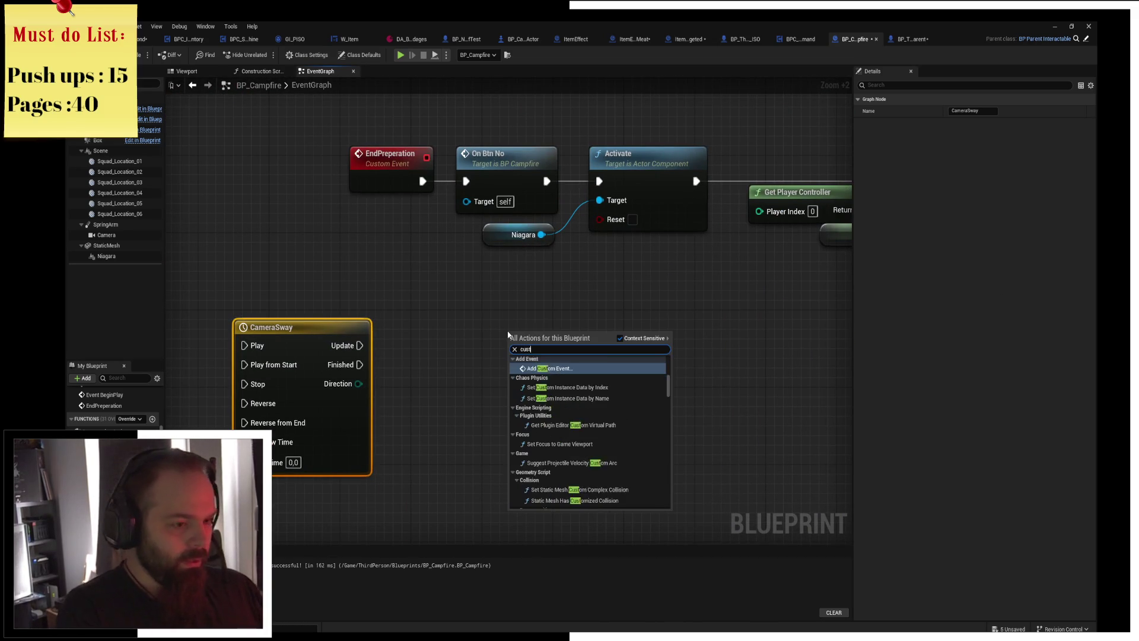
pyautogui.press('Return')
pyautogui.press('BackSpace')
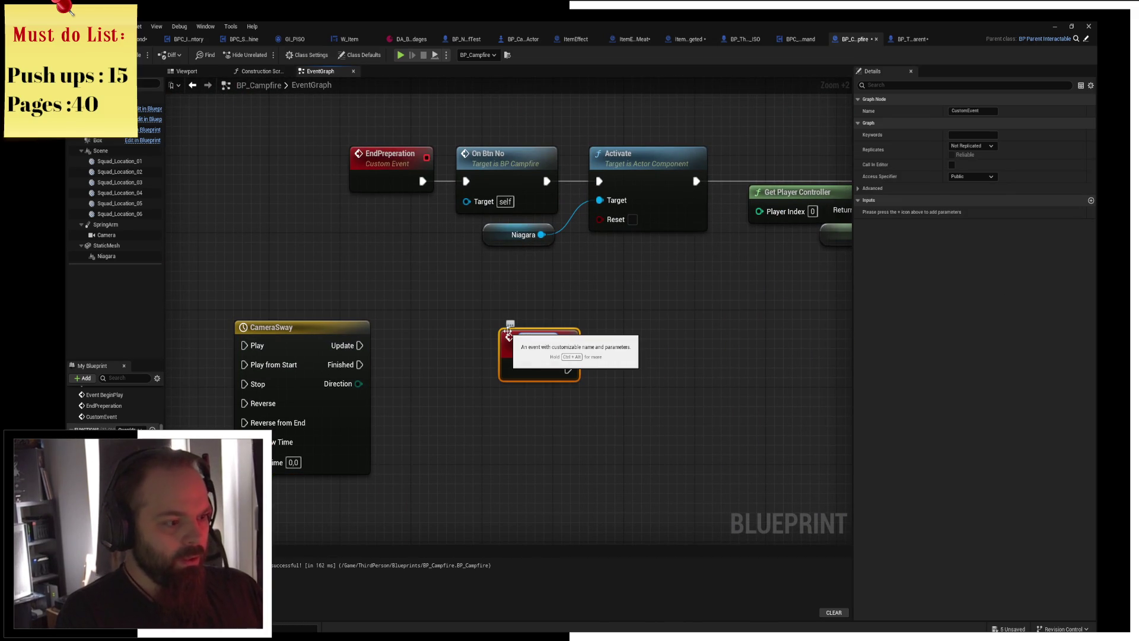
pyautogui.write('StartCamera')
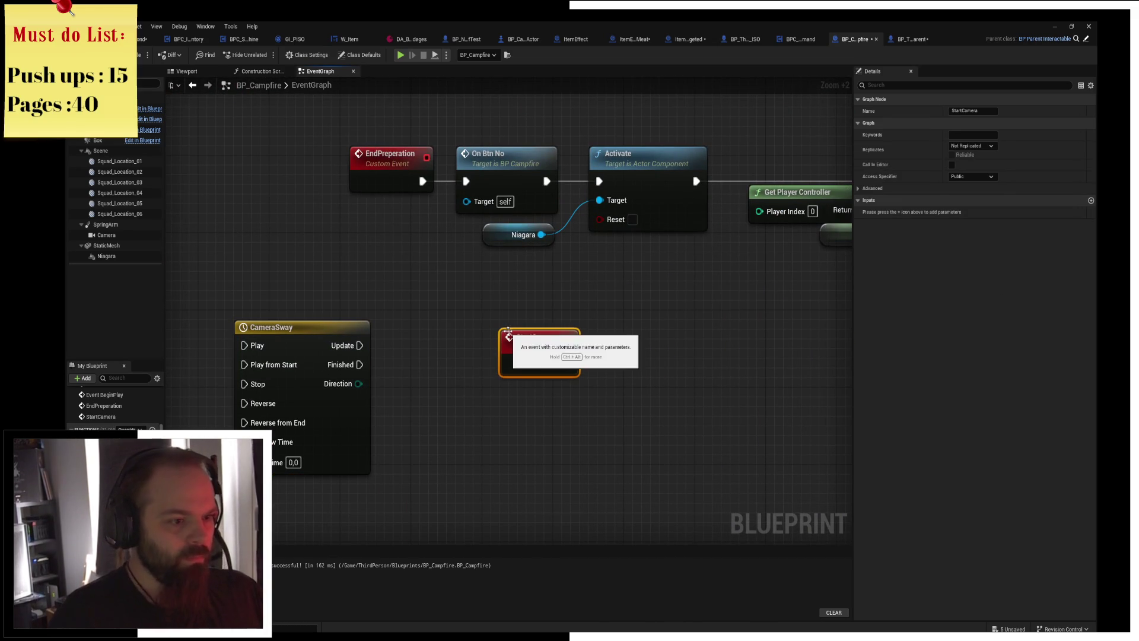
pyautogui.press('Return')
# Place StartCamera left of CameraSway, feeding Play from Start, and open the CameraSway timeline editor.
pyautogui.moveTo(510, 335)
pyautogui.mouseDown()
pyautogui.moveTo(350, 246)
pyautogui.moveTo(360, 257)
pyautogui.mouseUp()
pyautogui.moveTo(300, 350); pyautogui.dragTo(592, 388)
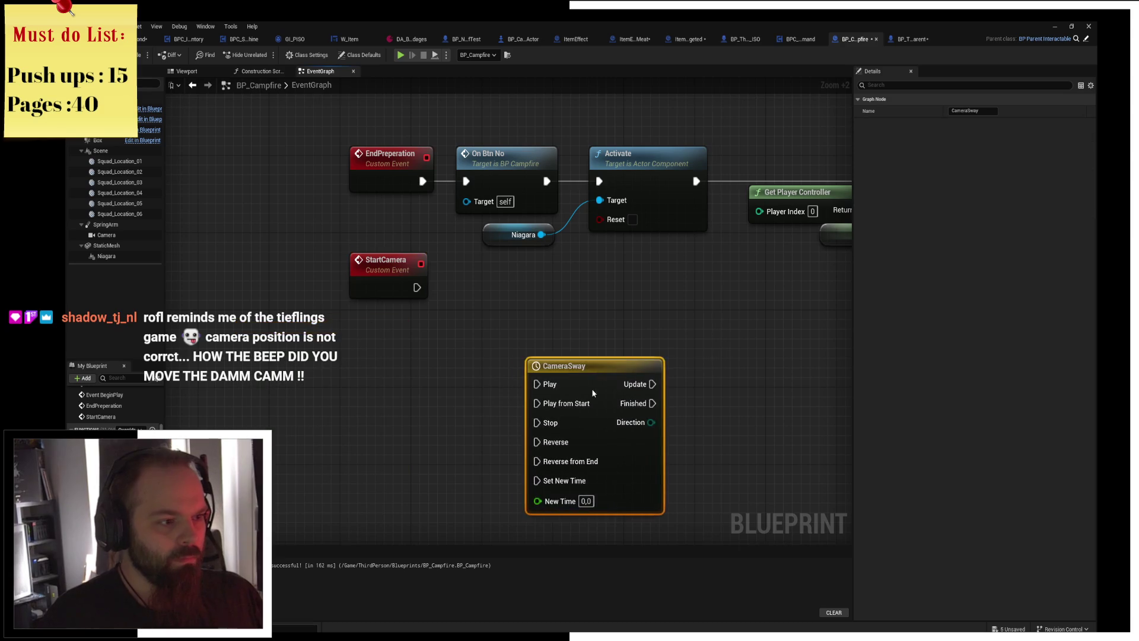
pyautogui.moveTo(391, 279)
pyautogui.mouseDown()
pyautogui.moveTo(372, 397)
pyautogui.moveTo(372, 373)
pyautogui.moveTo(537, 404)
pyautogui.mouseUp()
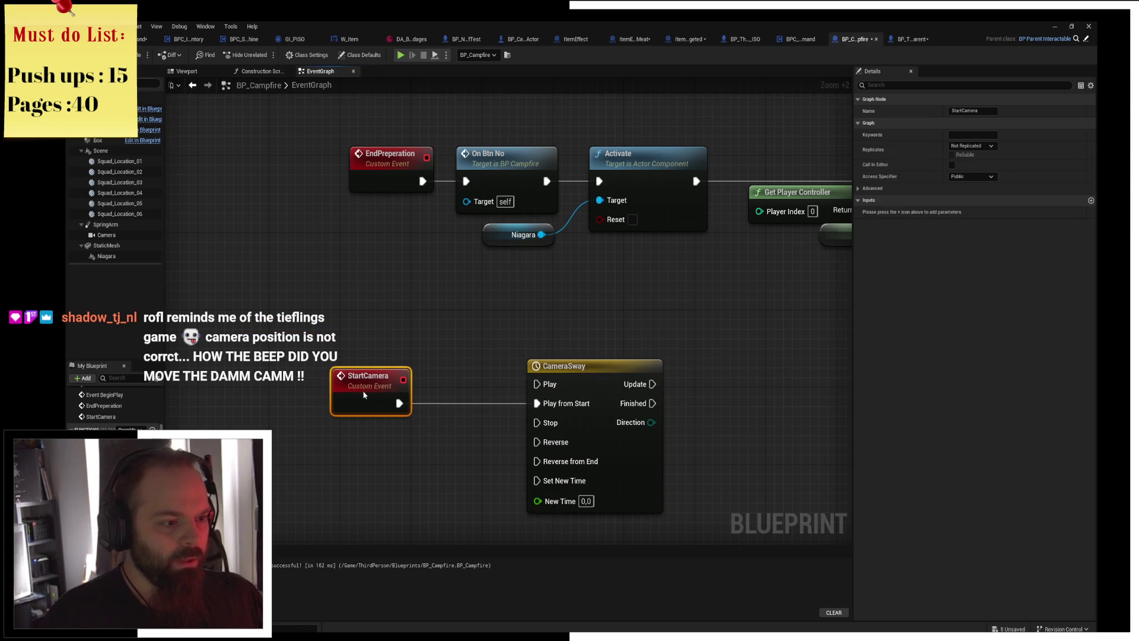
pyautogui.doubleClick(611, 371)
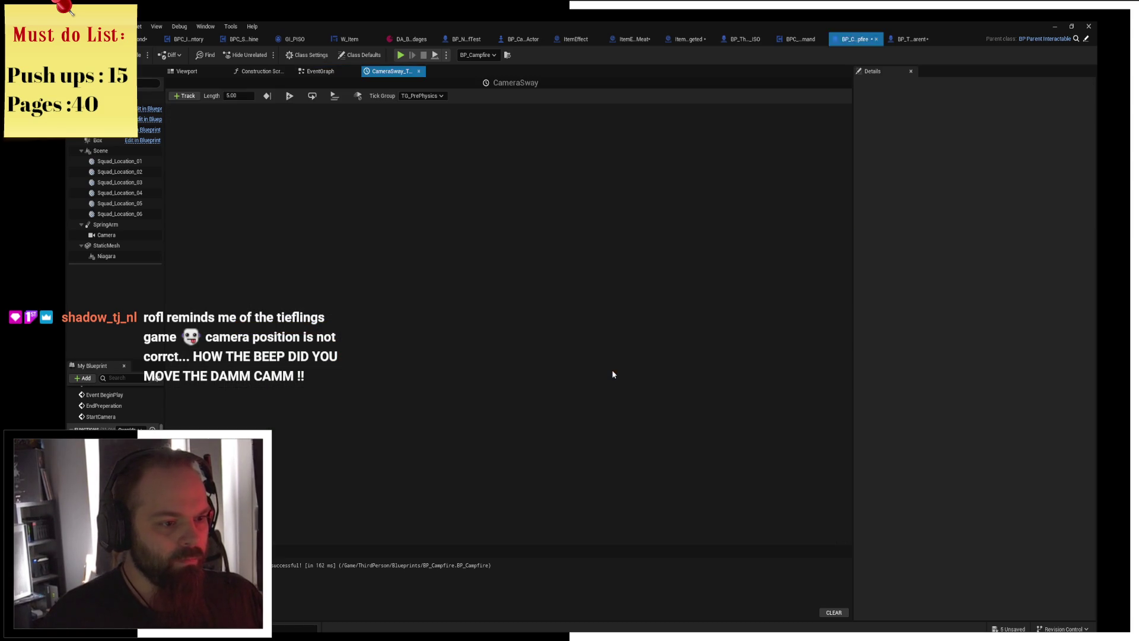
# Change the CameraSway timeline Length from 5.00 to 10.
pyautogui.click(240, 95)
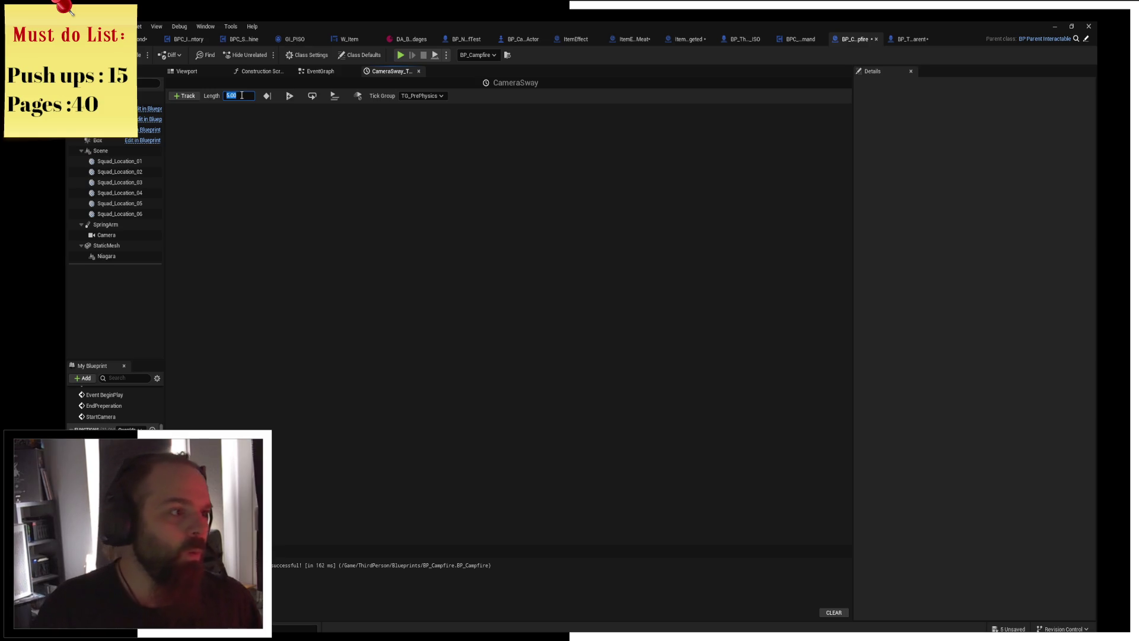
pyautogui.write('10')
pyautogui.press('Return')
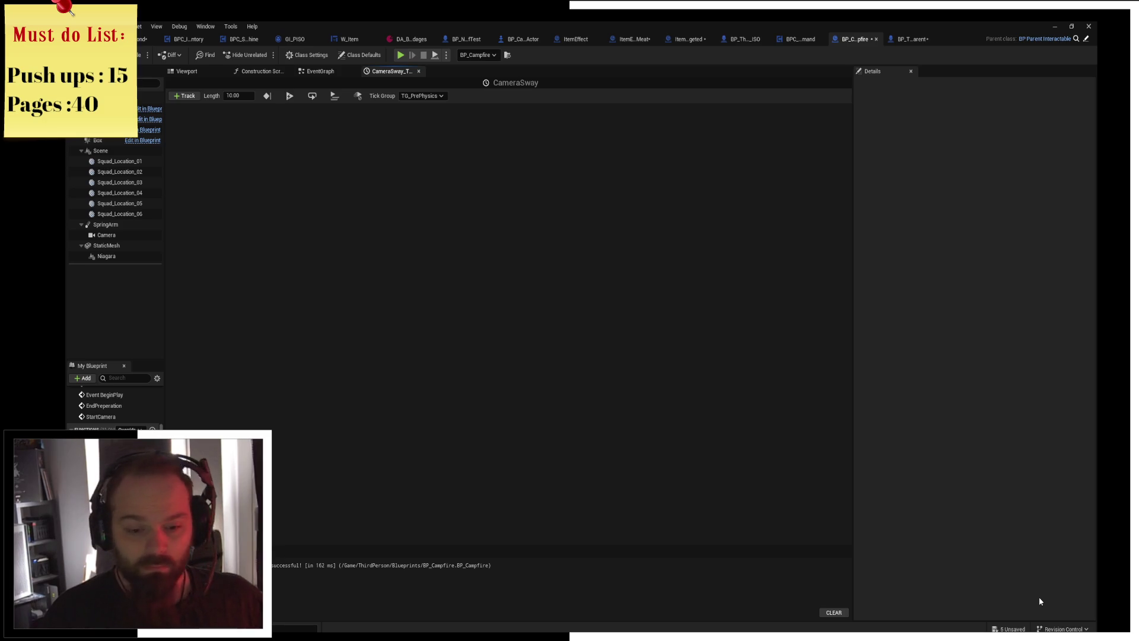
pyautogui.press('super+alt+d')
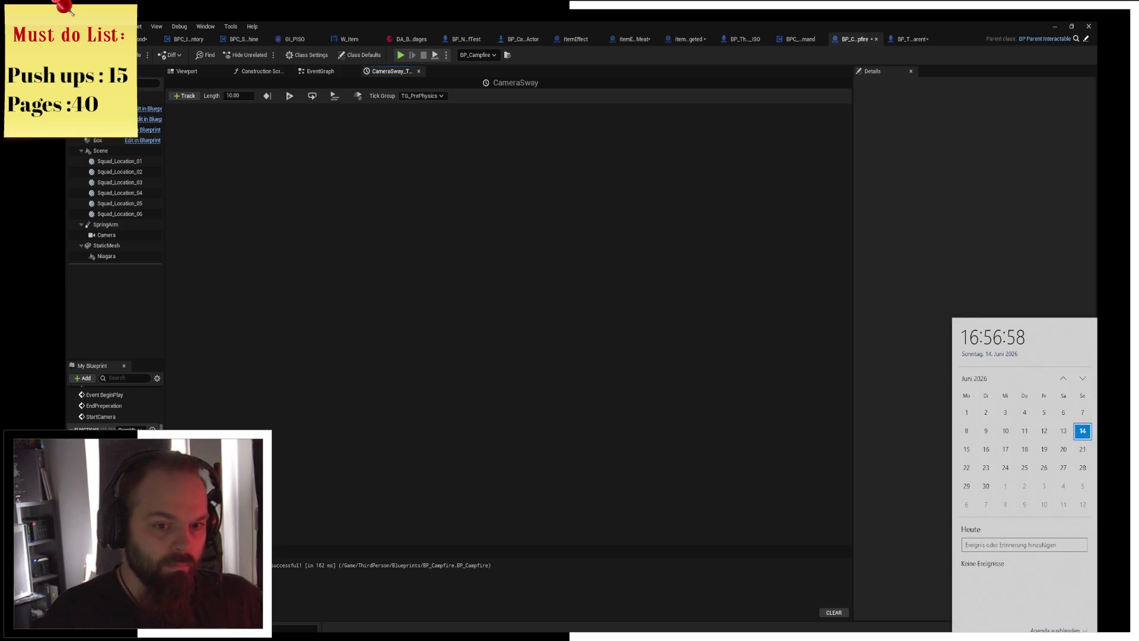
pyautogui.click(1081, 372)
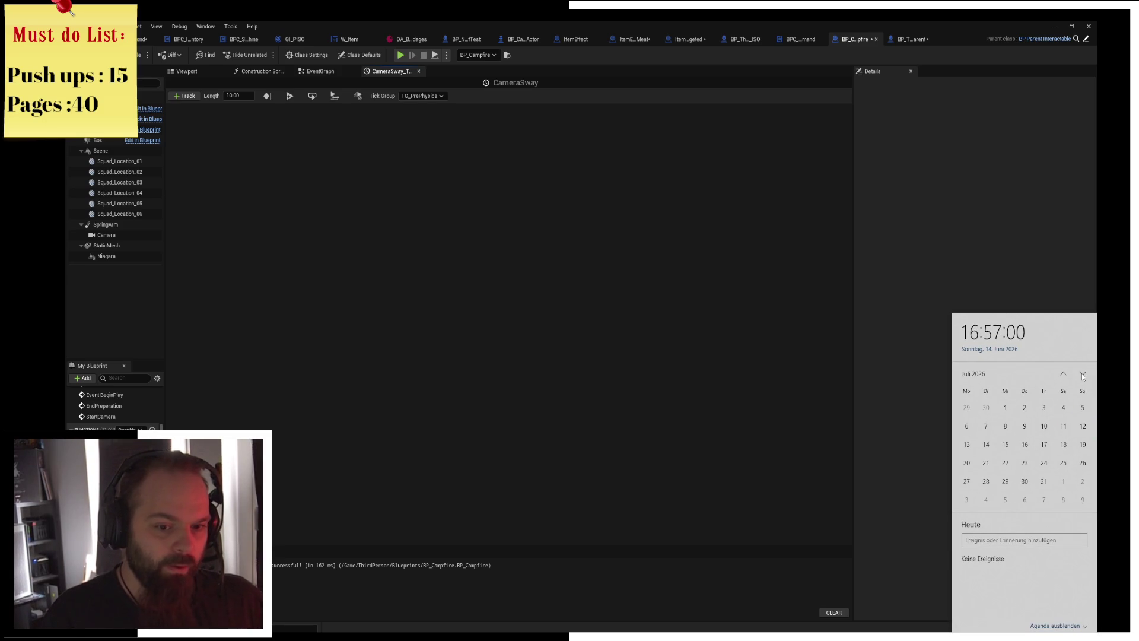
pyautogui.click(1081, 373)
pyautogui.click(1081, 373)
pyautogui.click(1082, 373)
pyautogui.click(1081, 372)
pyautogui.click(1038, 429)
pyautogui.click(1064, 374)
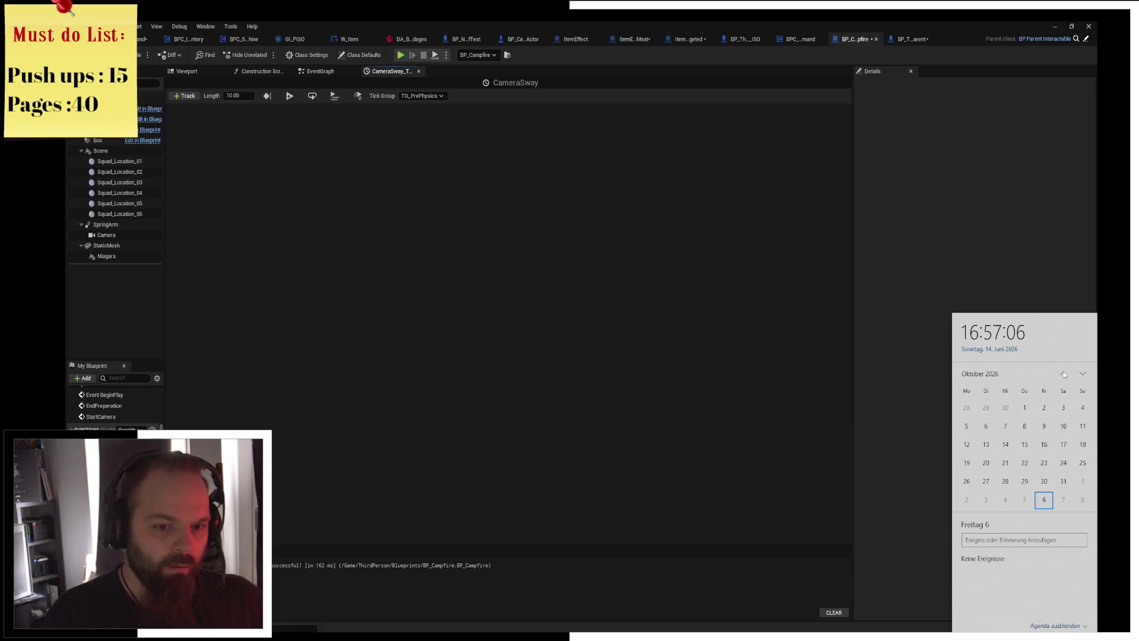
pyautogui.click(1063, 374)
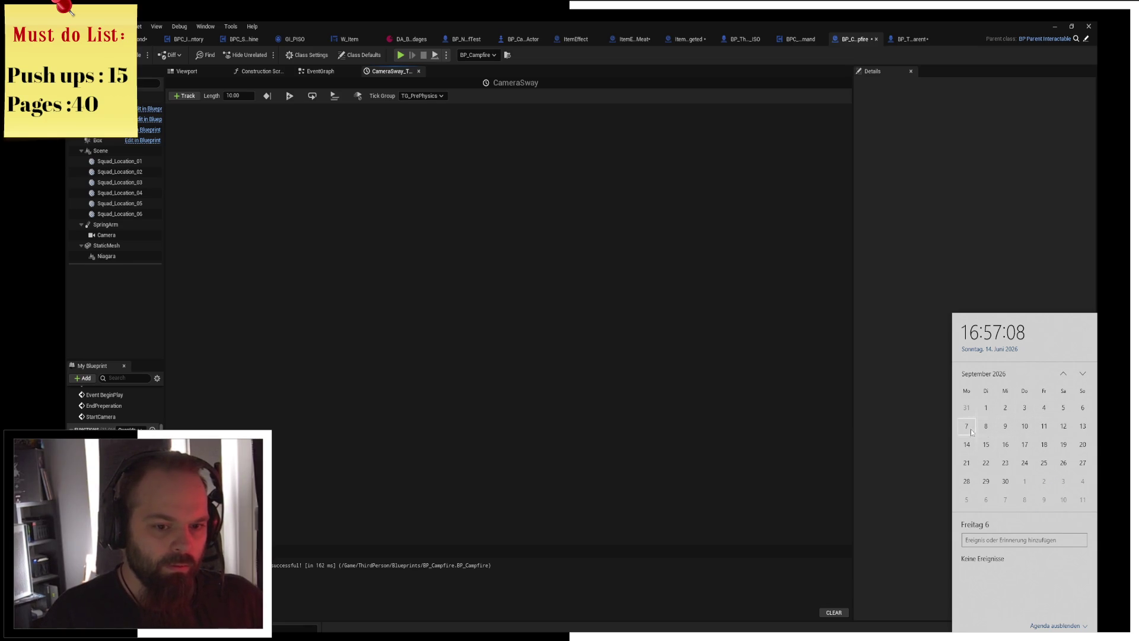
pyautogui.click(1012, 429)
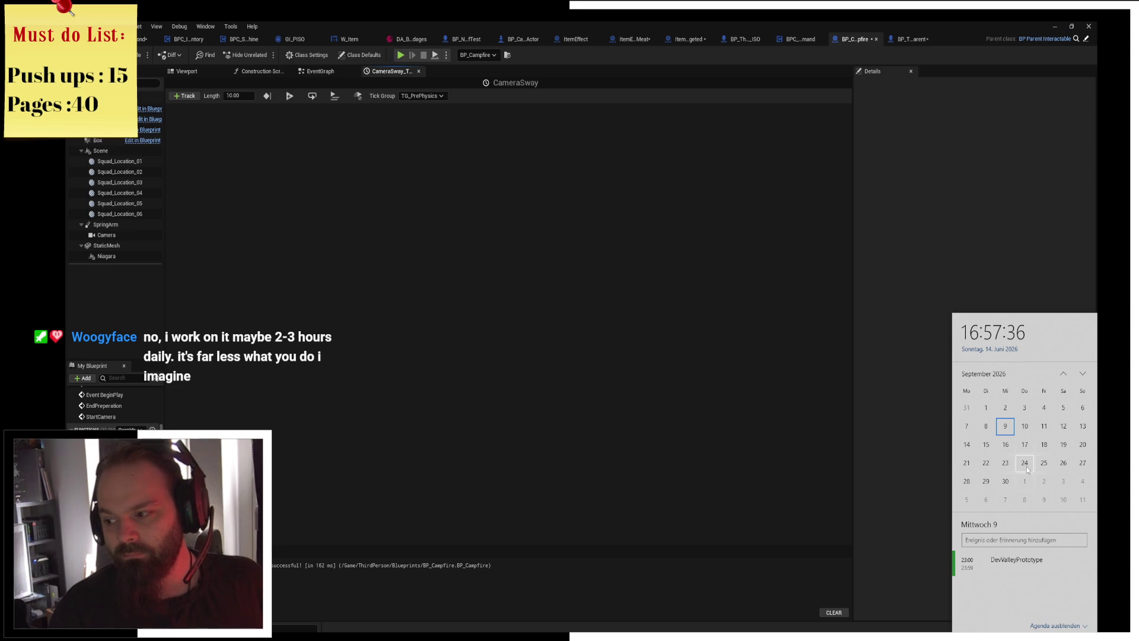
pyautogui.click(463, 295)
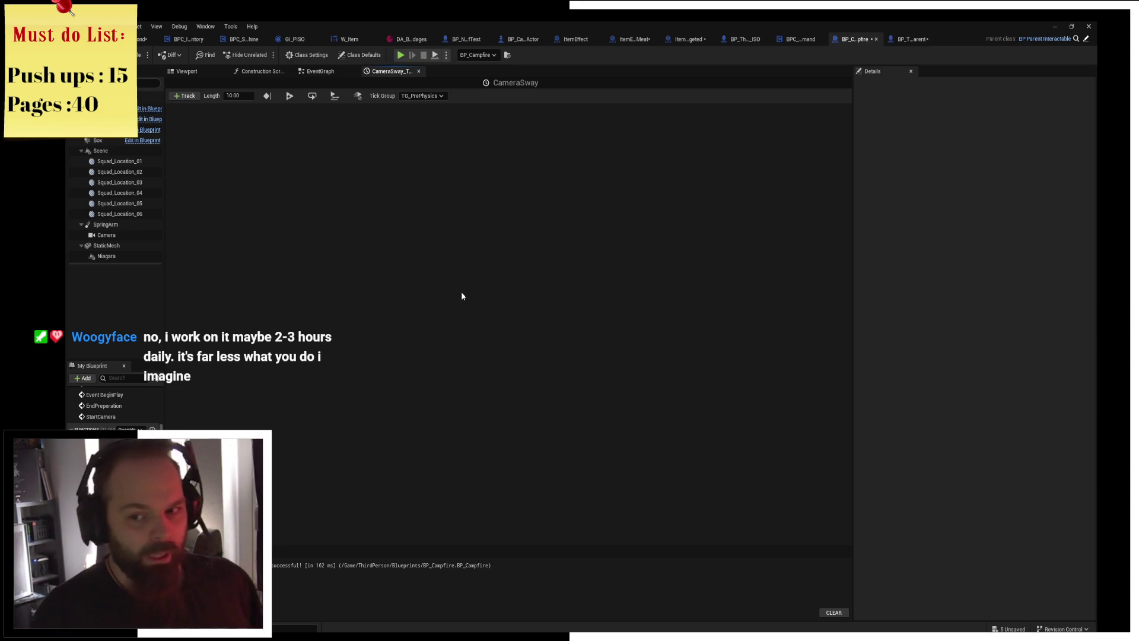
pyautogui.click(143, 39)
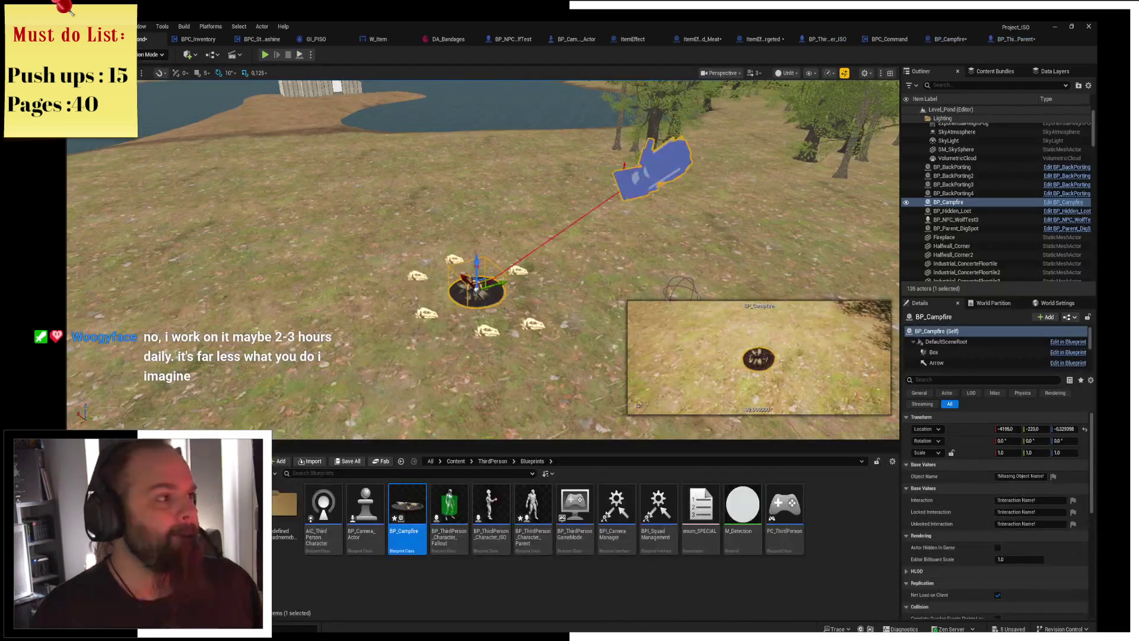
pyautogui.click(950, 39)
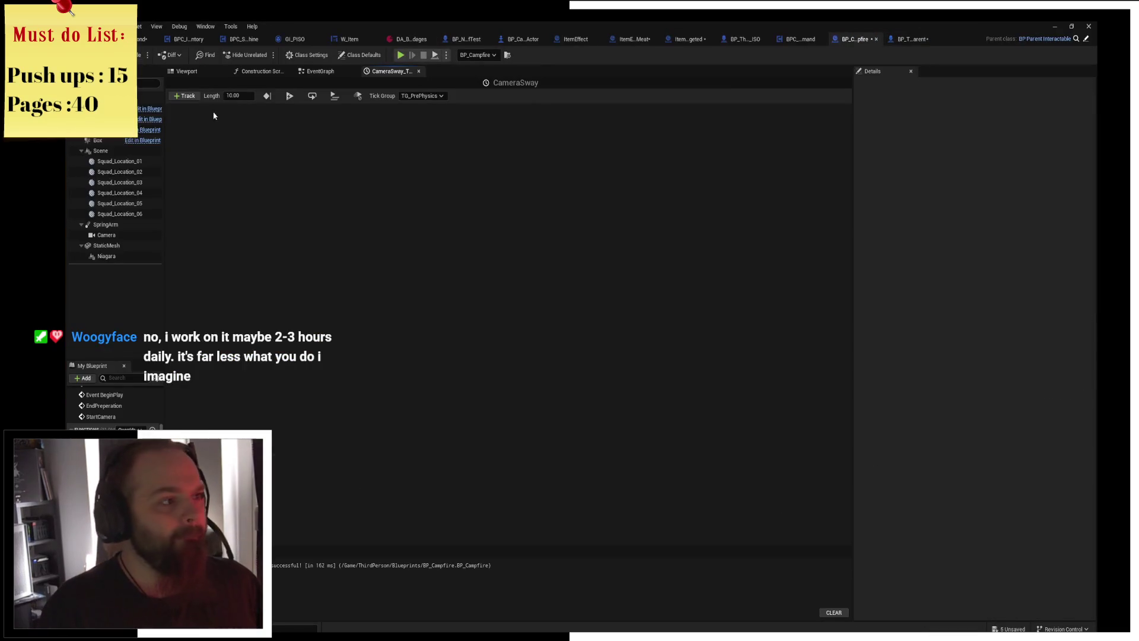
# Save the blueprint and add a float track, NewTrack_0, to the timeline.
pyautogui.hotkey('ctrl', 's')
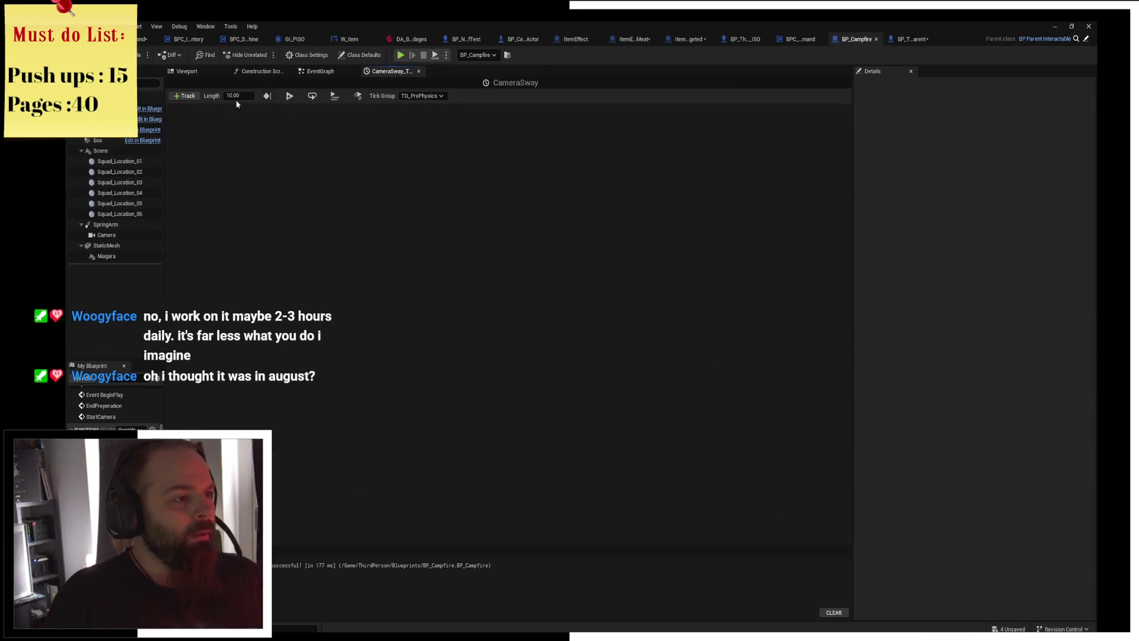
pyautogui.click(184, 96)
pyautogui.click(189, 109)
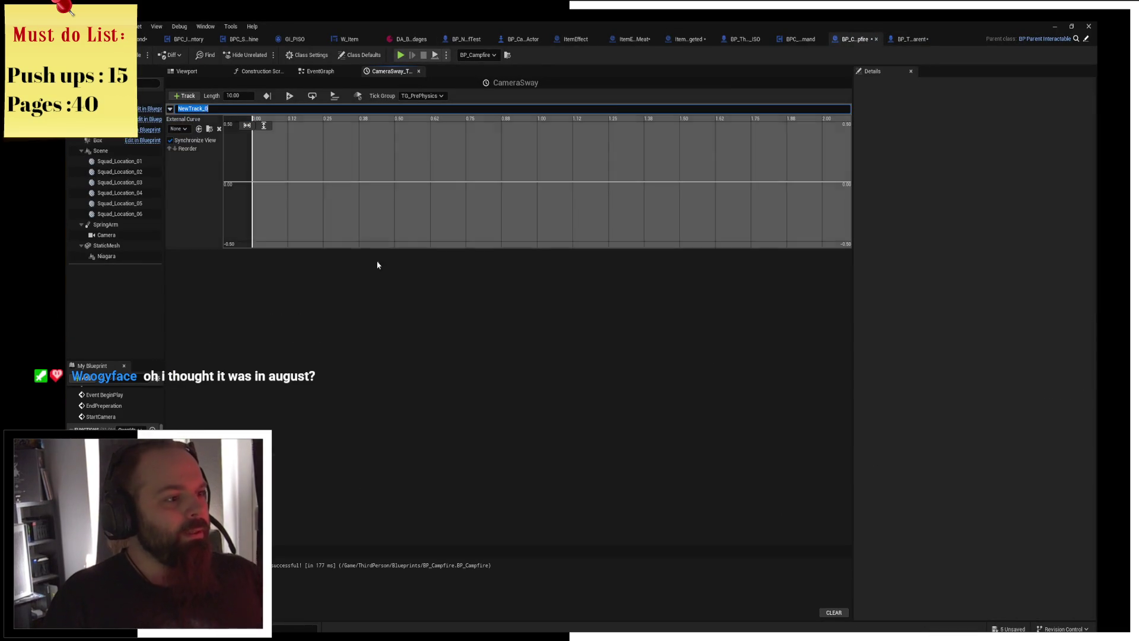
# Key NewTrack_0 near the curve start and again at time 10 with value 1.
pyautogui.rightClick(298, 202)
pyautogui.click(332, 221)
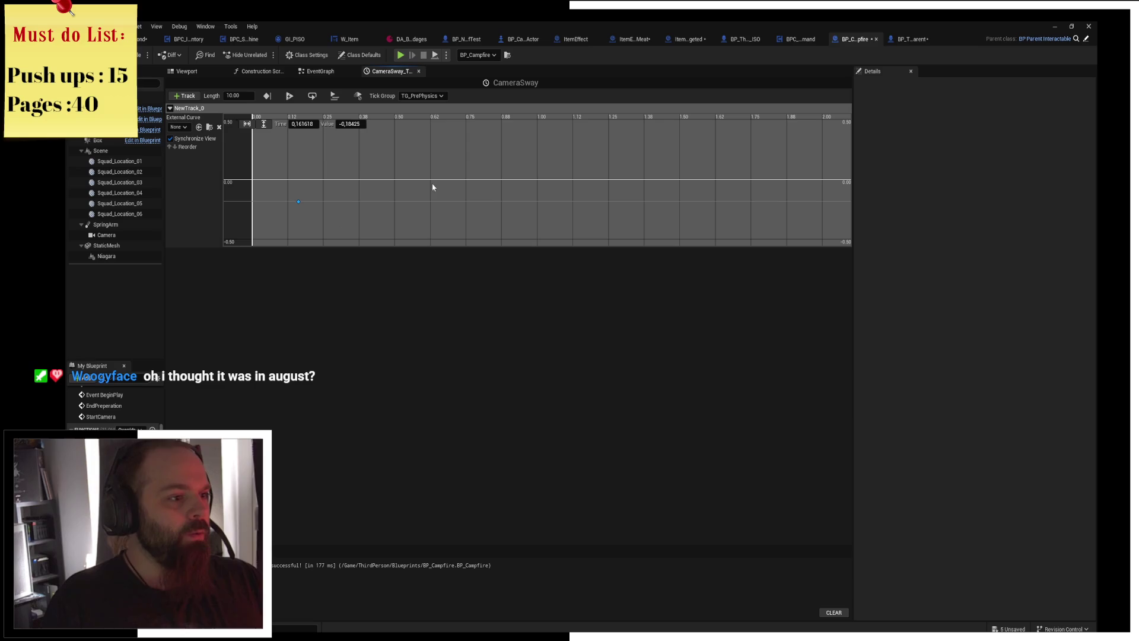
pyautogui.rightClick(493, 152)
pyautogui.click(536, 173)
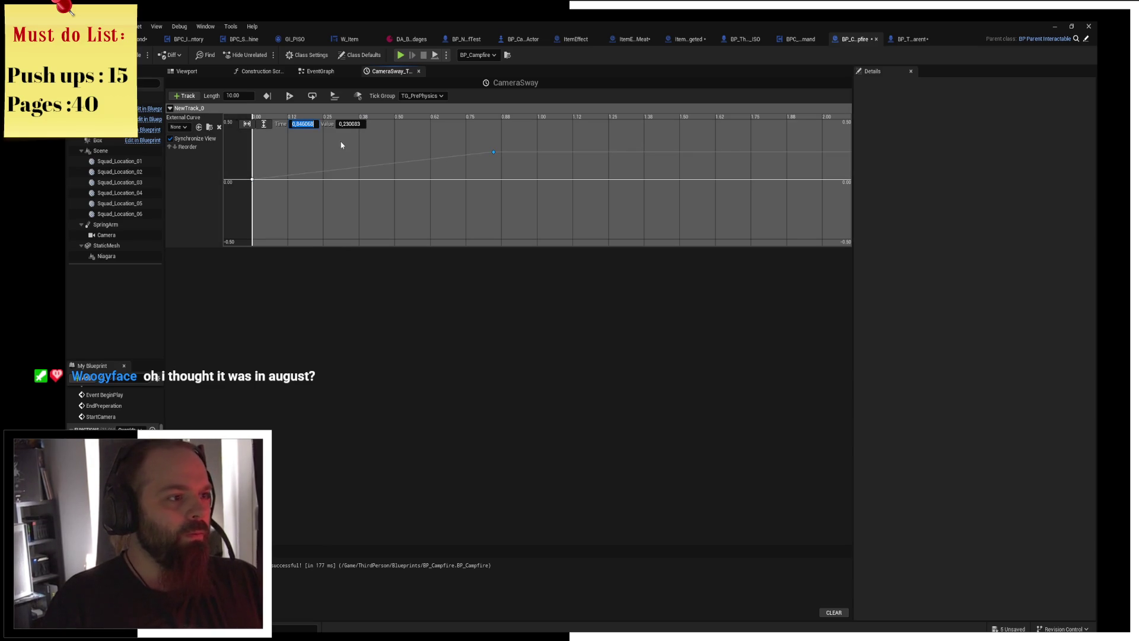
pyautogui.write('10')
pyautogui.press('Tab')
pyautogui.write('1')
pyautogui.press('Return')
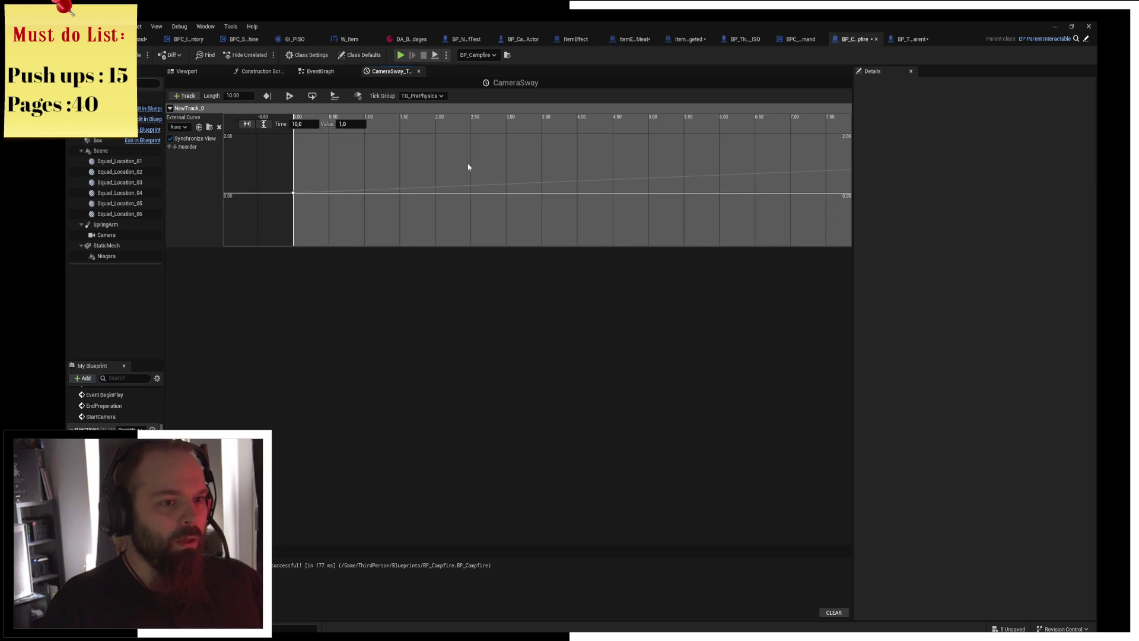
# Set both curve keys to User interpolation, save, and return to the EventGraph.
pyautogui.moveTo(352, 139); pyautogui.dragTo(755, 220)
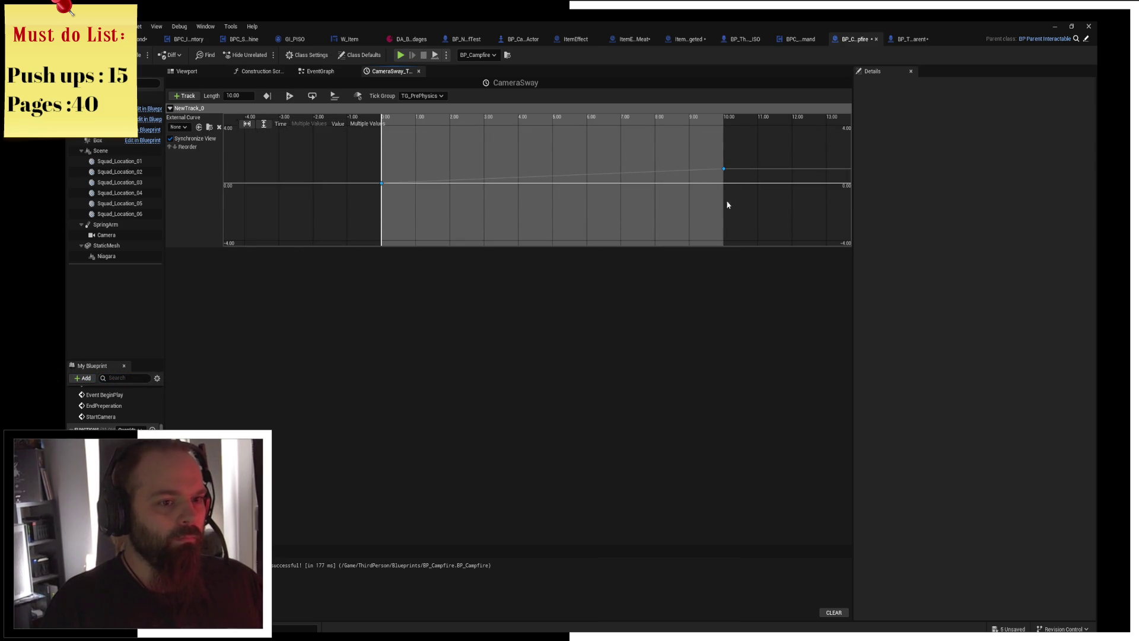
pyautogui.rightClick(383, 185)
pyautogui.click(425, 211)
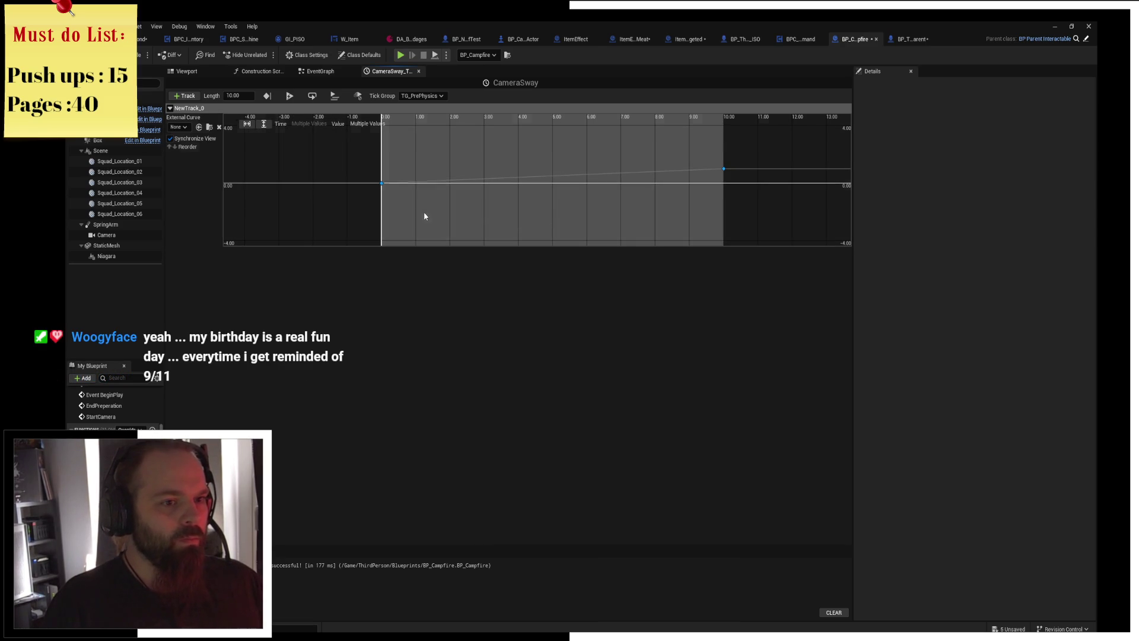
pyautogui.hotkey('ctrl', 's')
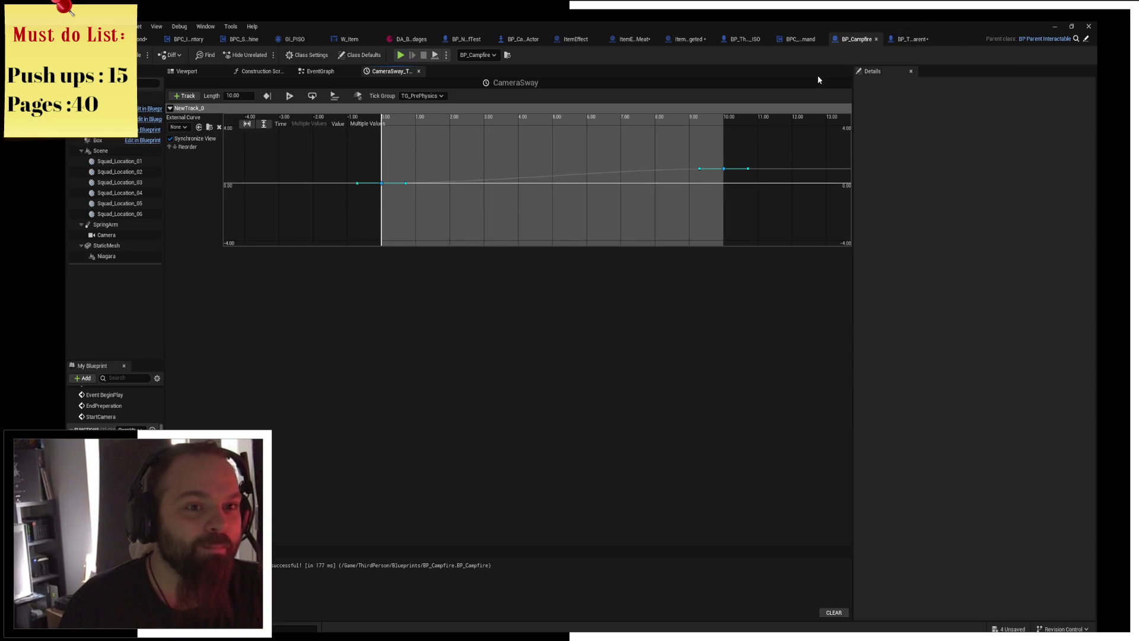
pyautogui.click(315, 74)
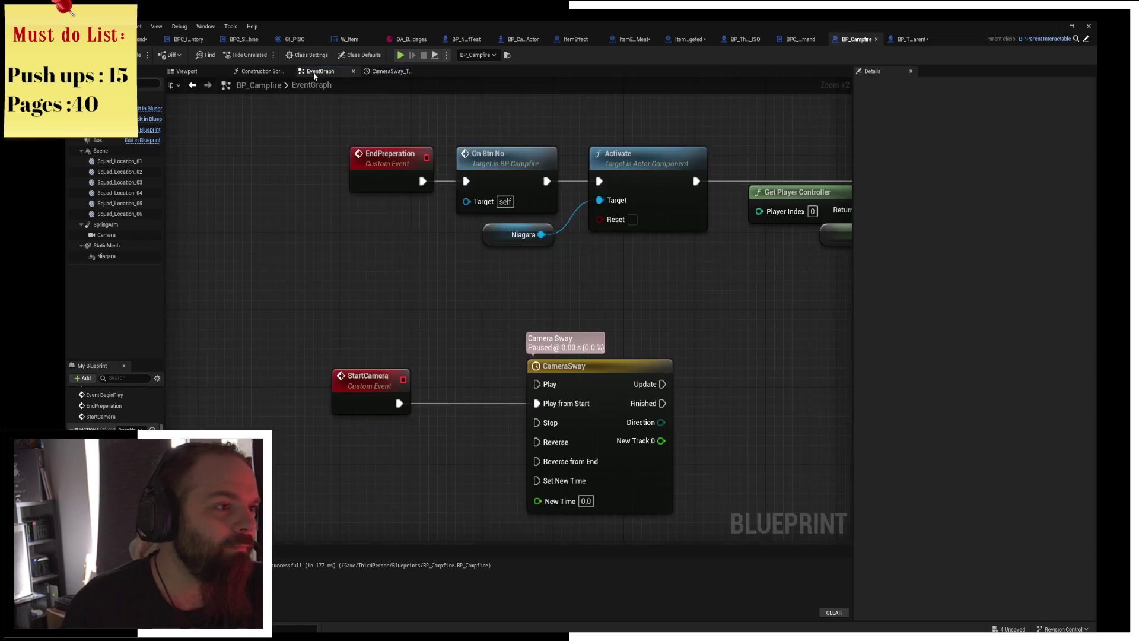
# Shift the CameraSway node left and make working room beside it, then select it.
pyautogui.moveTo(697, 317); pyautogui.dragTo(594, 254)
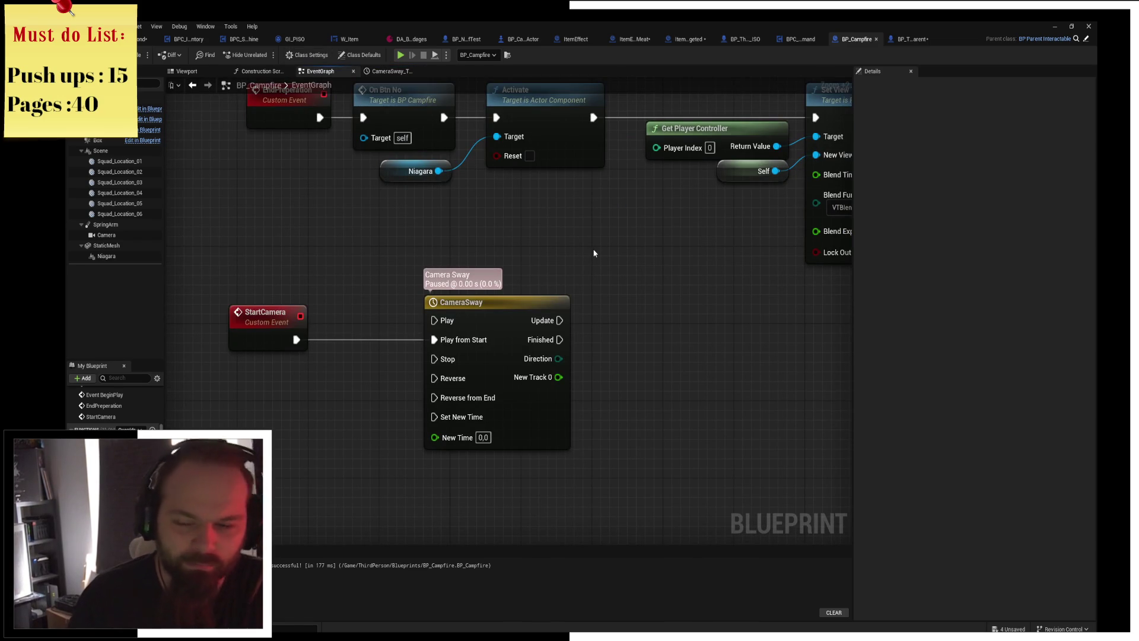
pyautogui.moveTo(602, 258)
pyautogui.mouseDown()
pyautogui.moveTo(503, 244)
pyautogui.moveTo(570, 222)
pyautogui.mouseUp()
pyautogui.moveTo(424, 250); pyautogui.dragTo(375, 251)
pyautogui.moveTo(381, 195)
pyautogui.mouseDown()
pyautogui.moveTo(433, 178)
pyautogui.moveTo(325, 242)
pyautogui.moveTo(335, 246)
pyautogui.mouseUp()
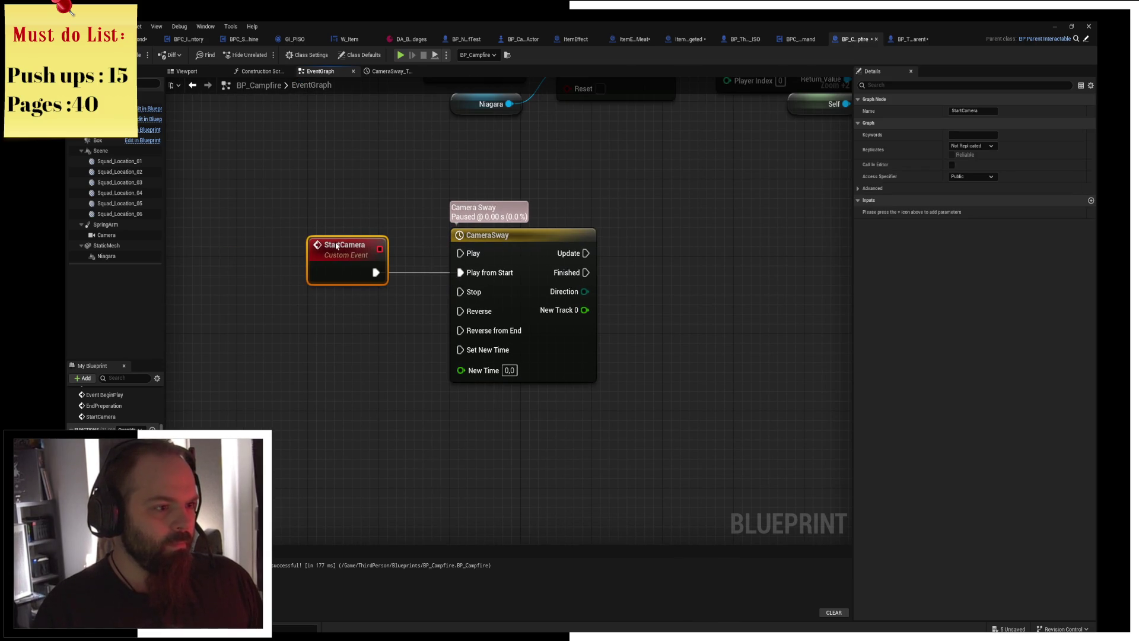
pyautogui.click(597, 131)
pyautogui.moveTo(567, 185)
pyautogui.mouseDown()
pyautogui.moveTo(477, 181)
pyautogui.moveTo(510, 223)
pyautogui.mouseUp()
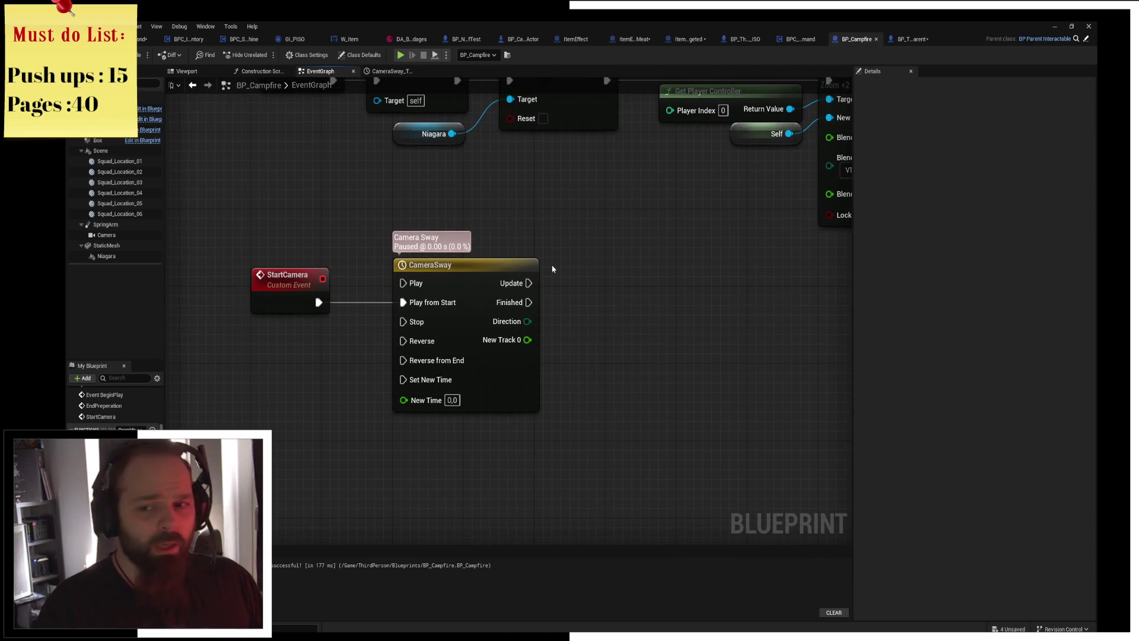
pyautogui.moveTo(552, 257)
pyautogui.mouseDown()
pyautogui.moveTo(567, 247)
pyautogui.moveTo(465, 216)
pyautogui.mouseUp()
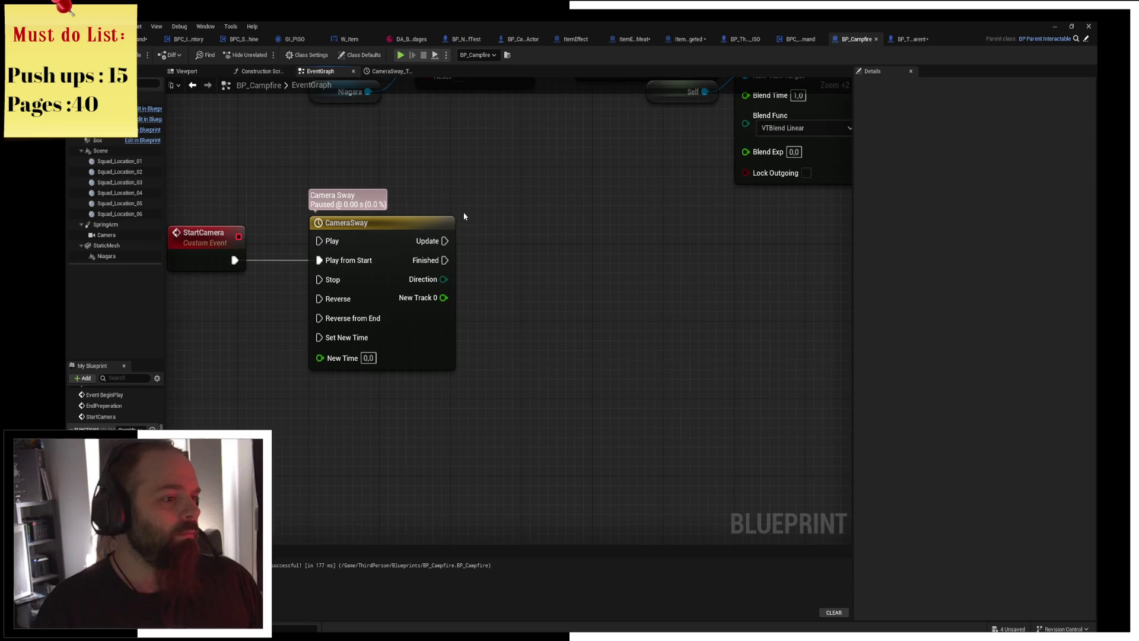
pyautogui.click(365, 248)
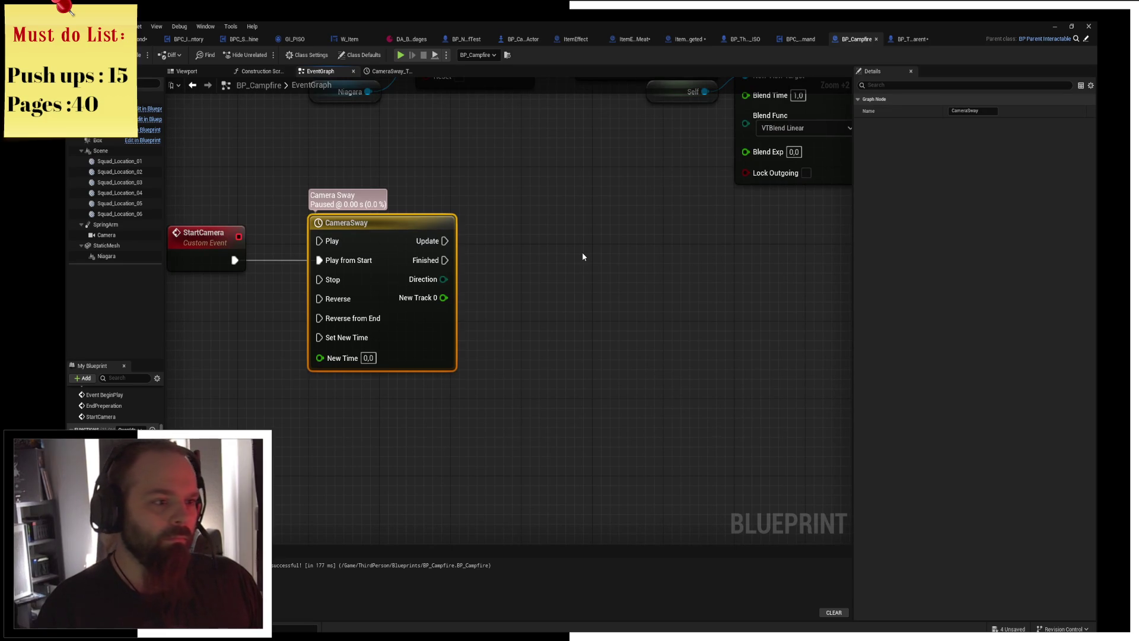
# Add a Lerp node fed by New Track 0 and drag a Spring Arm reference into the graph.
pyautogui.moveTo(444, 297); pyautogui.dragTo(515, 342)
pyautogui.write('lerp')
pyautogui.press('Return')
pyautogui.moveTo(106, 225)
pyautogui.mouseDown()
pyautogui.moveTo(486, 157)
pyautogui.moveTo(570, 180)
pyautogui.moveTo(604, 207)
pyautogui.mouseUp()
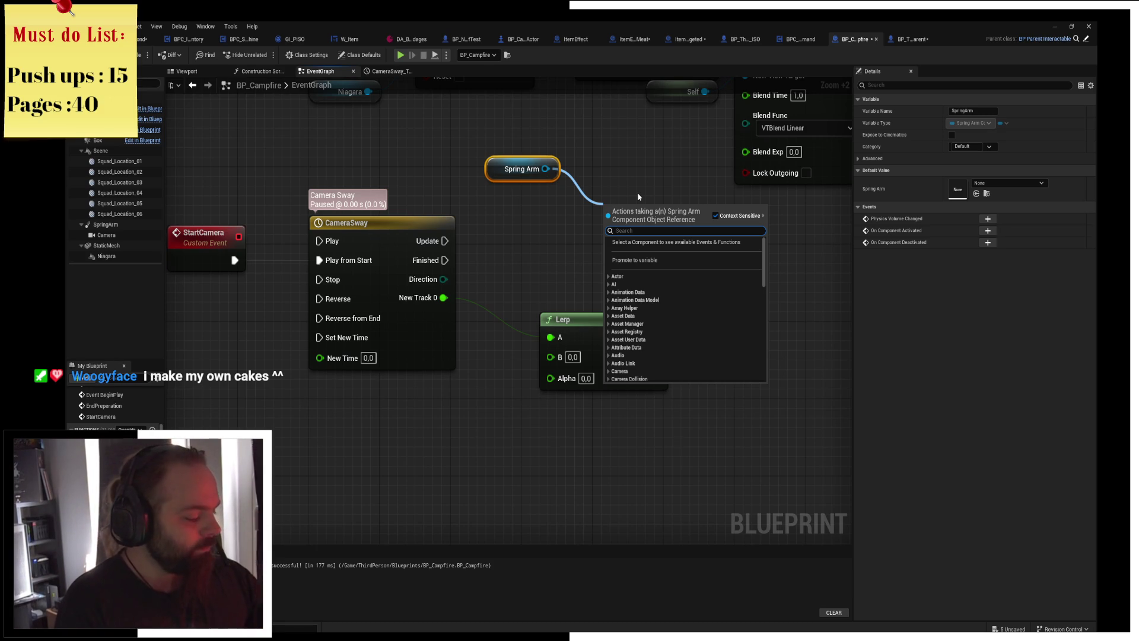
# Add Set World Rotation for the Spring Arm and split its New Rotation pin into X, Y, Z.
pyautogui.write('set')
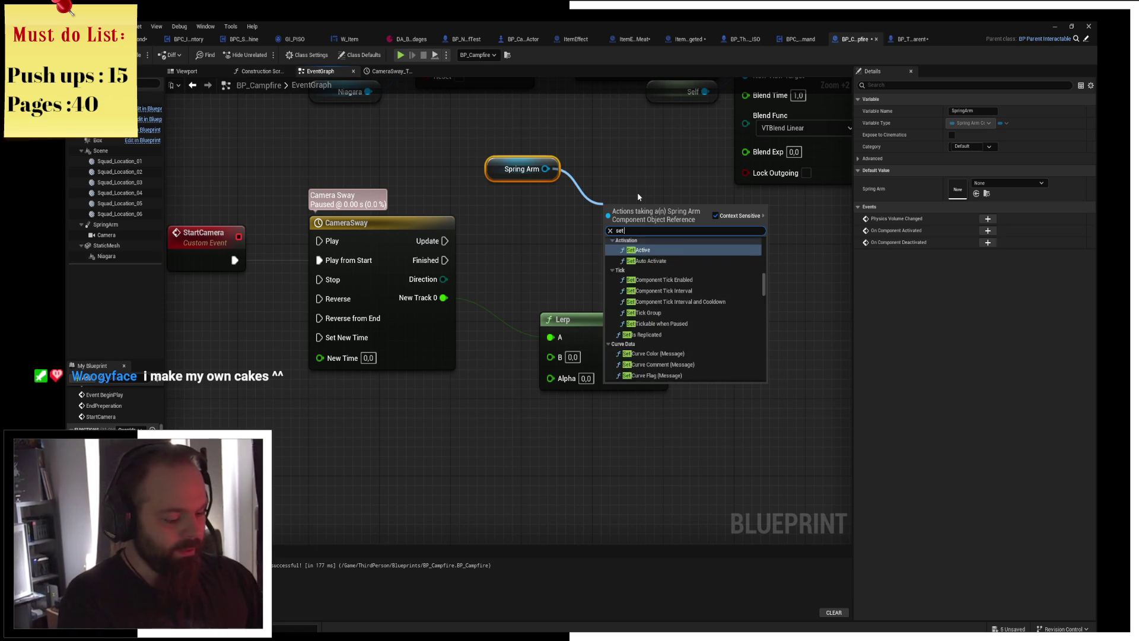
pyautogui.write(' world ro')
pyautogui.press('Return')
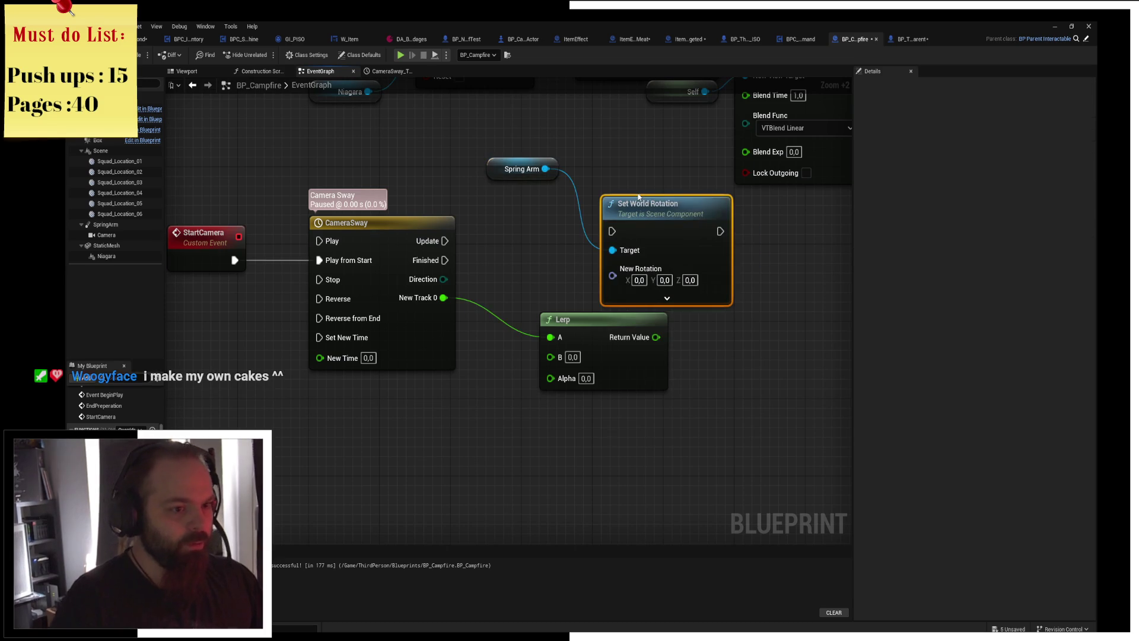
pyautogui.moveTo(657, 215)
pyautogui.mouseDown()
pyautogui.moveTo(809, 263)
pyautogui.moveTo(726, 248)
pyautogui.mouseUp()
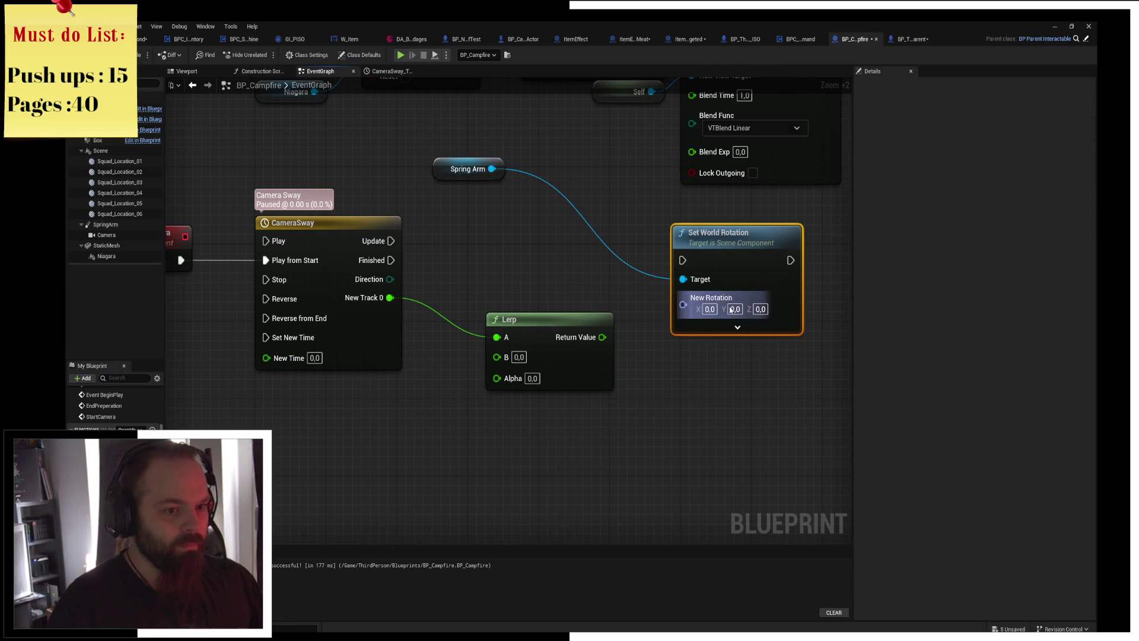
pyautogui.click(738, 327)
pyautogui.rightClick(685, 308)
pyautogui.click(716, 354)
# Add Spring Arm's Get World Rotation, split its Return Value, and wire it into Set World Rotation.
pyautogui.moveTo(461, 169)
pyautogui.mouseDown()
pyautogui.moveTo(463, 193)
pyautogui.moveTo(436, 126)
pyautogui.moveTo(414, 140)
pyautogui.mouseUp()
pyautogui.moveTo(420, 140); pyautogui.dragTo(461, 194)
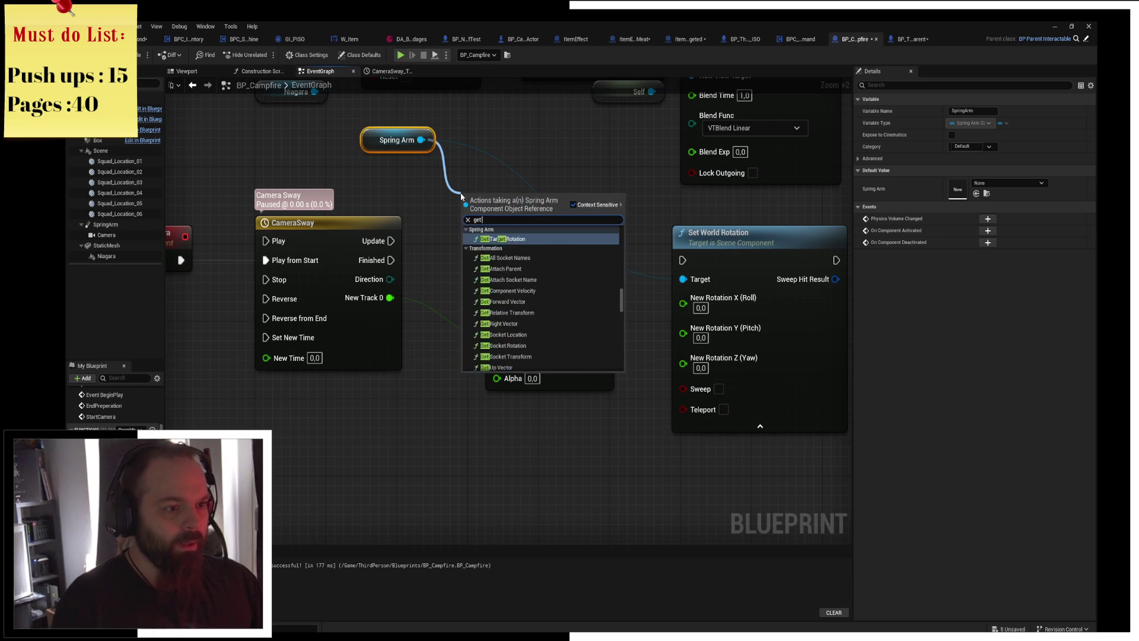
pyautogui.write('get world rotation')
pyautogui.press('Return')
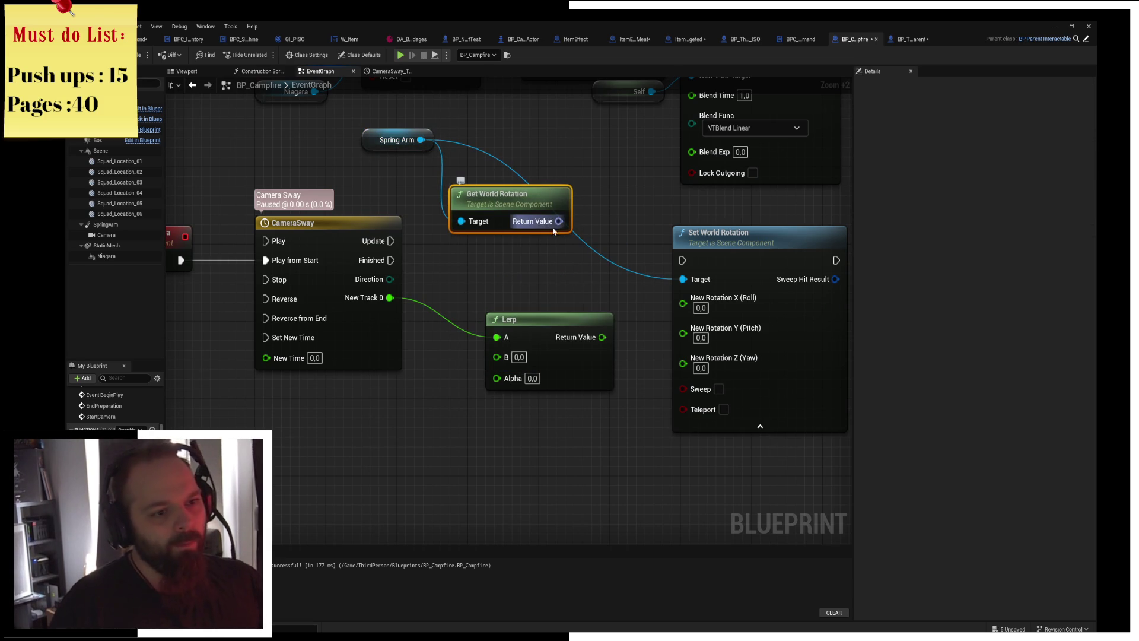
pyautogui.rightClick(558, 221)
pyautogui.click(586, 257)
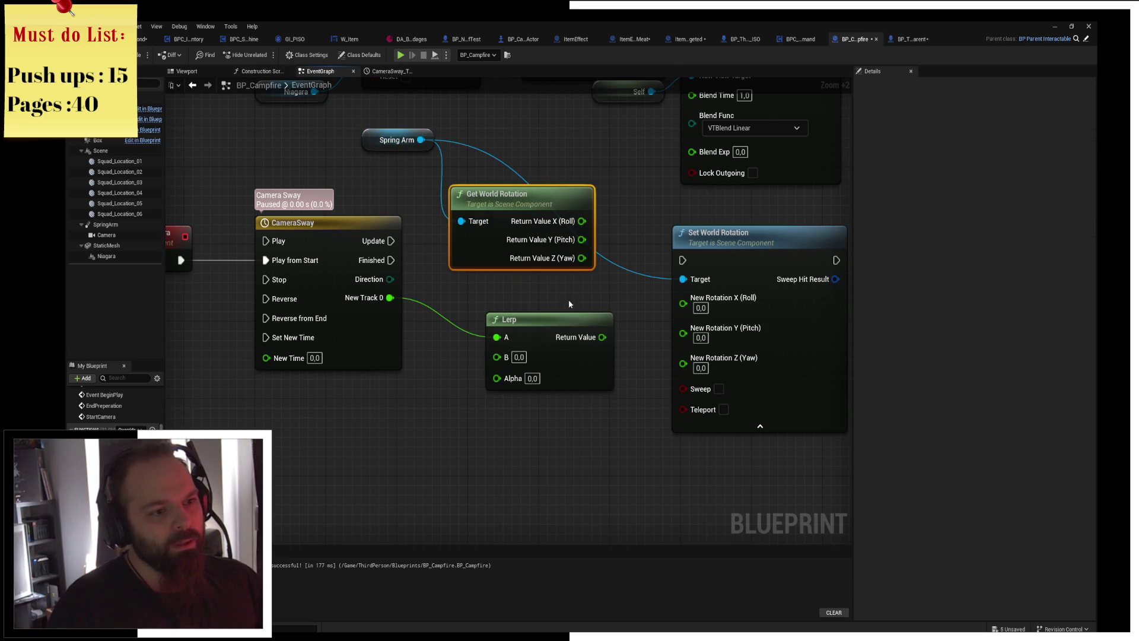
pyautogui.moveTo(582, 240)
pyautogui.mouseDown()
pyautogui.moveTo(684, 304)
pyautogui.moveTo(683, 322)
pyautogui.moveTo(602, 337)
pyautogui.mouseUp()
pyautogui.click(586, 416)
# Wire New Track 0 into the Lerp Alpha and set Lerp A to 180.
pyautogui.moveTo(497, 337)
pyautogui.mouseDown()
pyautogui.moveTo(497, 392)
pyautogui.moveTo(509, 381)
pyautogui.moveTo(497, 379)
pyautogui.mouseUp()
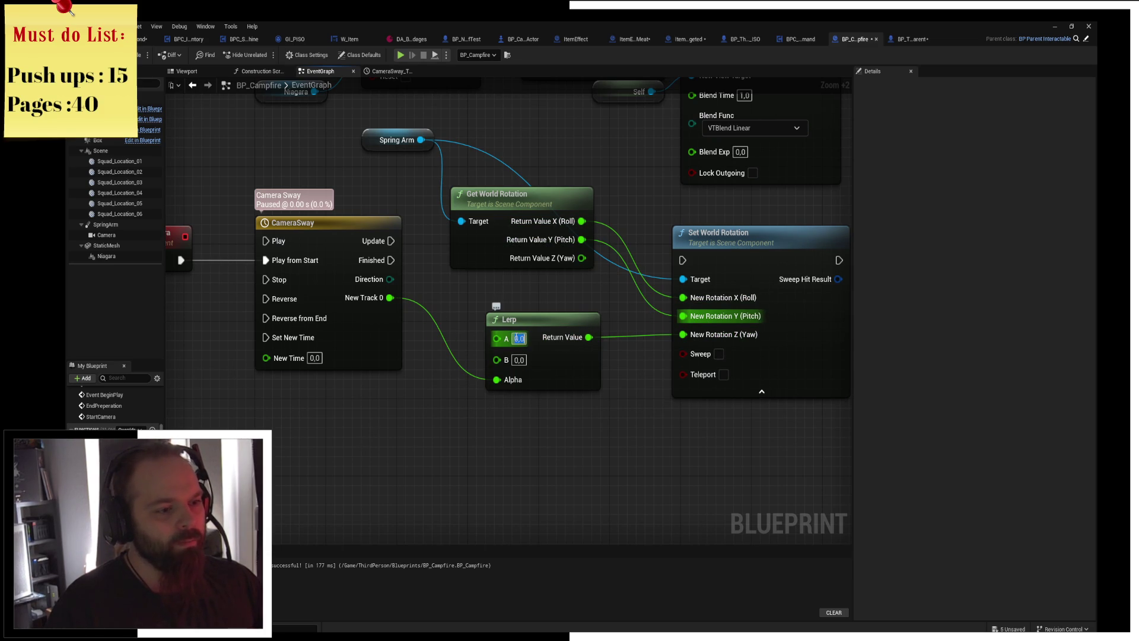
pyautogui.click(516, 338)
pyautogui.write('180')
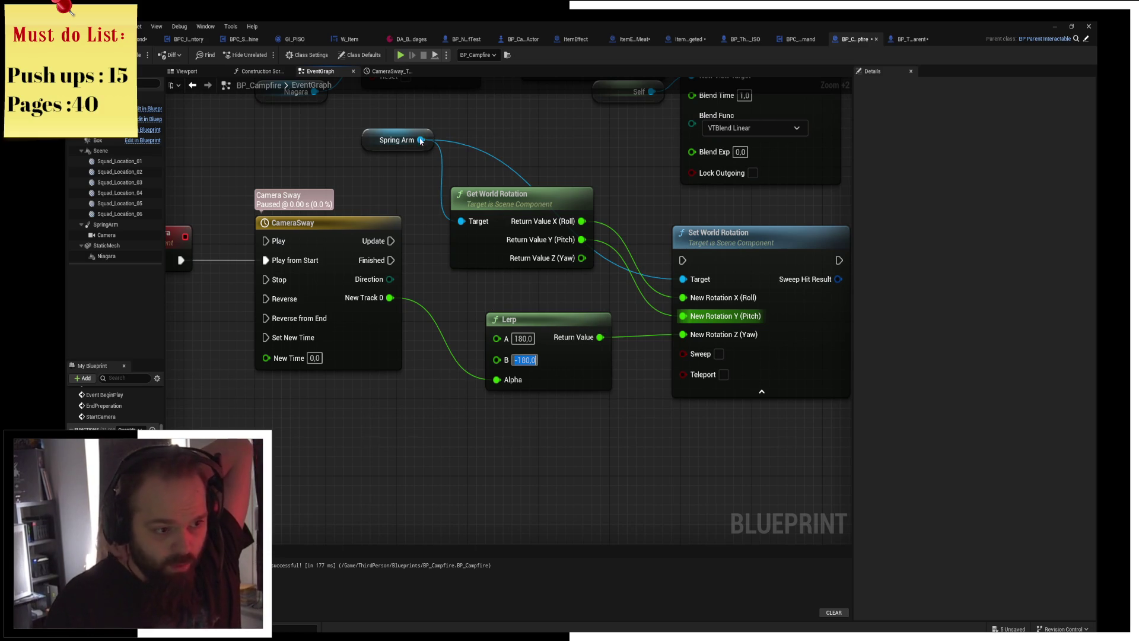
# Set the Lerp range to A = 0 and B = 359.
pyautogui.moveTo(394, 140); pyautogui.dragTo(350, 130)
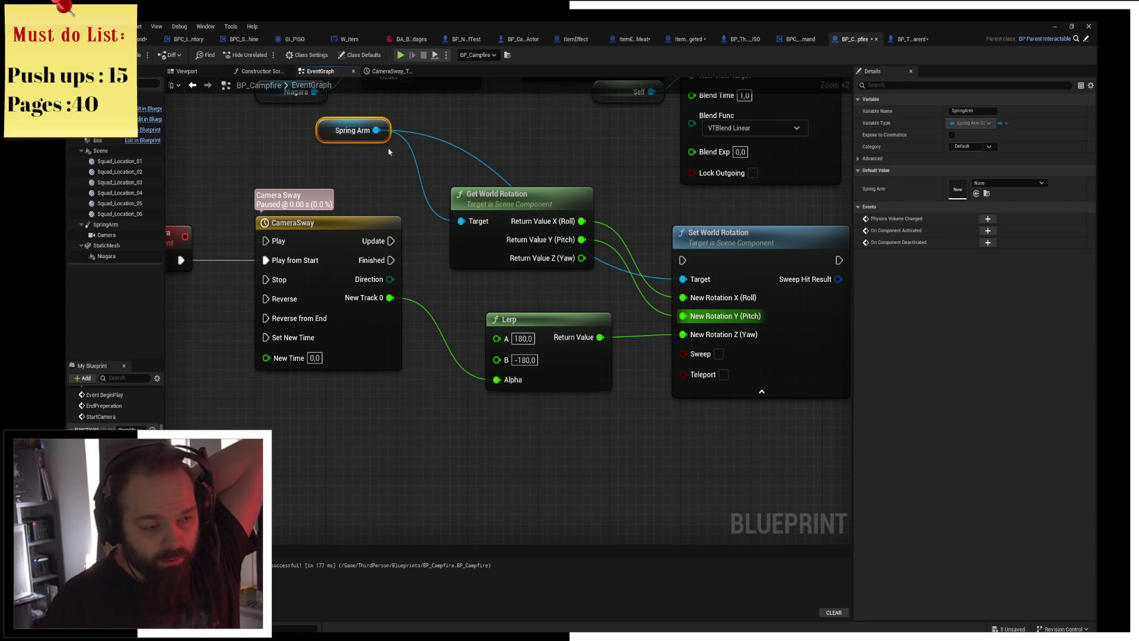
pyautogui.click(548, 175)
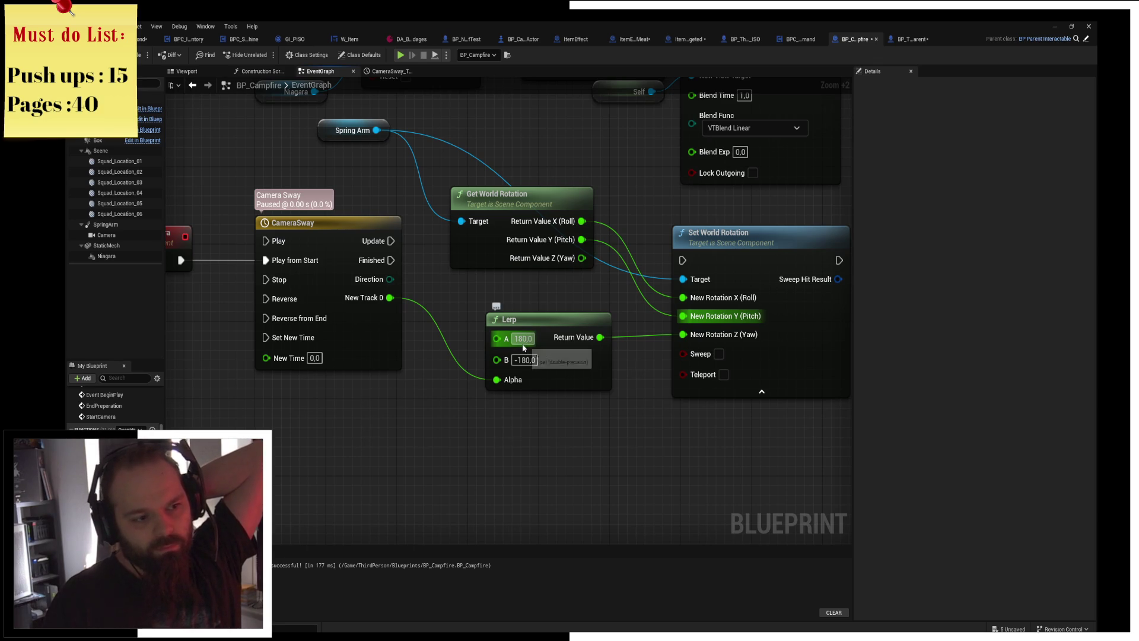
pyautogui.write('0')
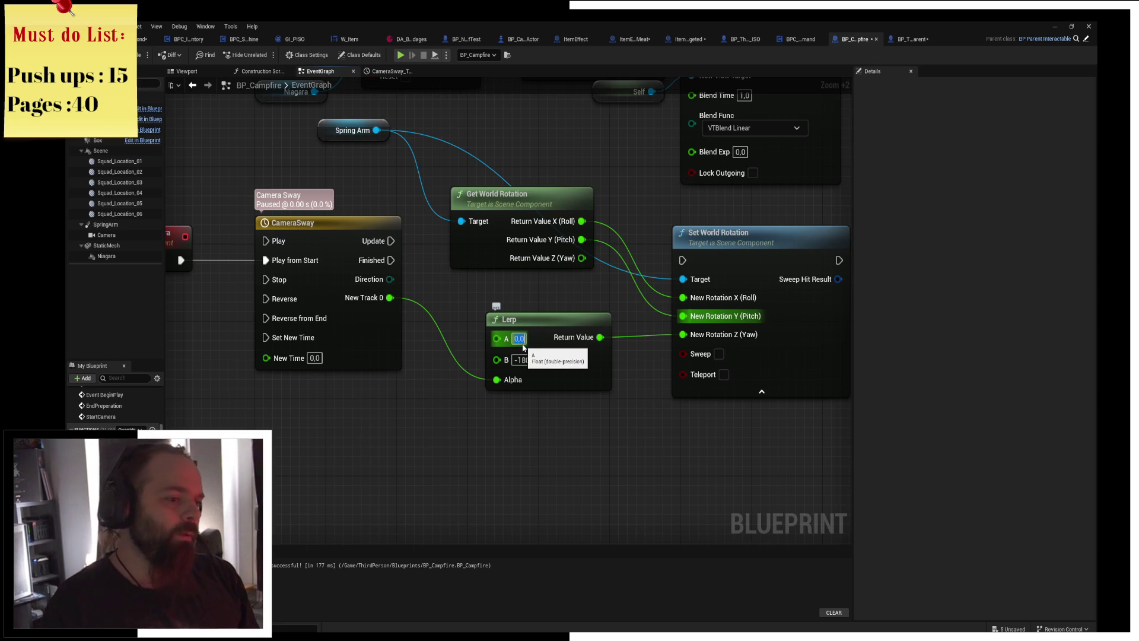
pyautogui.press('Return')
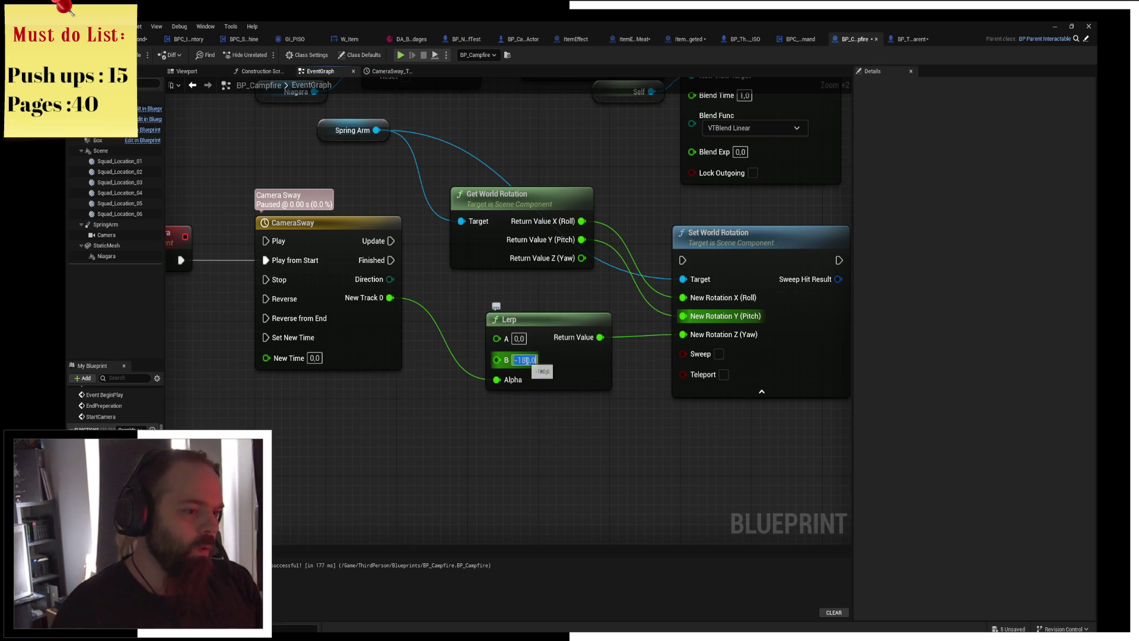
pyautogui.write('359')
pyautogui.press('Return')
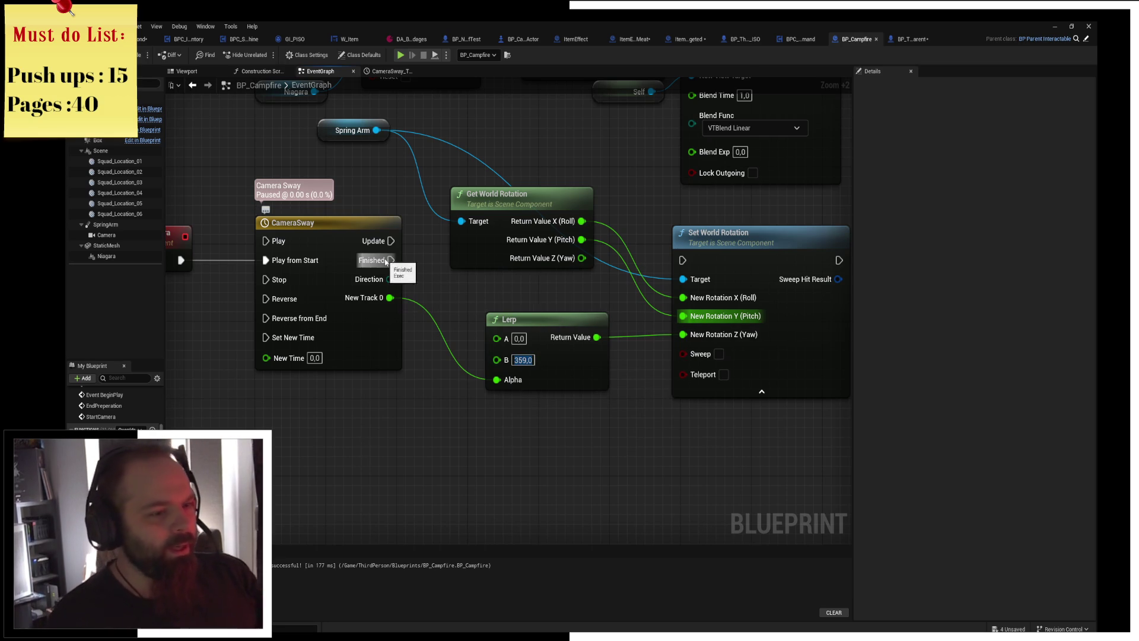
# Fire Set World Rotation on Update, call Start Camera after Set View Target with Blend, and compile.
pyautogui.moveTo(391, 241)
pyautogui.mouseDown()
pyautogui.moveTo(683, 260)
pyautogui.moveTo(718, 228)
pyautogui.mouseUp()
pyautogui.scroll(-2, 719, 229)
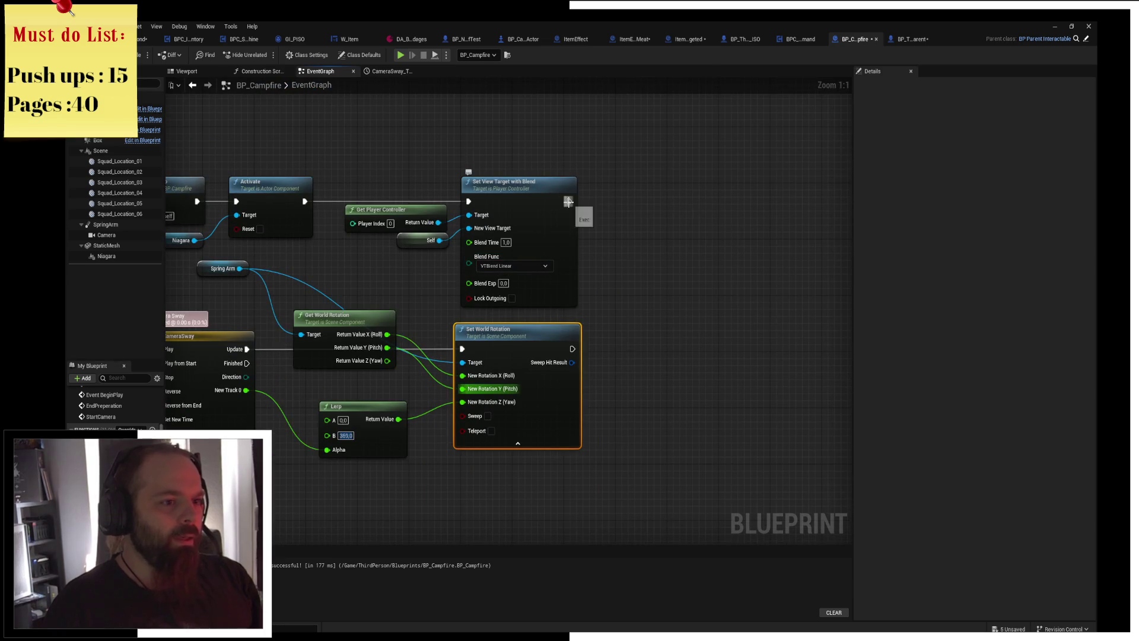
pyautogui.moveTo(569, 202); pyautogui.dragTo(632, 208)
pyautogui.write('star')
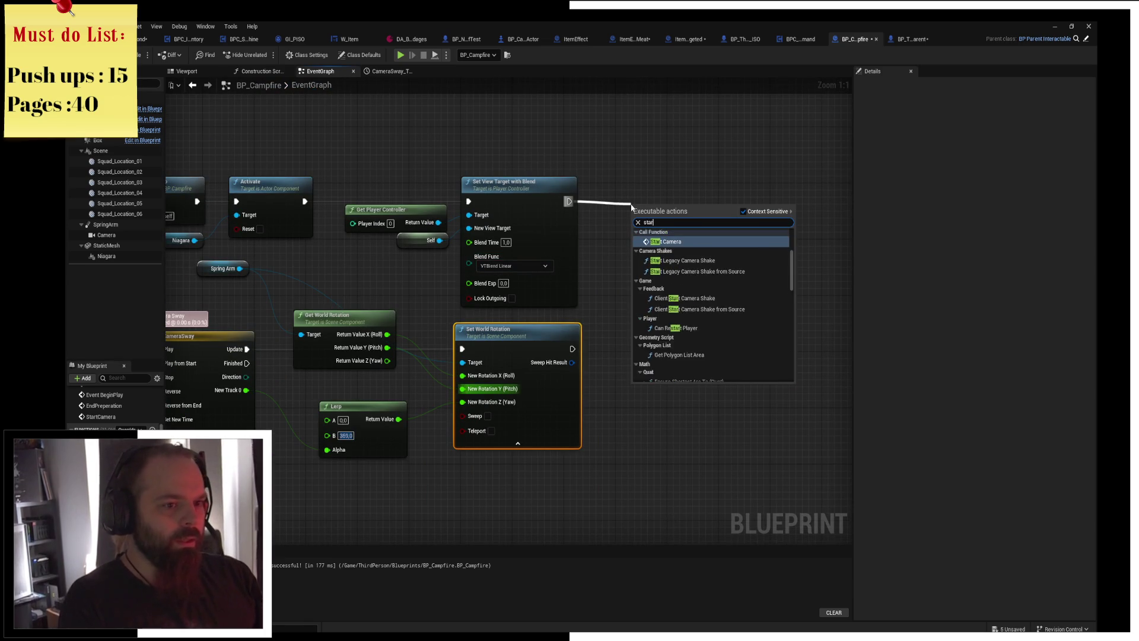
pyautogui.press('Return')
pyautogui.moveTo(636, 208); pyautogui.dragTo(596, 185)
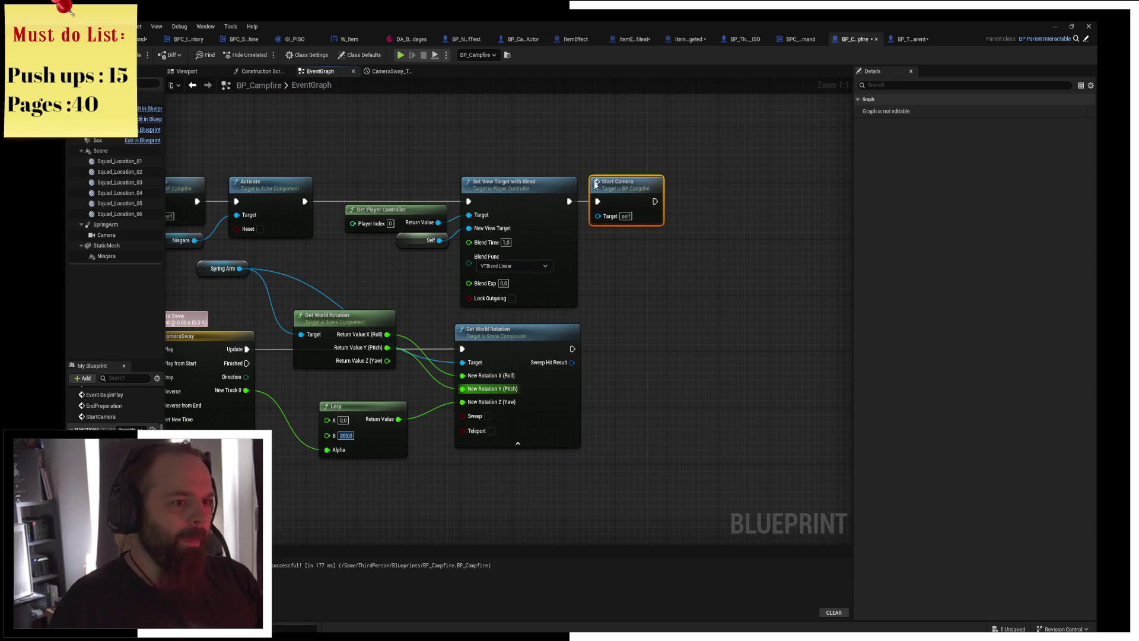
pyautogui.click(144, 54)
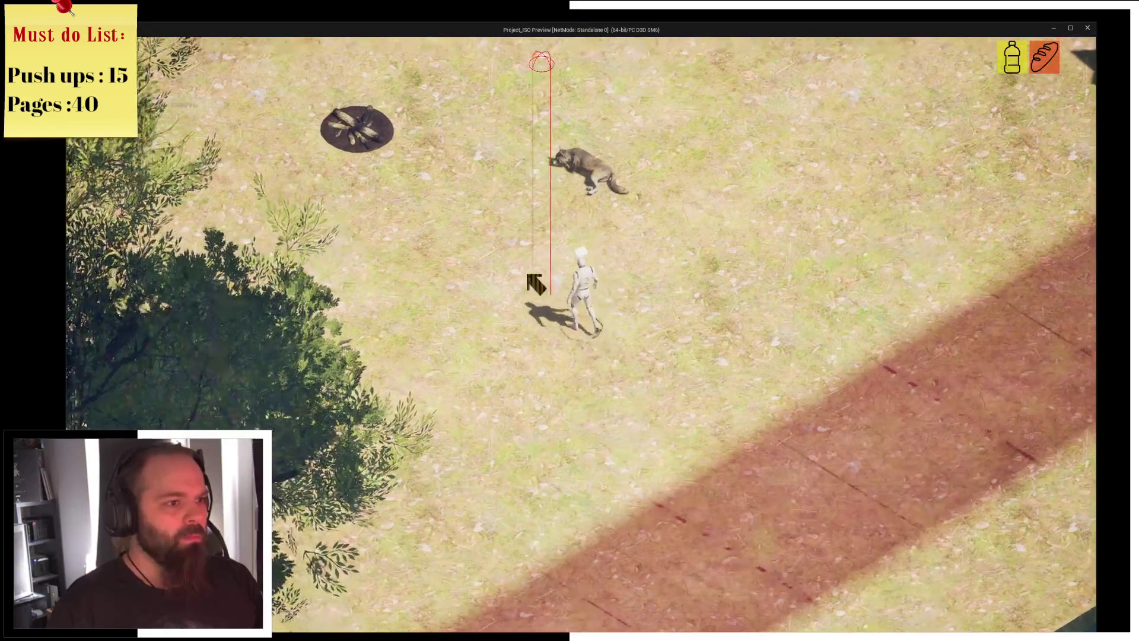
# In play, walk the character to the campfire, accept resting, then stop the play test.
pyautogui.press('i')
pyautogui.press('i')
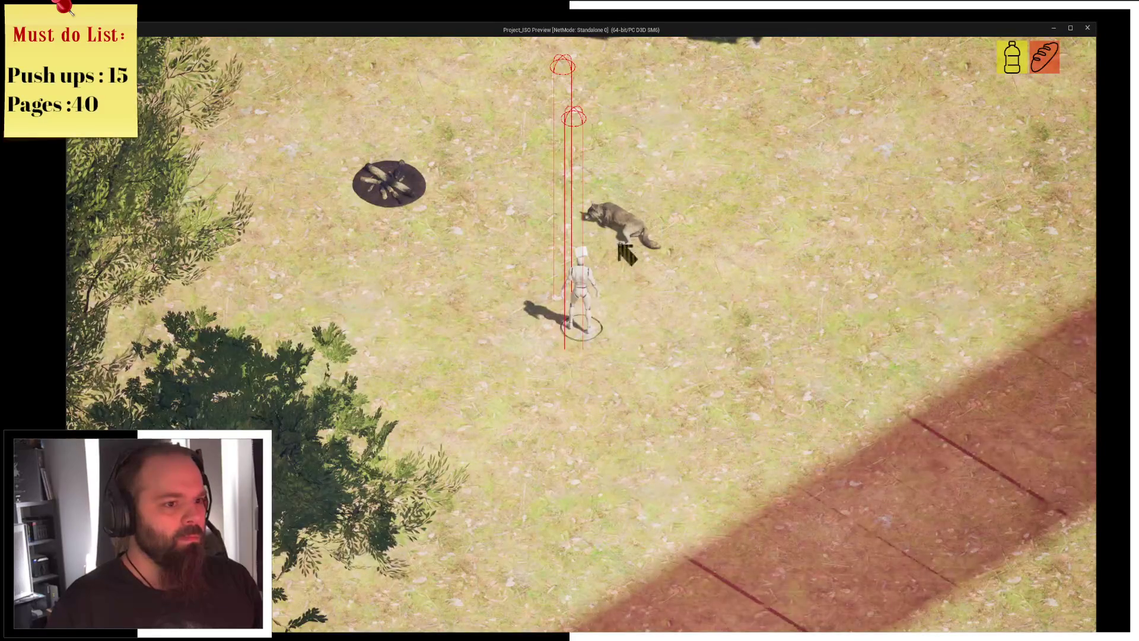
pyautogui.press('w')
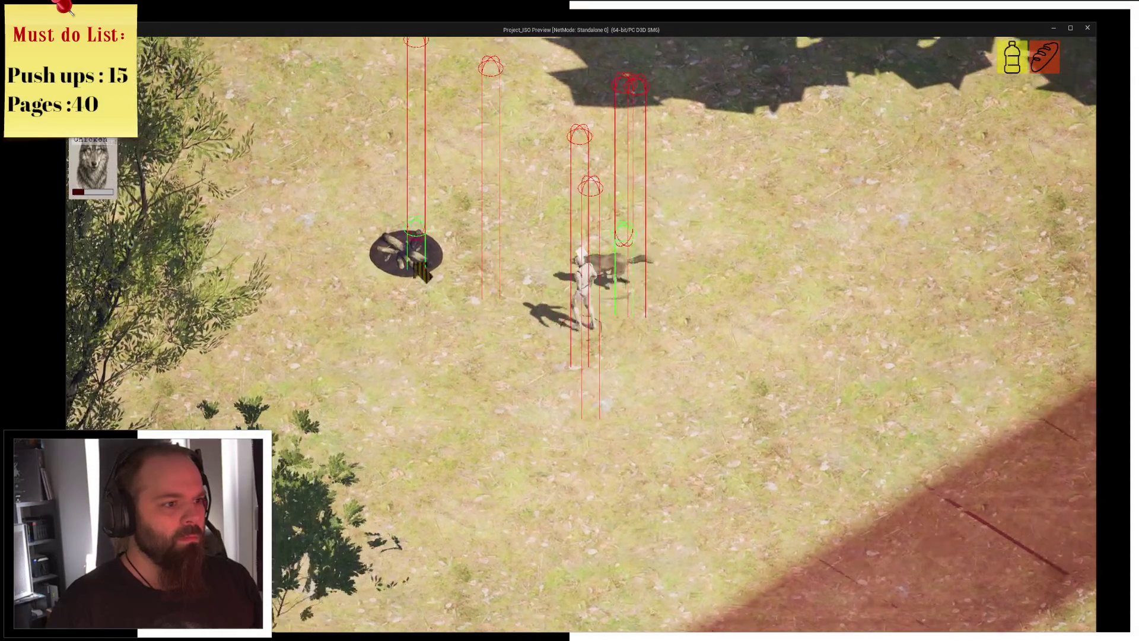
pyautogui.click(422, 272)
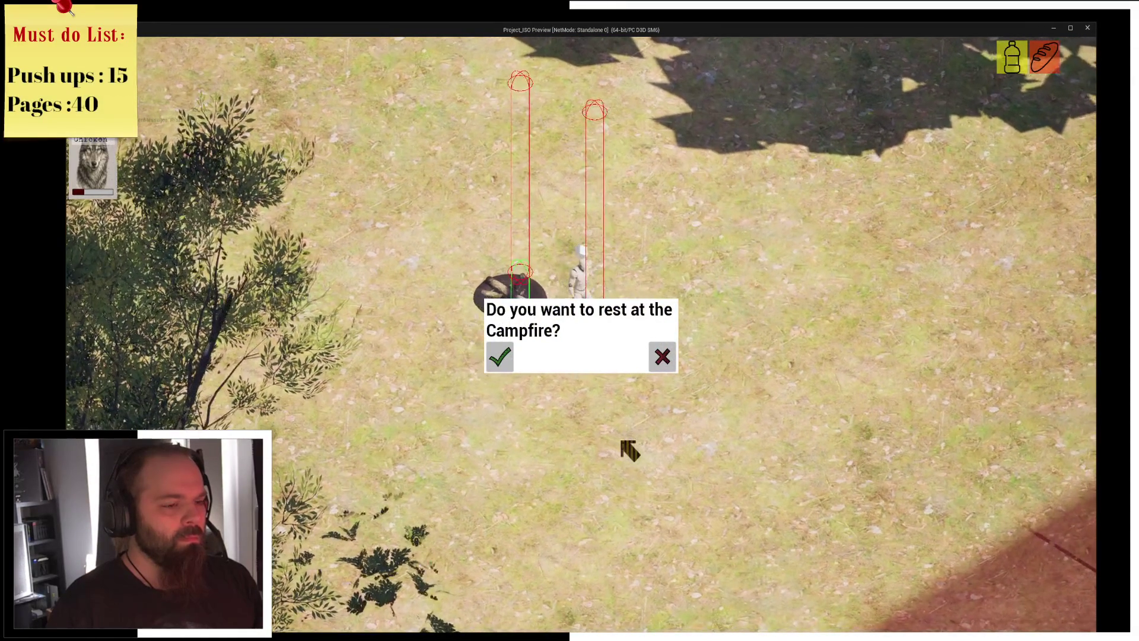
pyautogui.press('Return')
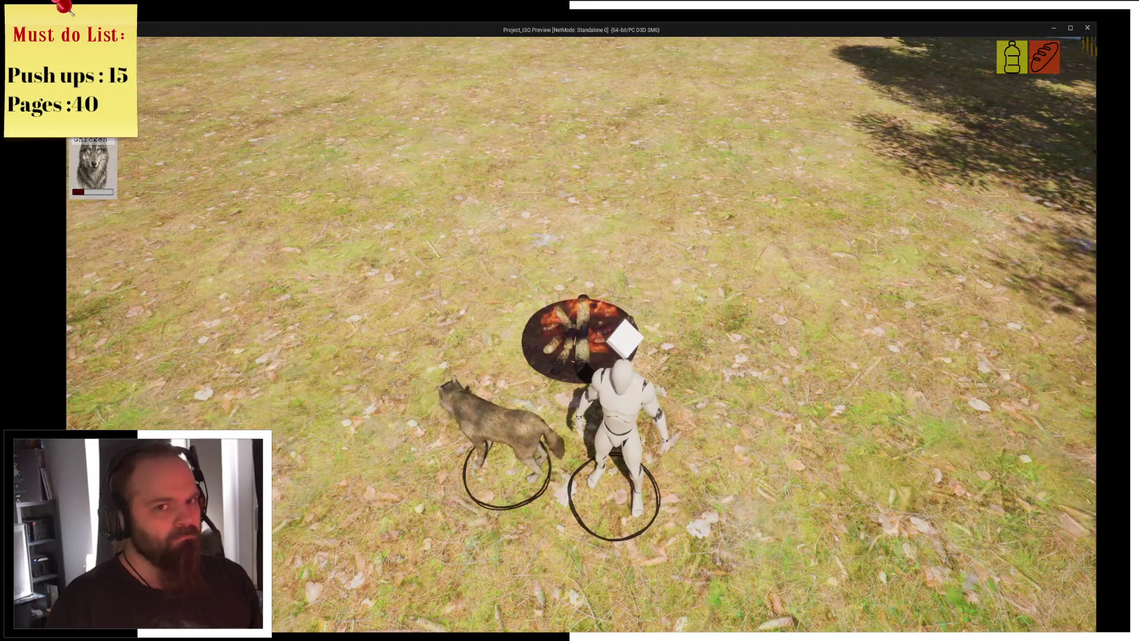
pyautogui.click(1089, 30)
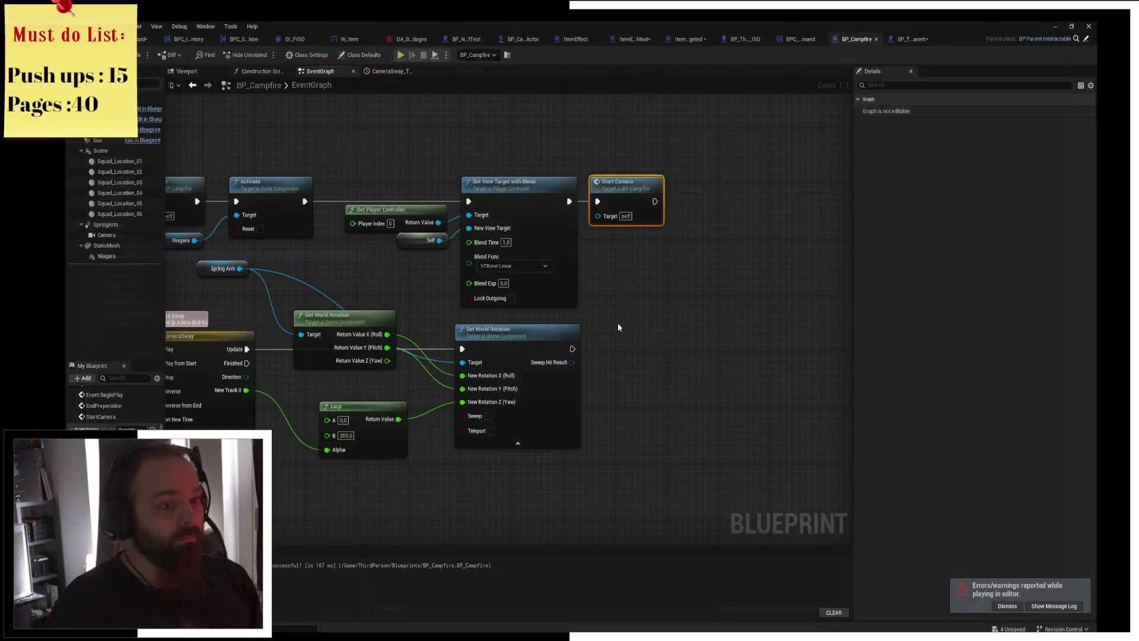
# Pull a wire from CameraSway's Finished output into a new Reroute node.
pyautogui.moveTo(550, 393); pyautogui.dragTo(670, 356)
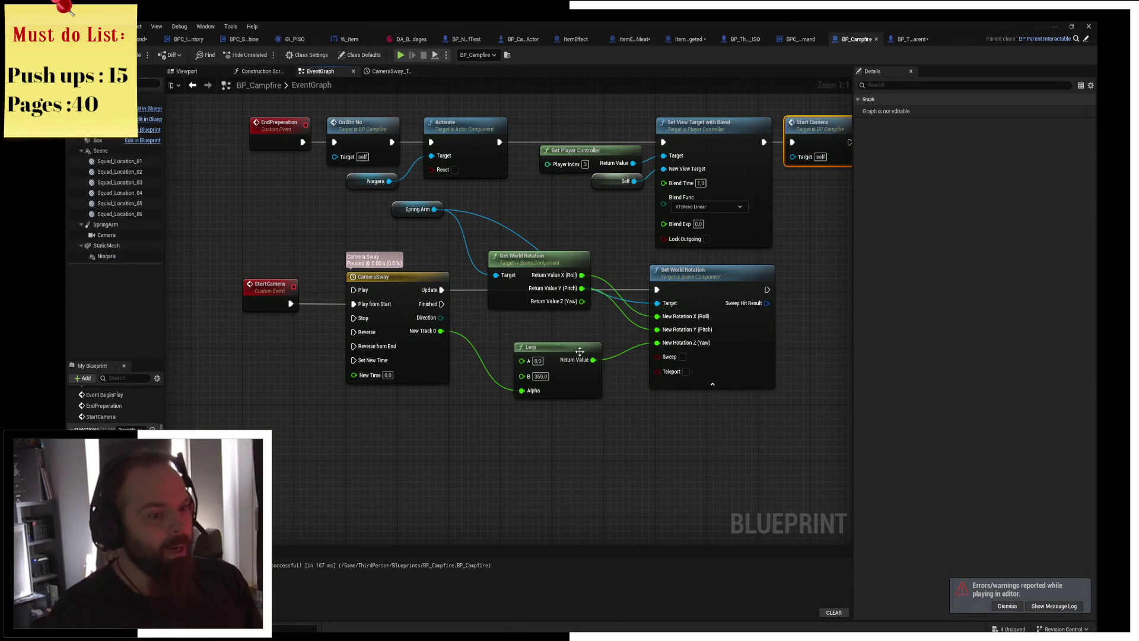
pyautogui.moveTo(442, 303)
pyautogui.mouseDown()
pyautogui.moveTo(447, 409)
pyautogui.moveTo(482, 442)
pyautogui.moveTo(525, 446)
pyautogui.moveTo(337, 298)
pyautogui.moveTo(354, 304)
pyautogui.mouseUp()
pyautogui.write('rerou')
pyautogui.press('Return')
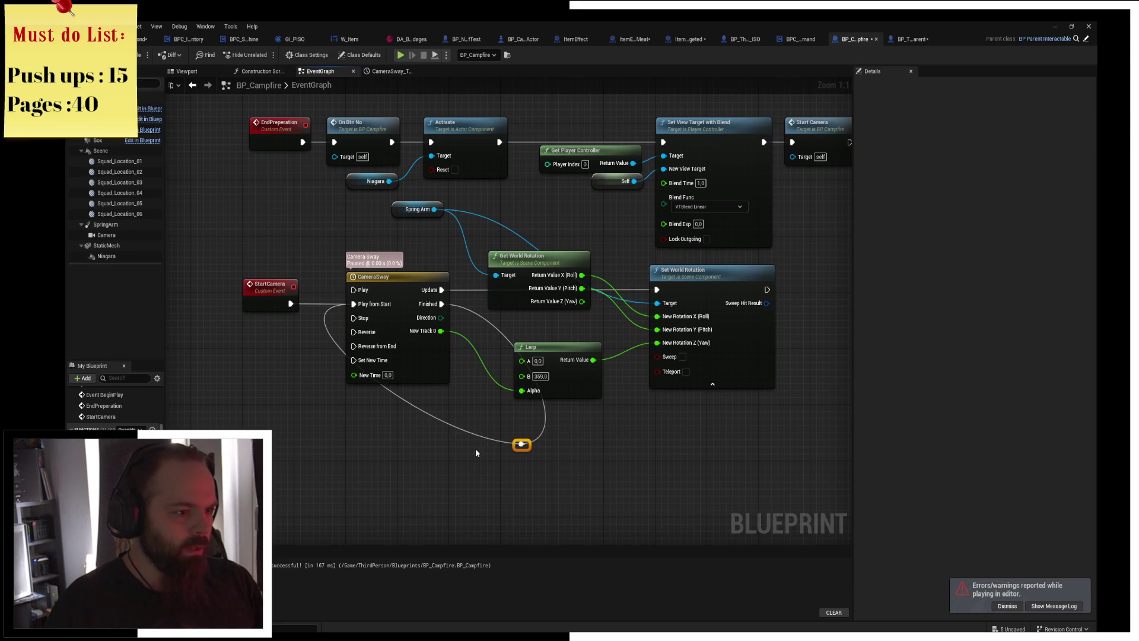
# Route the loop back to Play from Start via another reroute point, save, and start a play test.
pyautogui.doubleClick(488, 435)
pyautogui.moveTo(489, 435); pyautogui.dragTo(380, 449)
pyautogui.moveTo(522, 444); pyautogui.dragTo(447, 446)
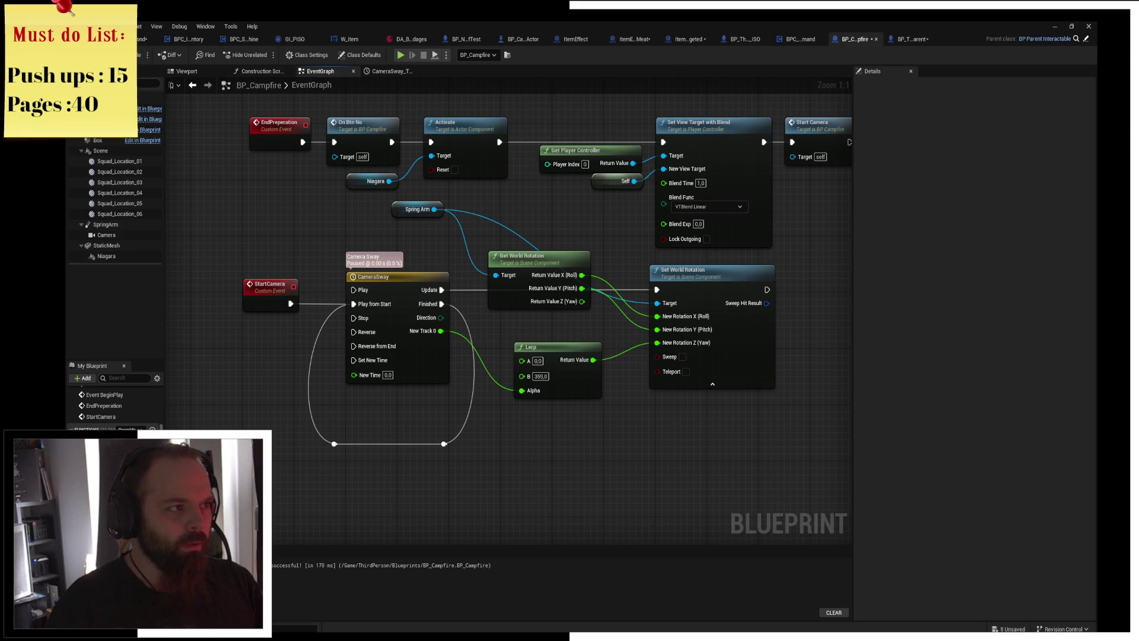
pyautogui.hotkey('ctrl', 's')
pyautogui.click(401, 55)
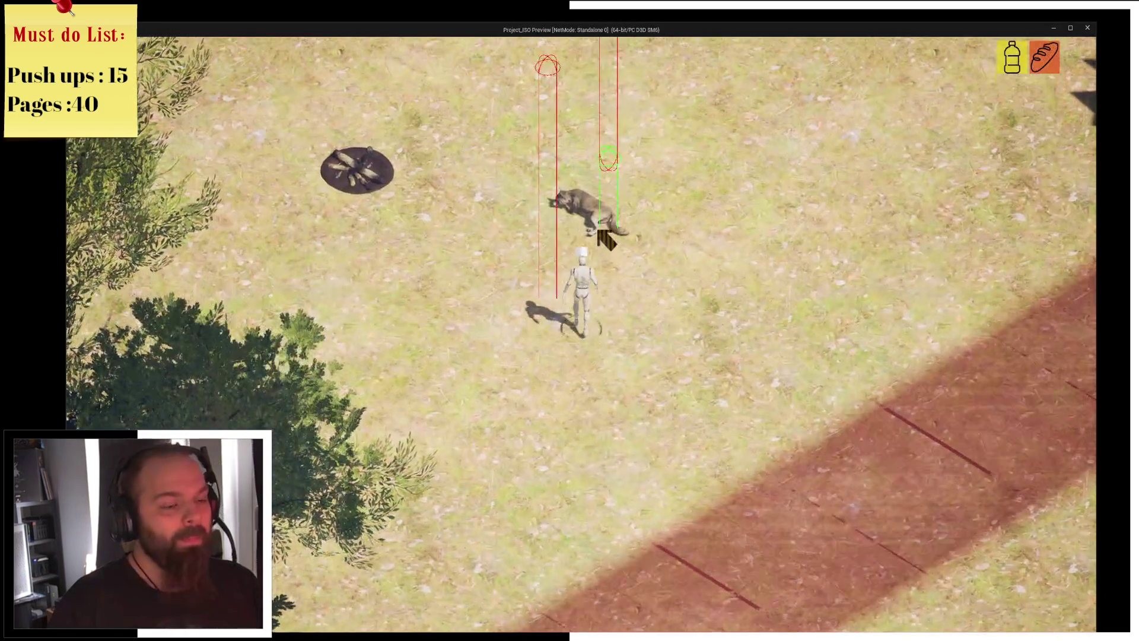
# Walk the character to the wolf by the campfire, accept resting, then stop the play test.
pyautogui.click(606, 239)
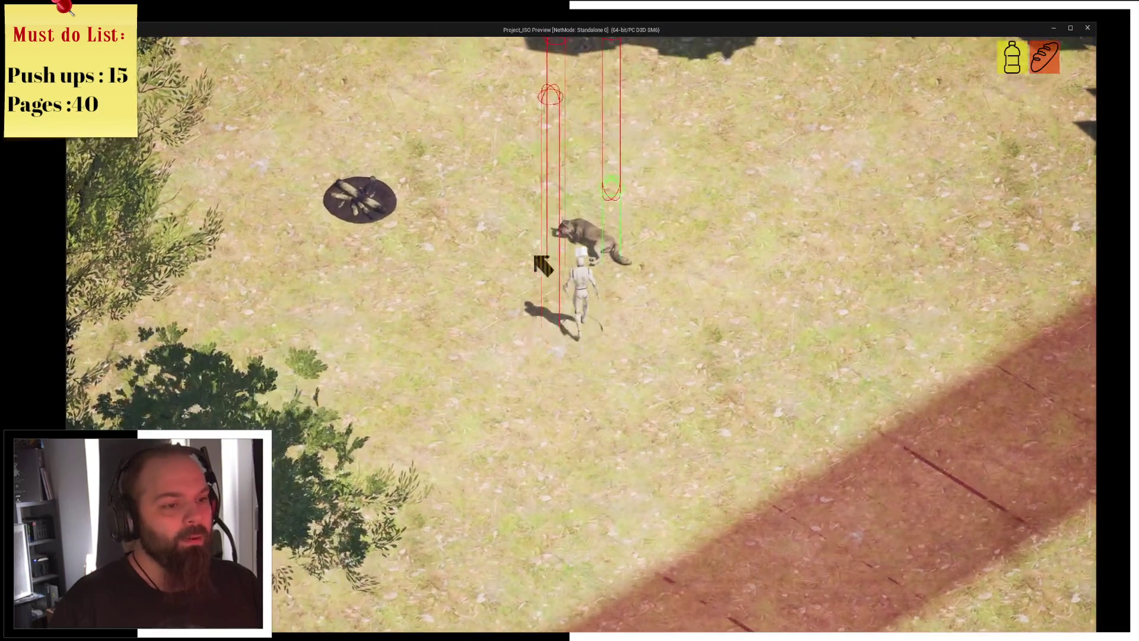
pyautogui.press('i')
pyautogui.press('i')
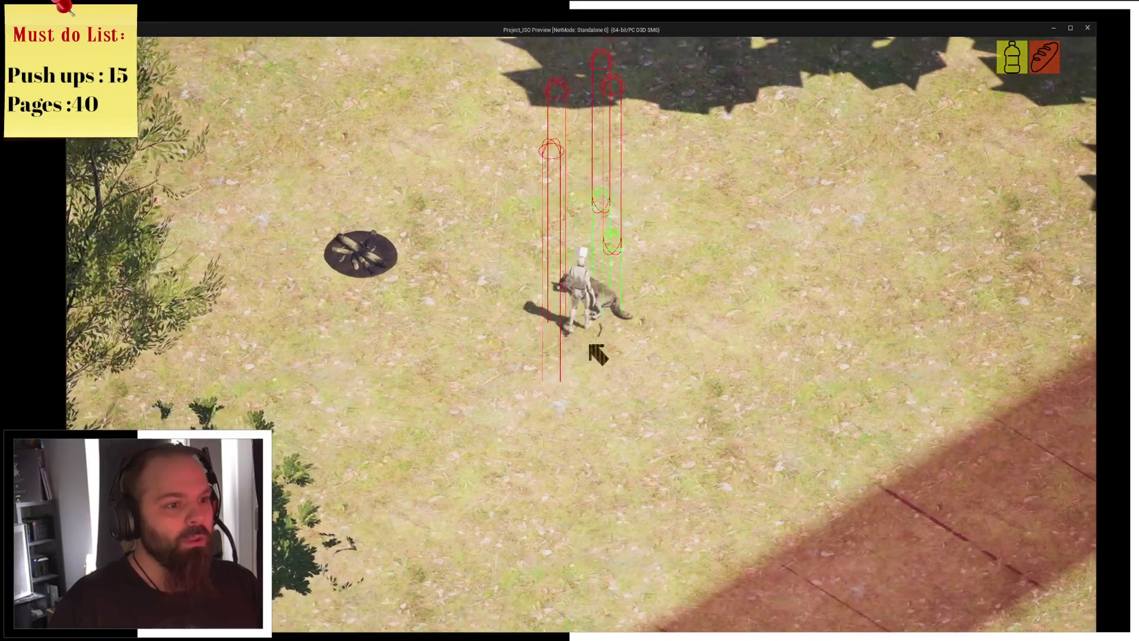
pyautogui.click(598, 284)
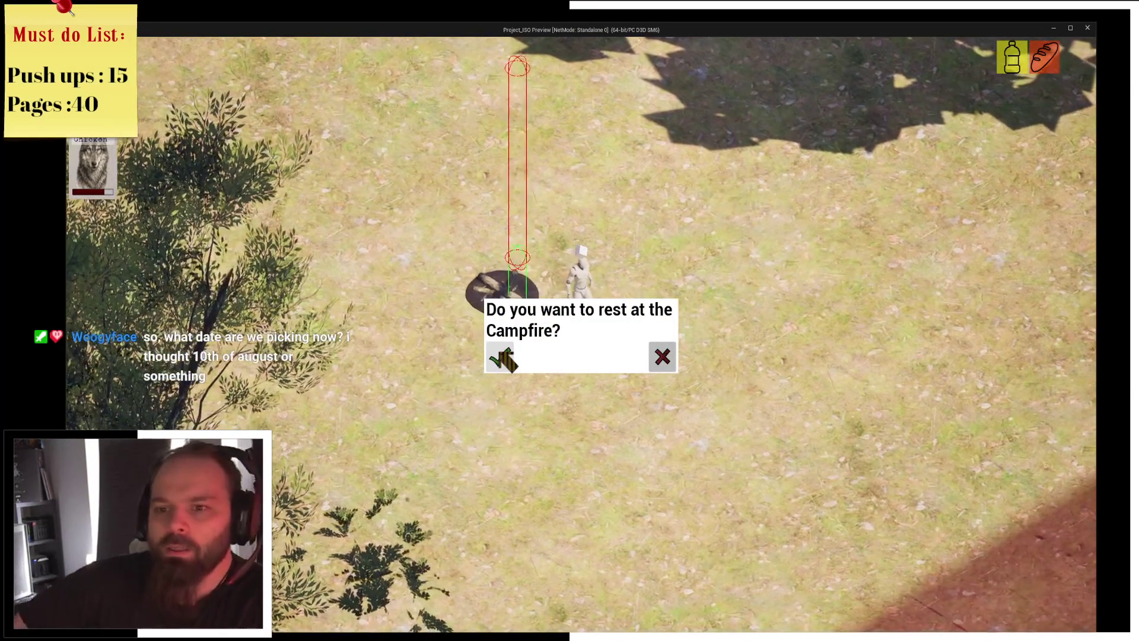
pyautogui.click(503, 356)
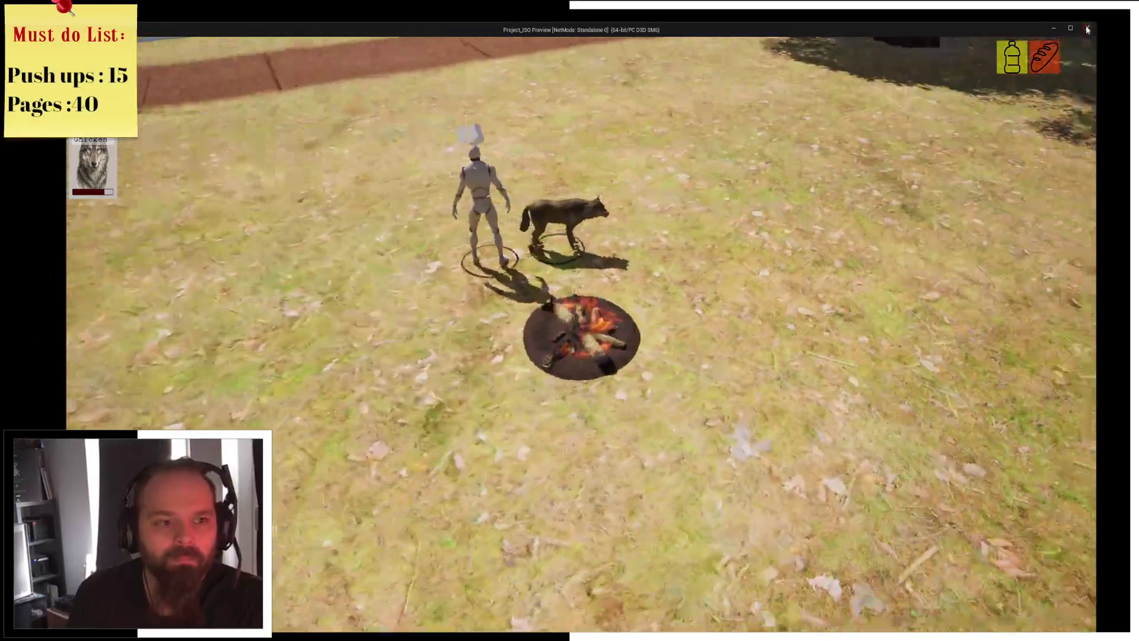
pyautogui.click(1088, 30)
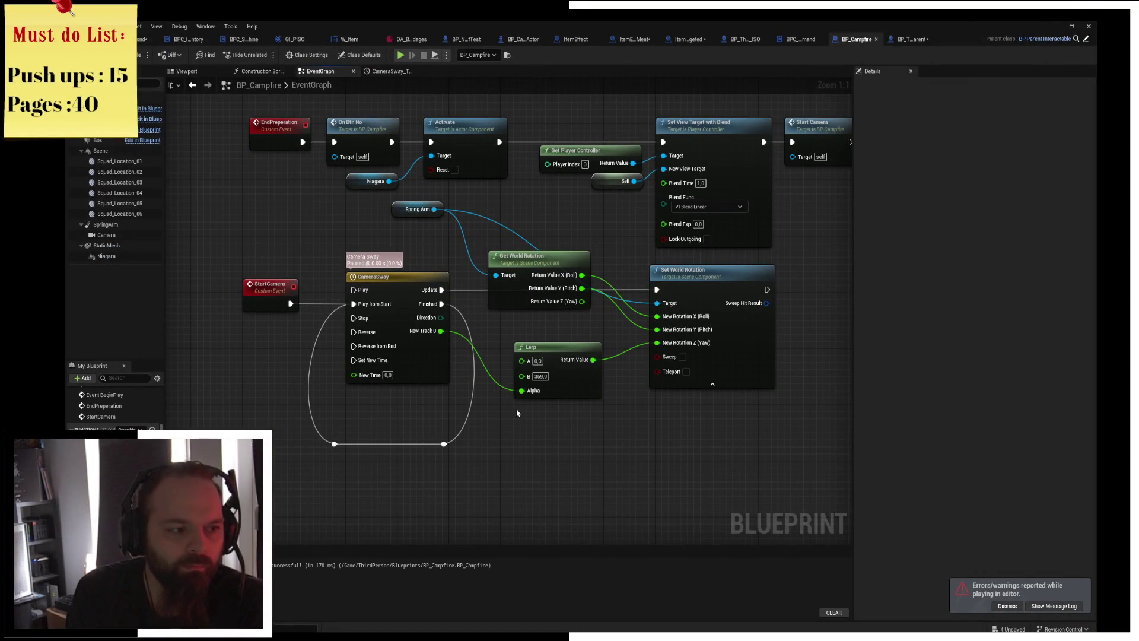
# Switch the CameraSway curve's 10 s key to Linear interpolation and start a new play test.
pyautogui.doubleClick(400, 279)
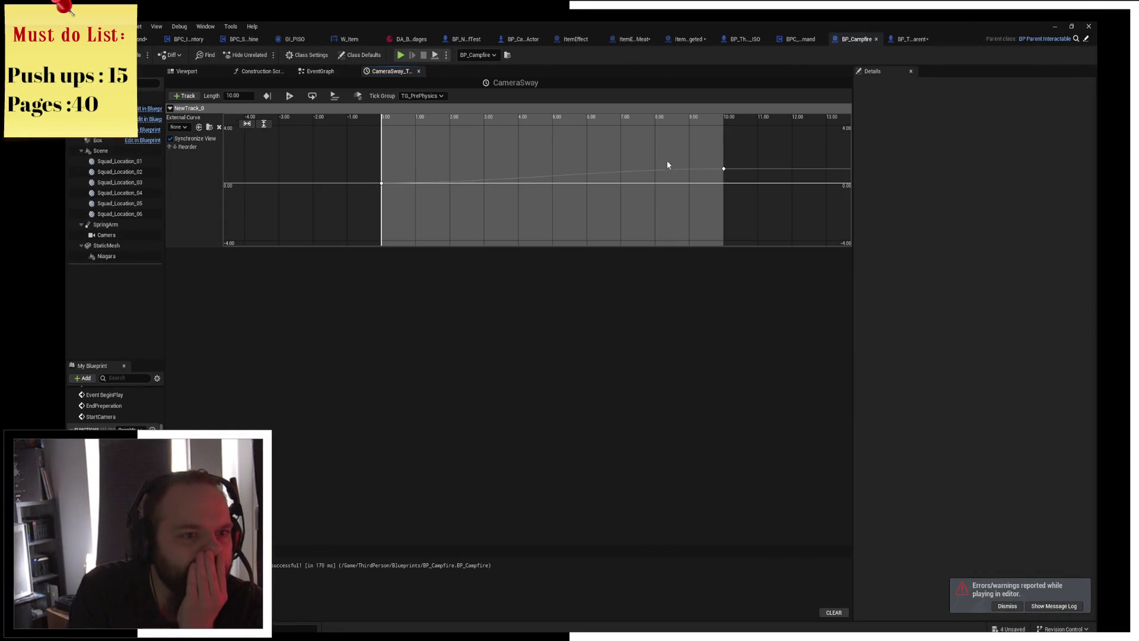
pyautogui.rightClick(725, 170)
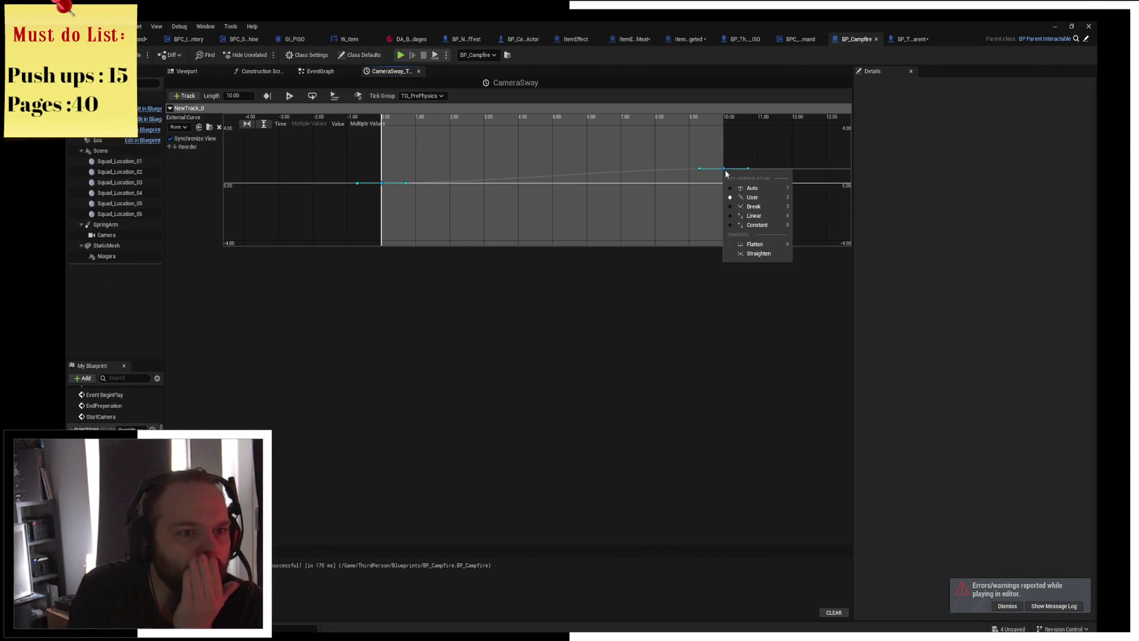
pyautogui.click(771, 215)
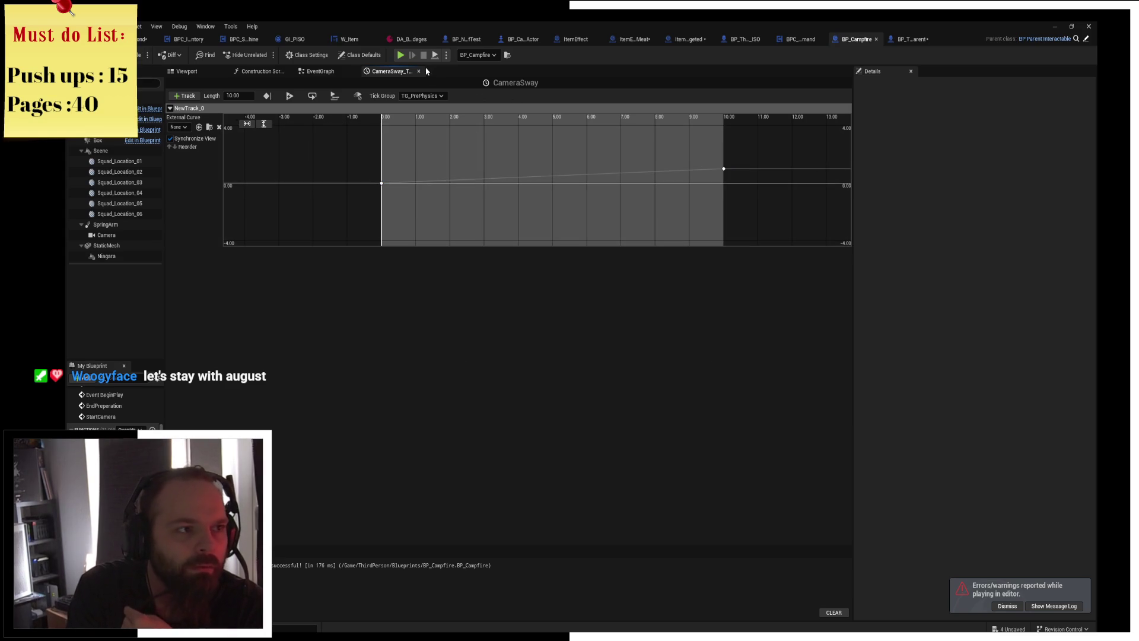
pyautogui.click(401, 55)
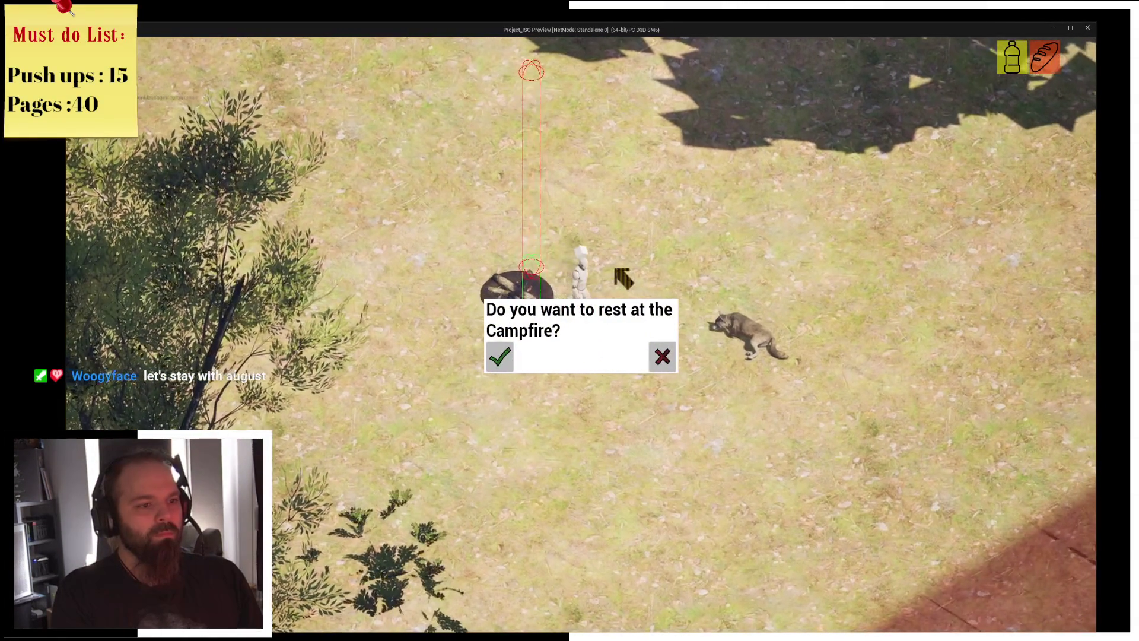
# Accept resting, walk past the wolf, and orbit the camera around the fire with E before closing the preview.
pyautogui.press('Escape')
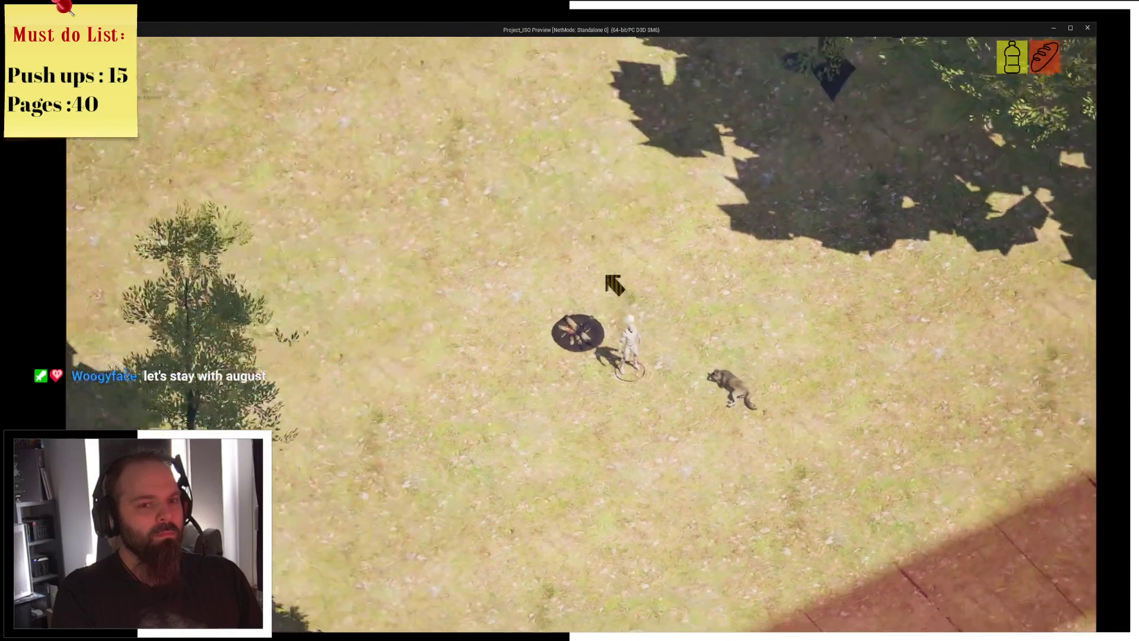
pyautogui.scroll(5, 614, 285)
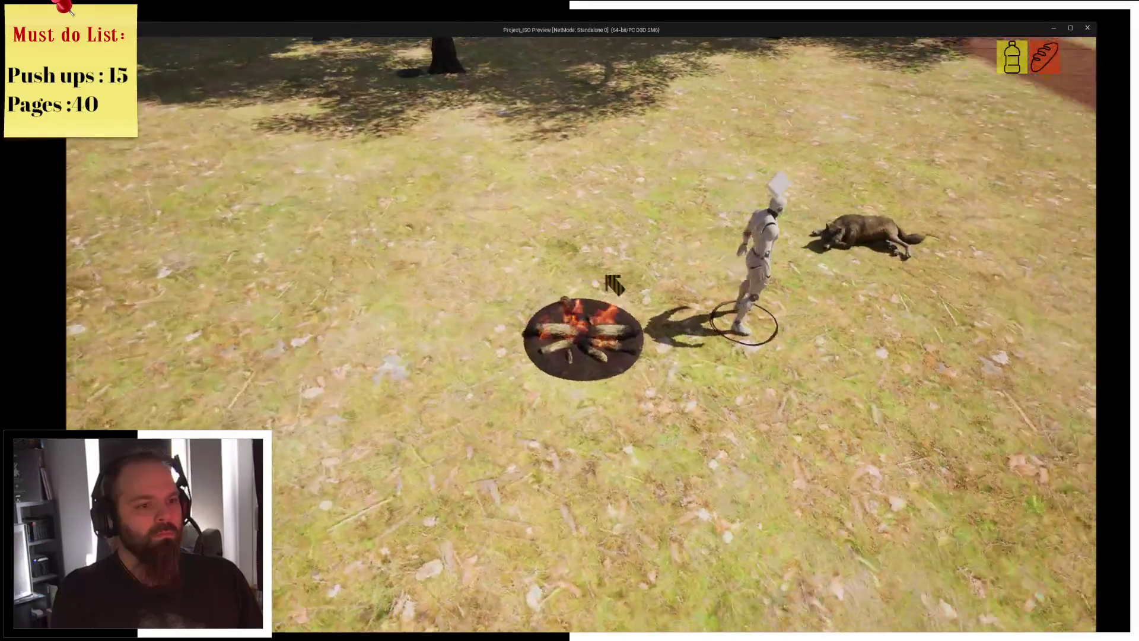
pyautogui.press('e')
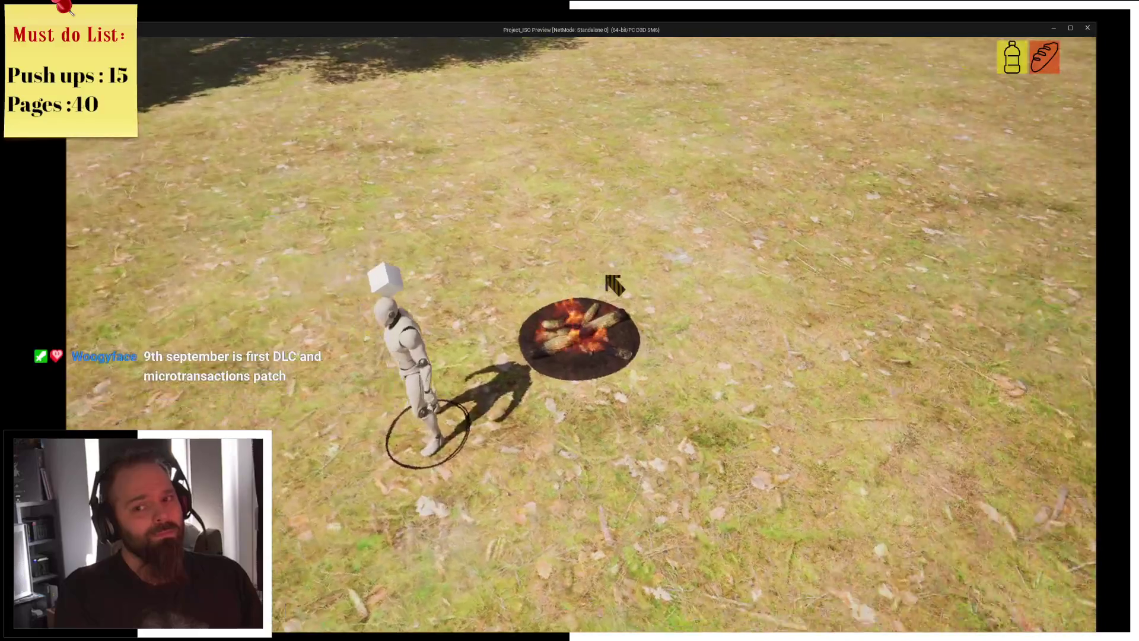
pyautogui.press('d')
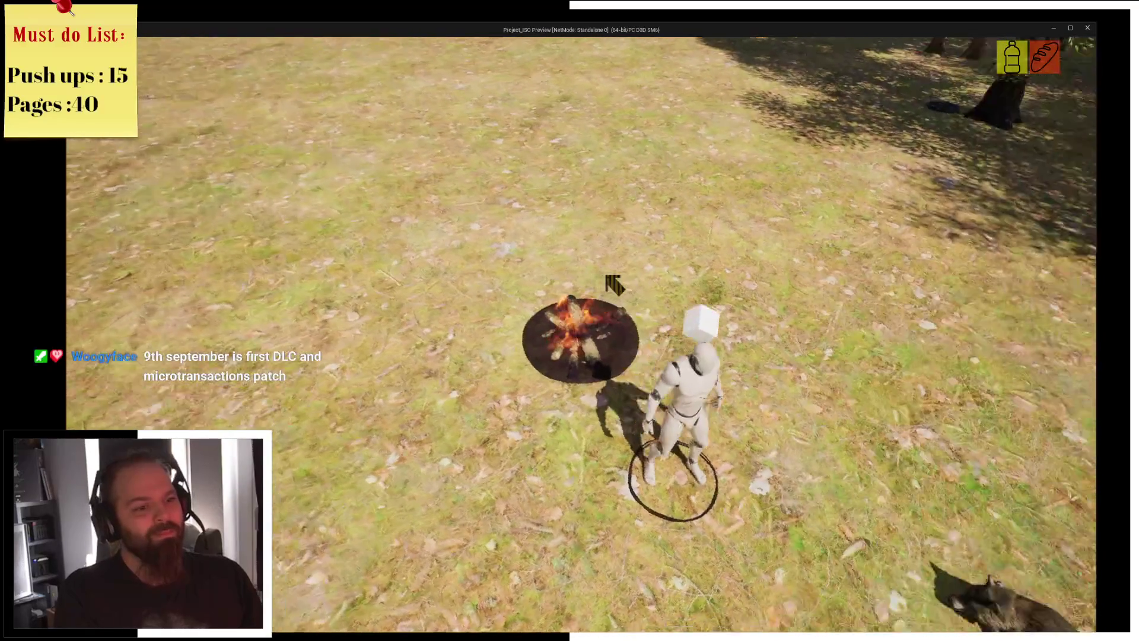
pyautogui.press('w')
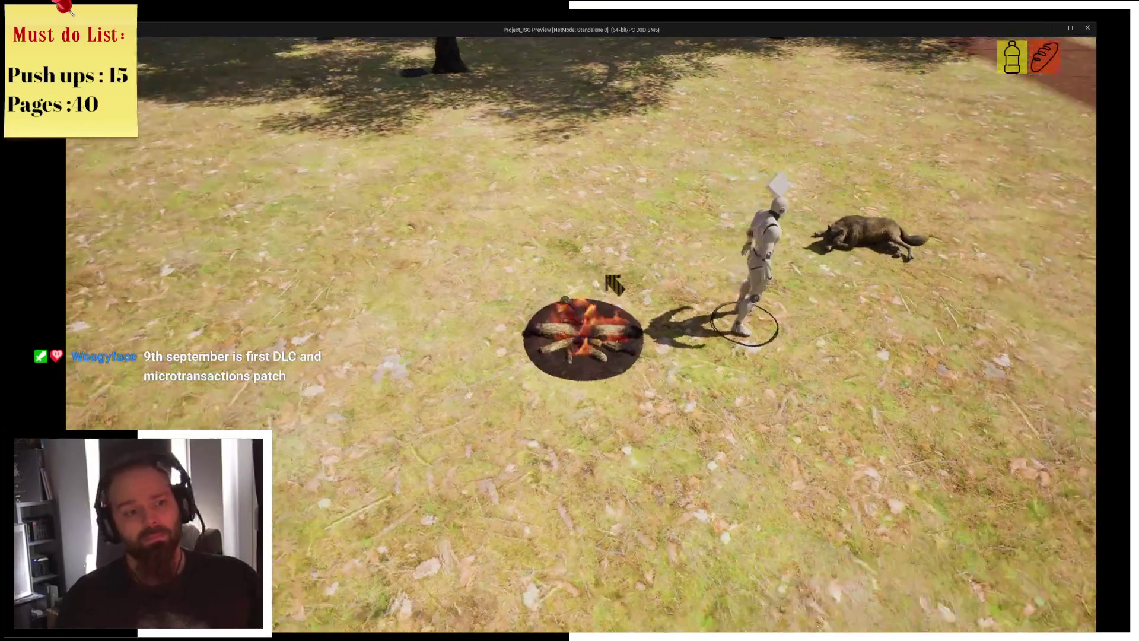
pyautogui.press('e')
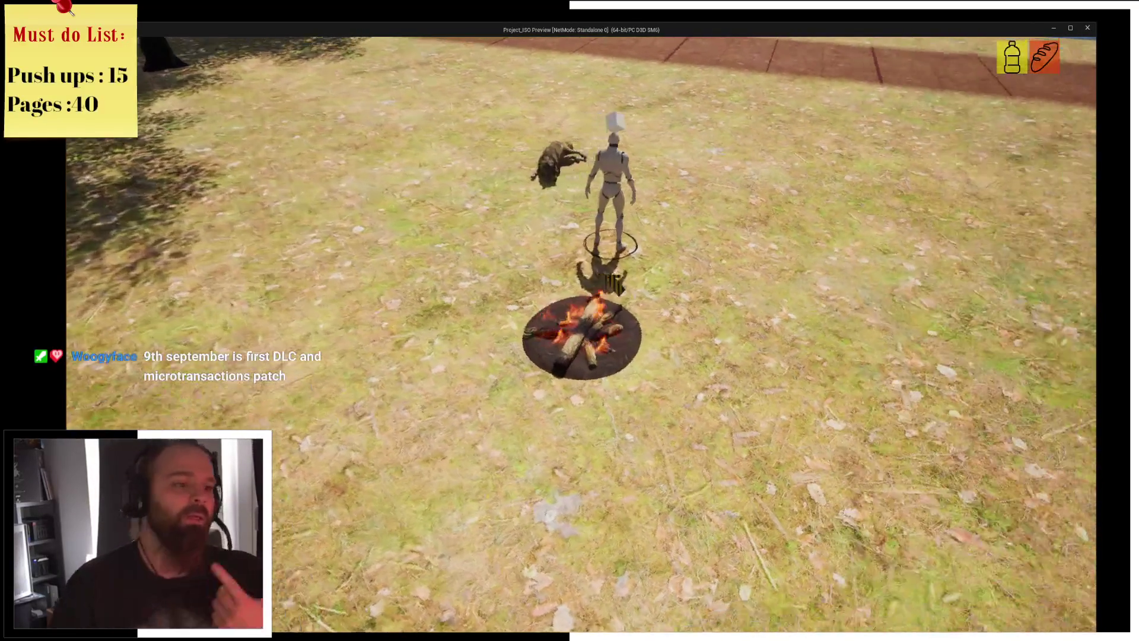
pyautogui.press('e')
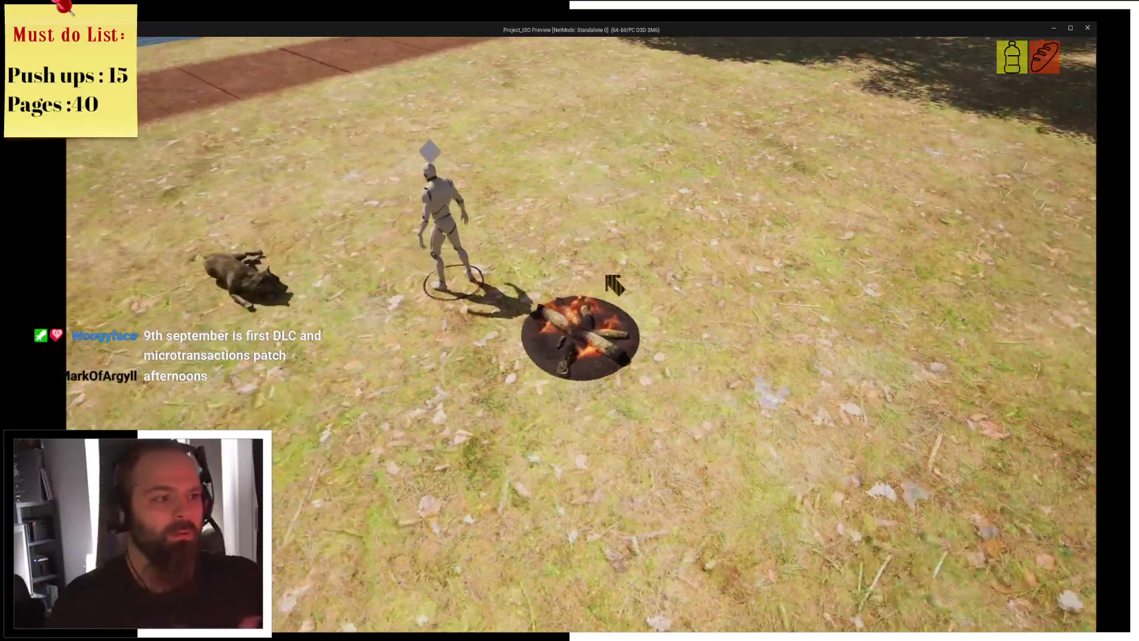
pyautogui.press('e')
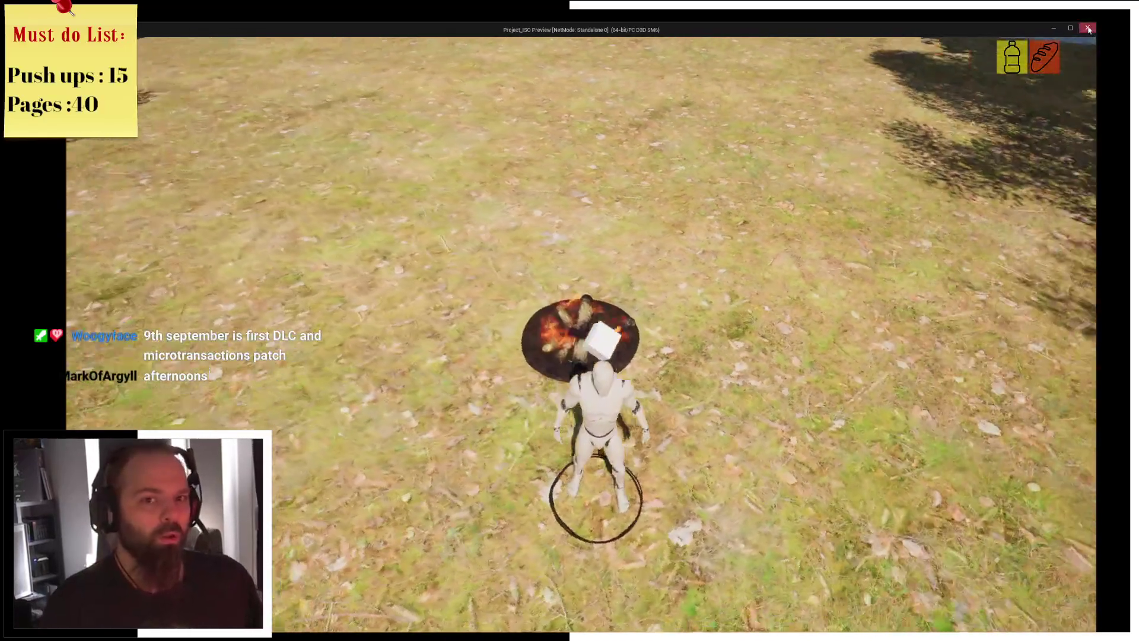
pyautogui.click(1089, 29)
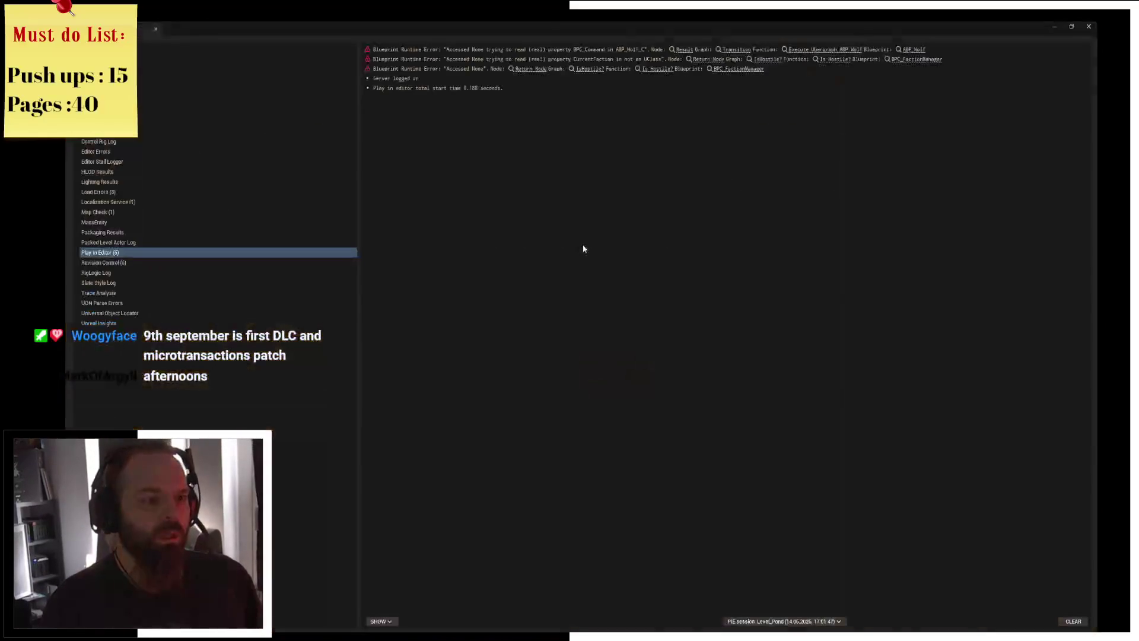
# Set the CameraSway timeline length to 30 seconds and move the 10 s curve key to 30 s.
pyautogui.click(233, 95)
pyautogui.write('30')
pyautogui.press('Return')
pyautogui.scroll(-2, 537, 182)
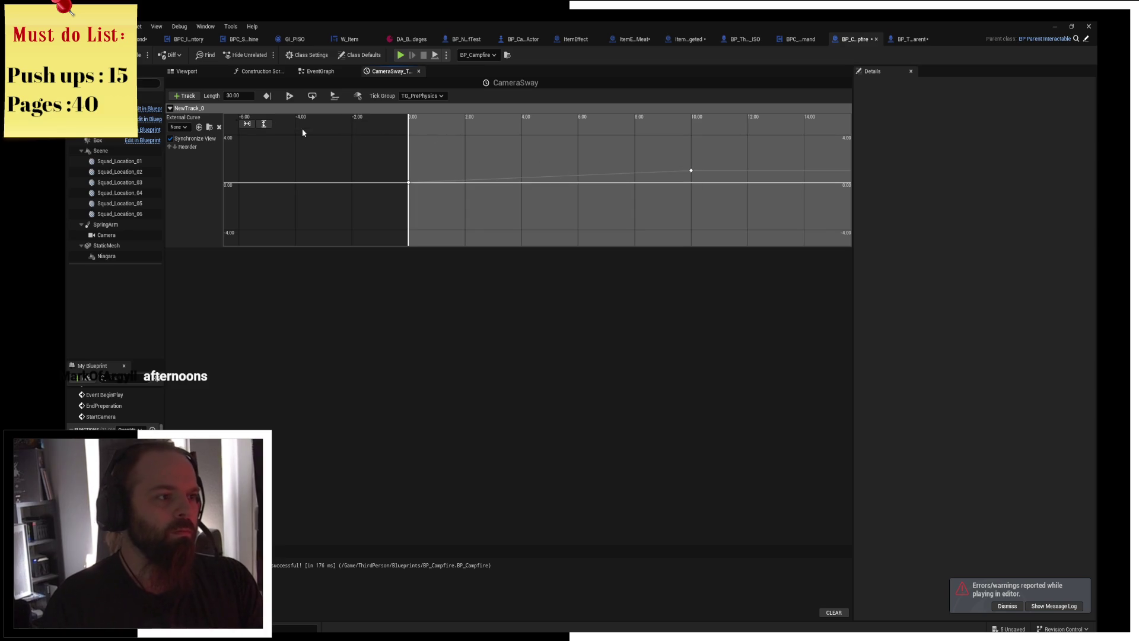
pyautogui.click(692, 170)
pyautogui.click(303, 123)
pyautogui.write('30')
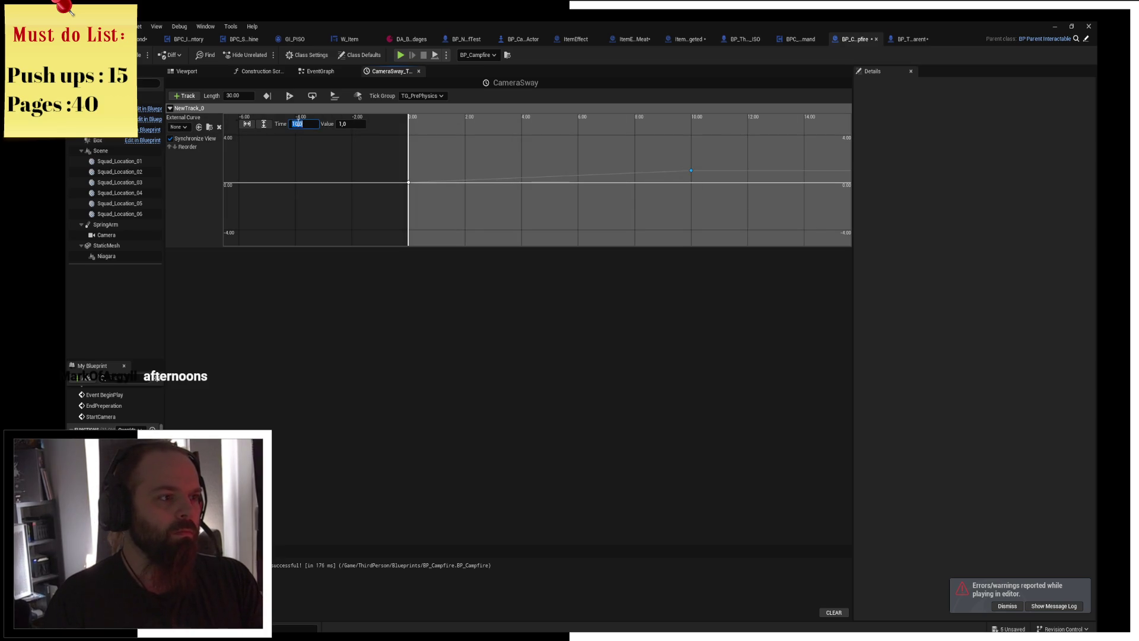
pyautogui.press('Return')
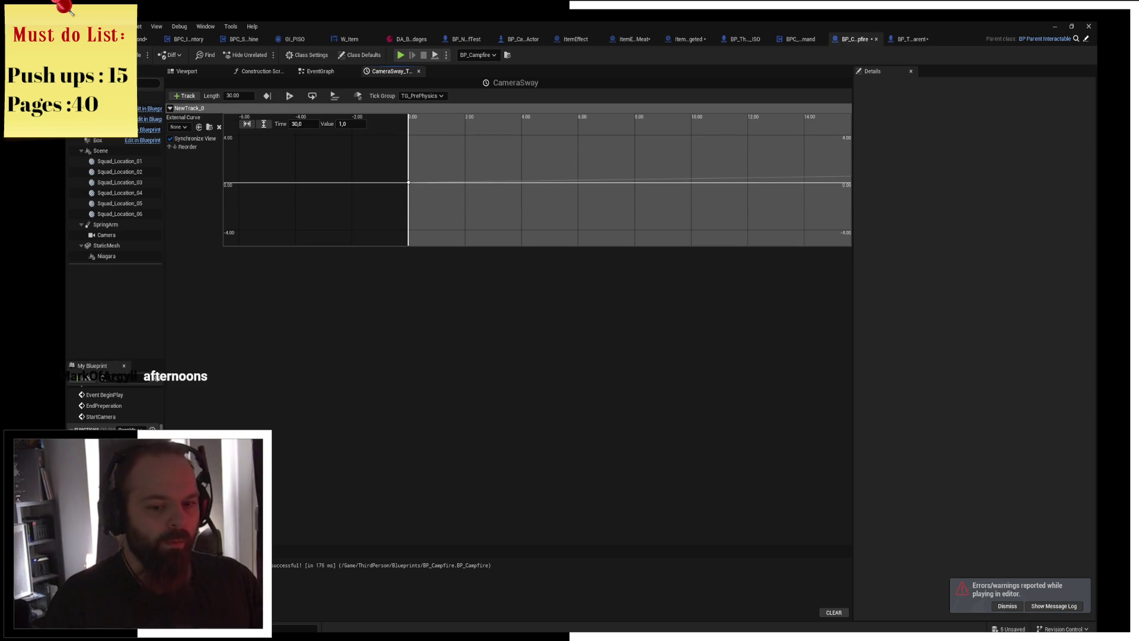
# Check the calendar's events for 12 August 2026, then return to the editor.
pyautogui.press('super+alt+d')
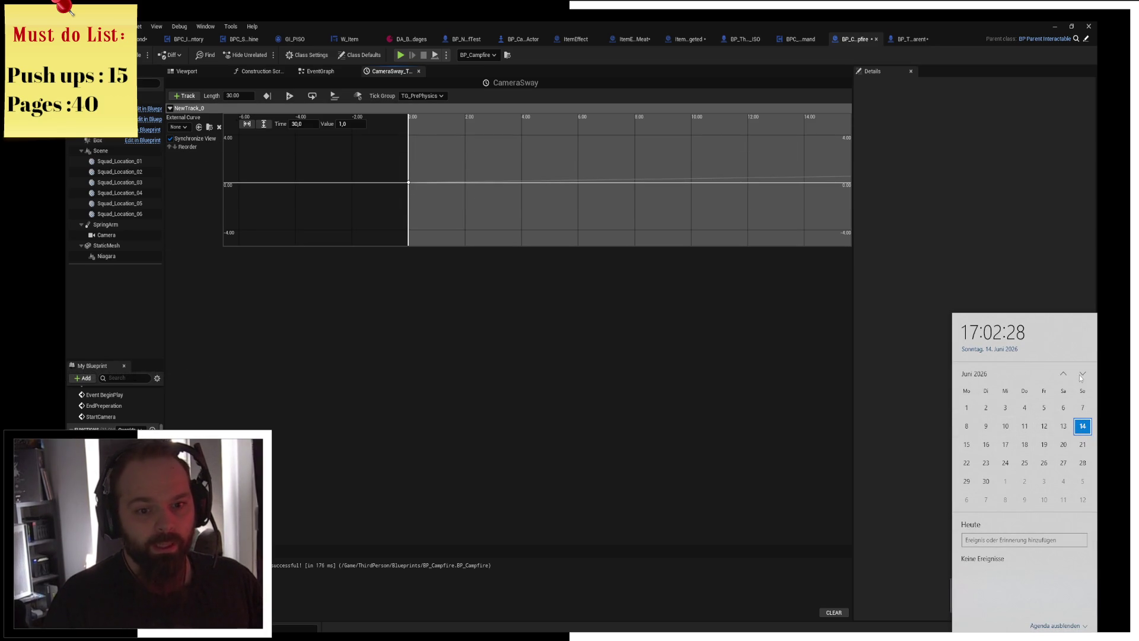
pyautogui.click(1083, 373)
pyautogui.click(1083, 373)
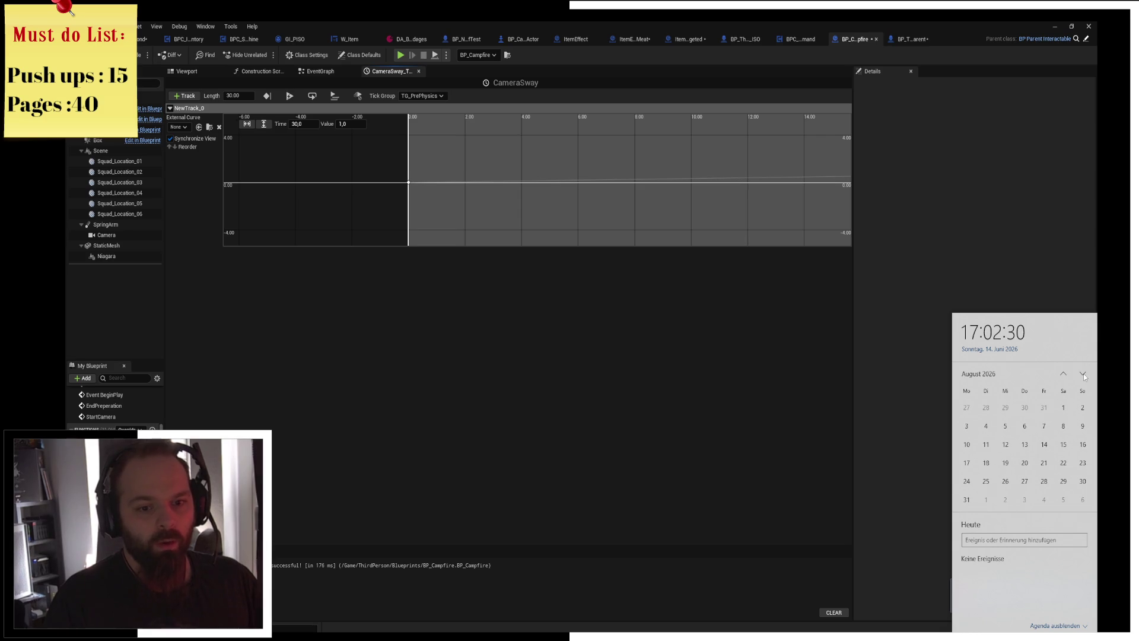
pyautogui.click(1006, 426)
pyautogui.click(1006, 447)
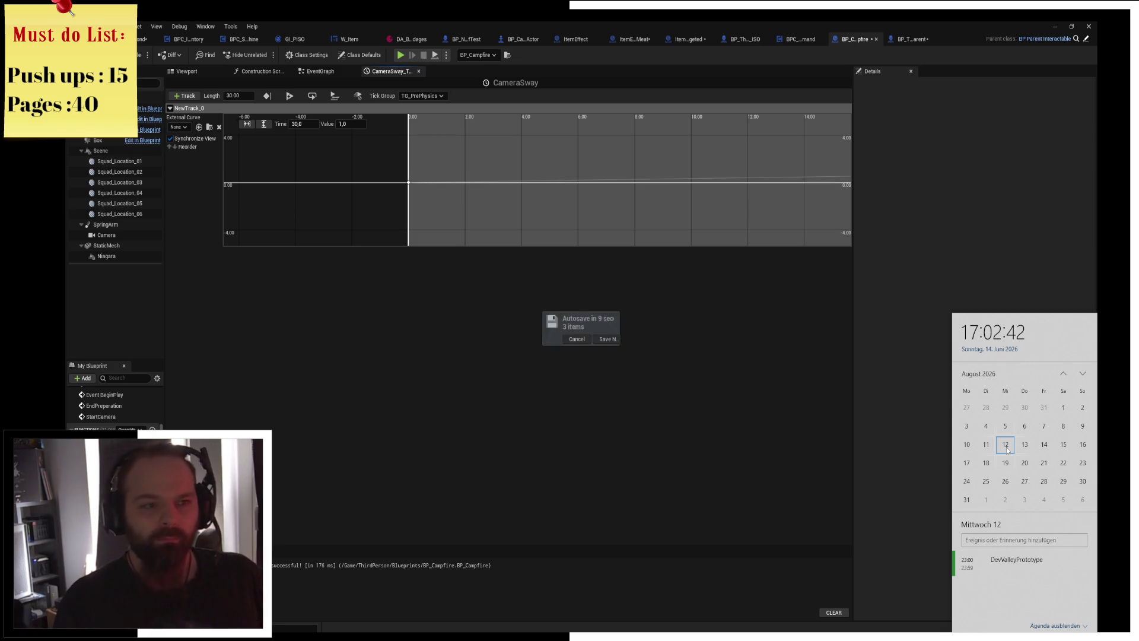
pyautogui.click(580, 384)
pyautogui.scroll(-3, 694, 206)
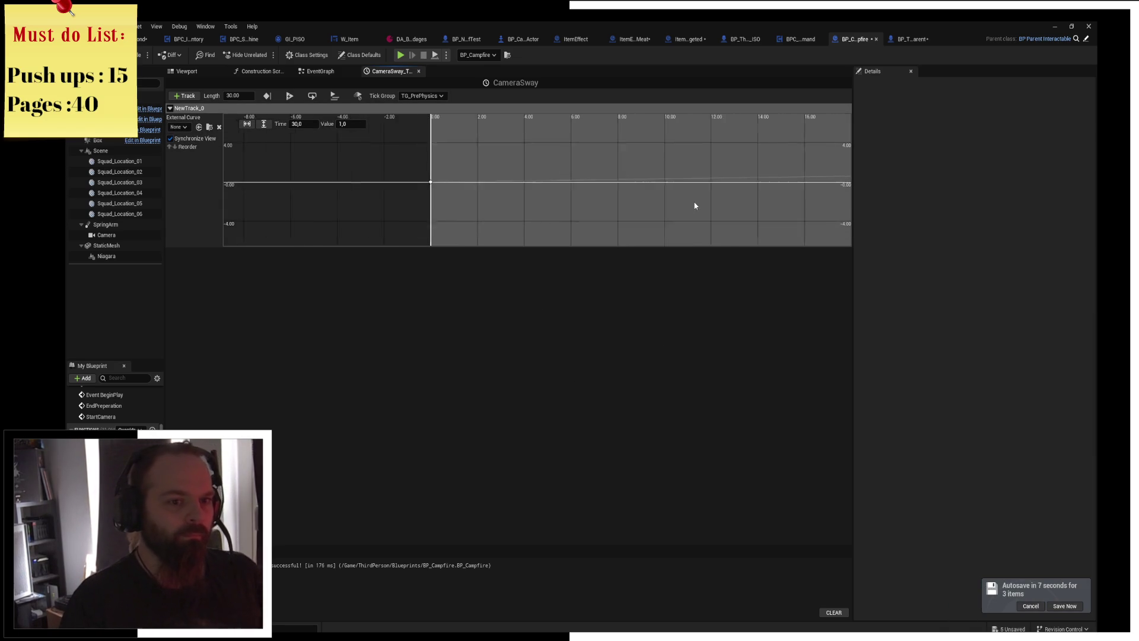
# Compile and save BP_Campfire, then check the 12 and 10 August 2026 calendar events.
pyautogui.moveTo(532, 170)
pyautogui.mouseDown()
pyautogui.moveTo(591, 156)
pyautogui.moveTo(559, 150)
pyautogui.mouseUp()
pyautogui.click(142, 55)
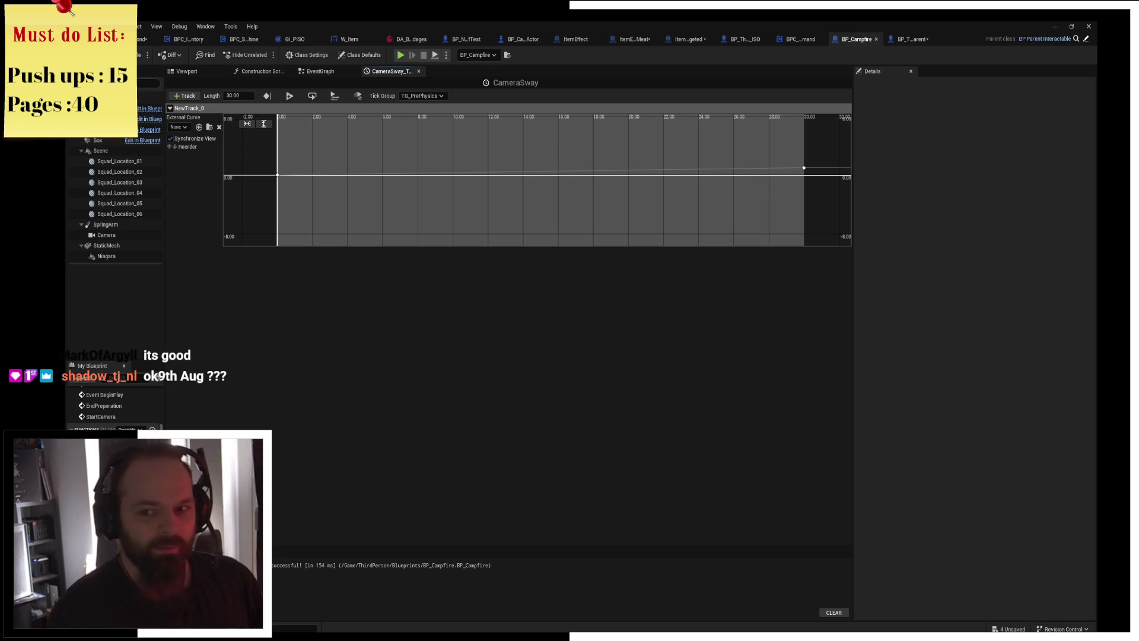
pyautogui.click(1074, 638)
pyautogui.click(1083, 374)
pyautogui.click(1084, 374)
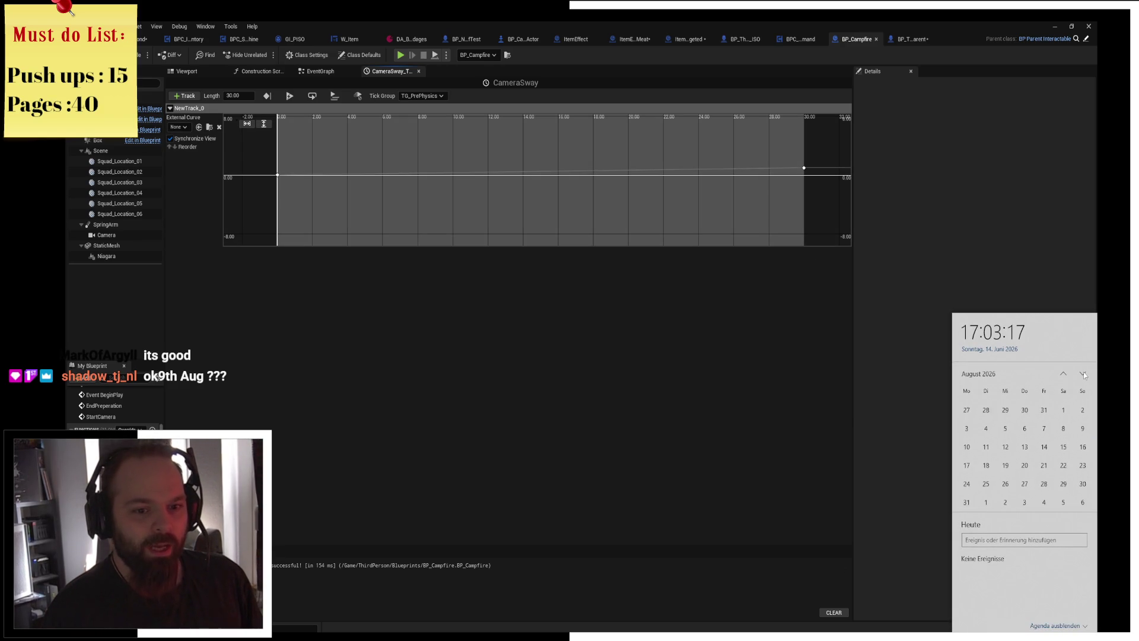
pyautogui.click(1007, 446)
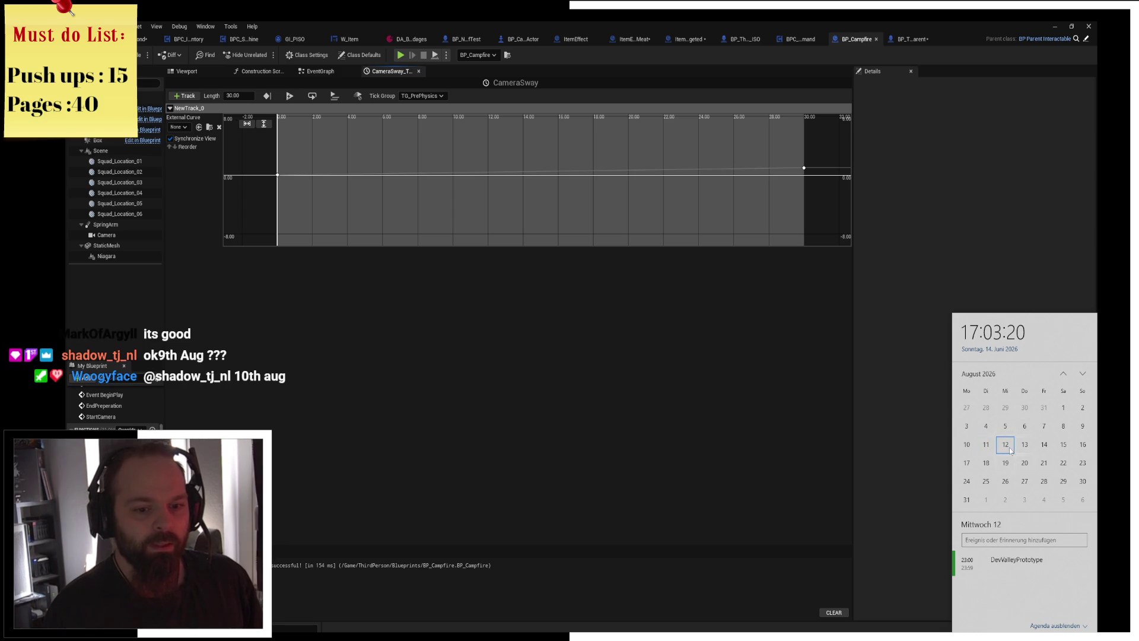
pyautogui.click(973, 449)
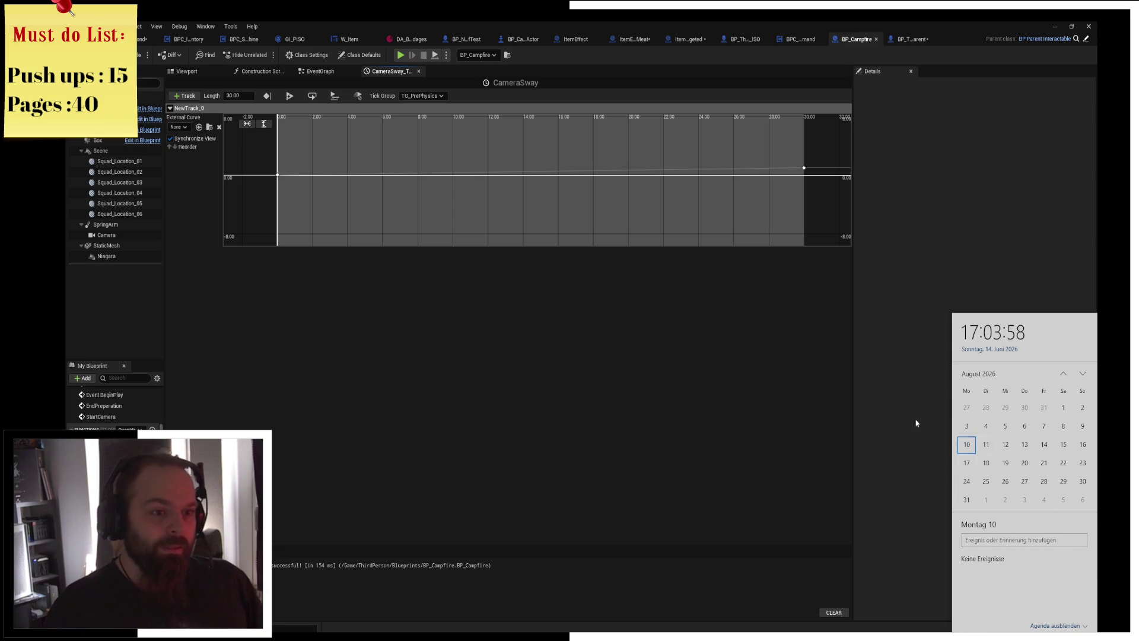
pyautogui.click(645, 270)
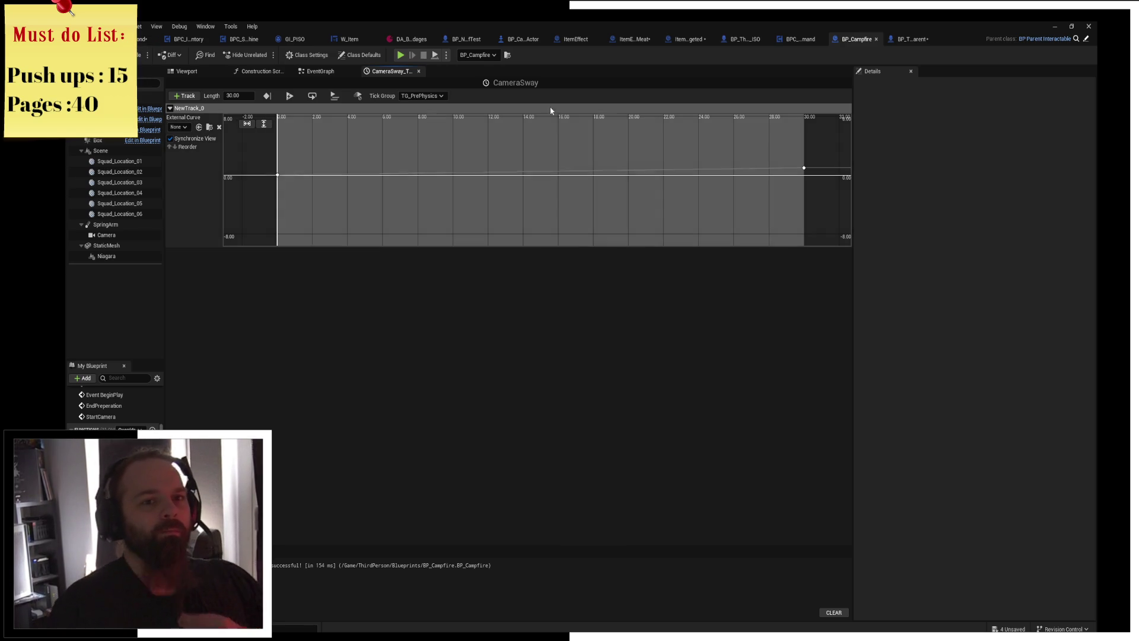
# Flip between editor tabs and bring up the BPC_Command Character_Heal graph.
pyautogui.click(912, 39)
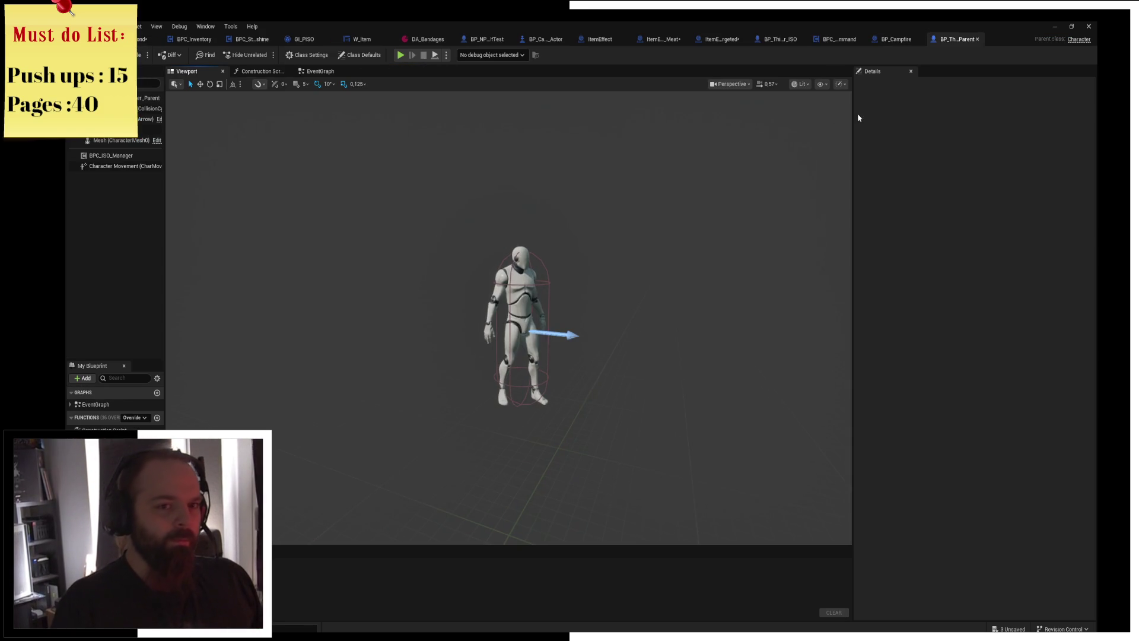
pyautogui.click(894, 41)
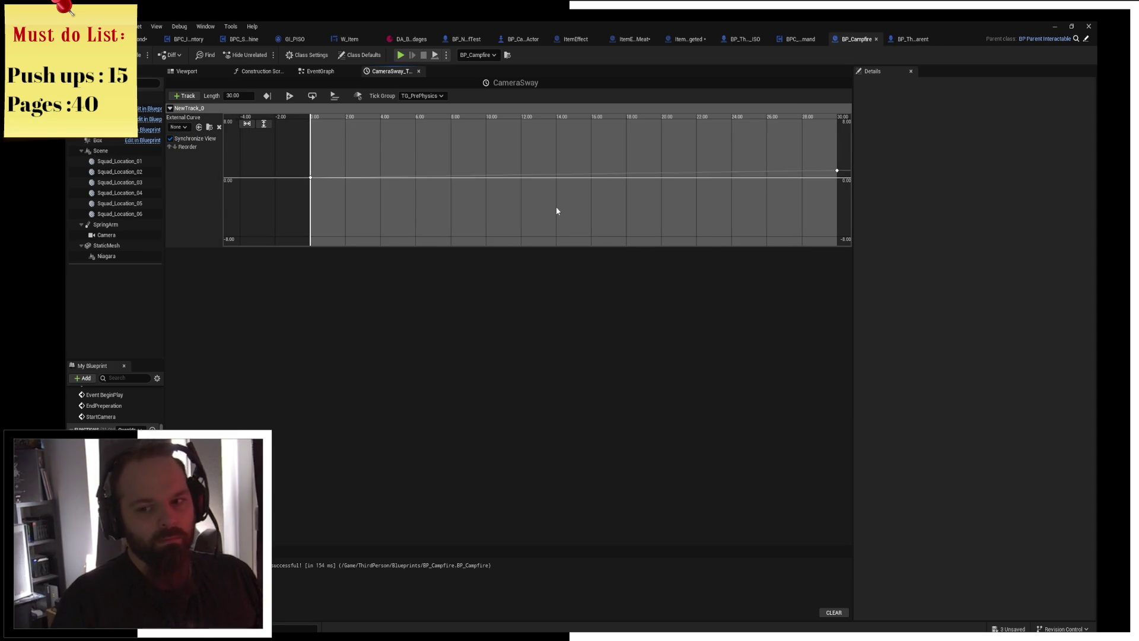
pyautogui.scroll(-1, 557, 206)
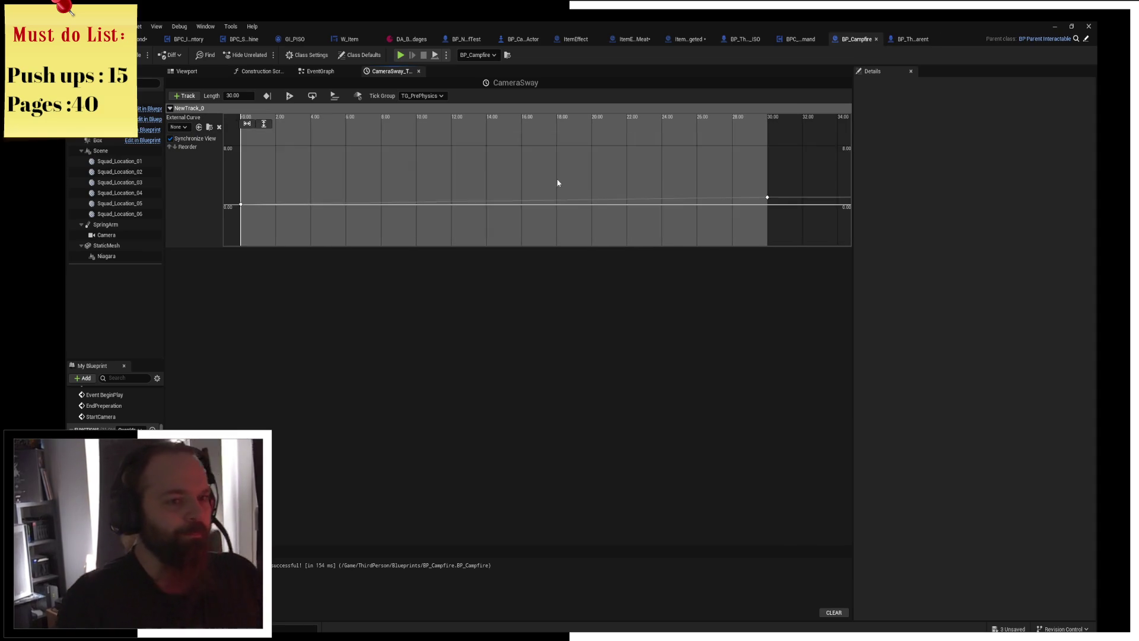
pyautogui.click(777, 39)
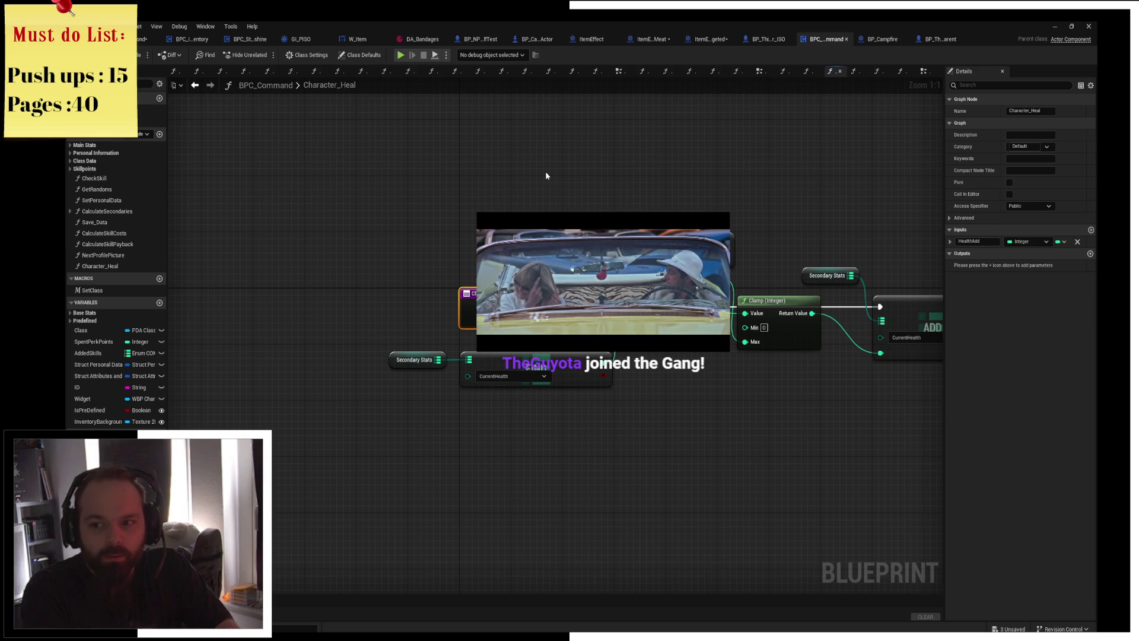
# Look over the Character_Heal graph, undo an accidental FIND node move, then show the character parent Blueprint.
pyautogui.moveTo(545, 176); pyautogui.dragTo(440, 181)
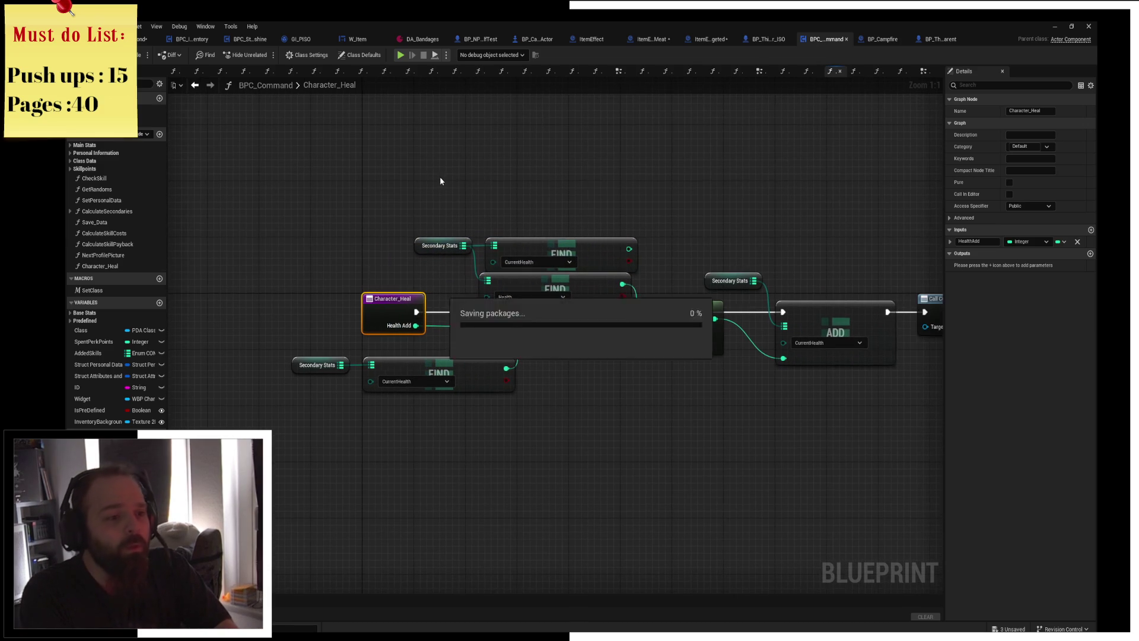
pyautogui.moveTo(526, 247); pyautogui.dragTo(519, 246)
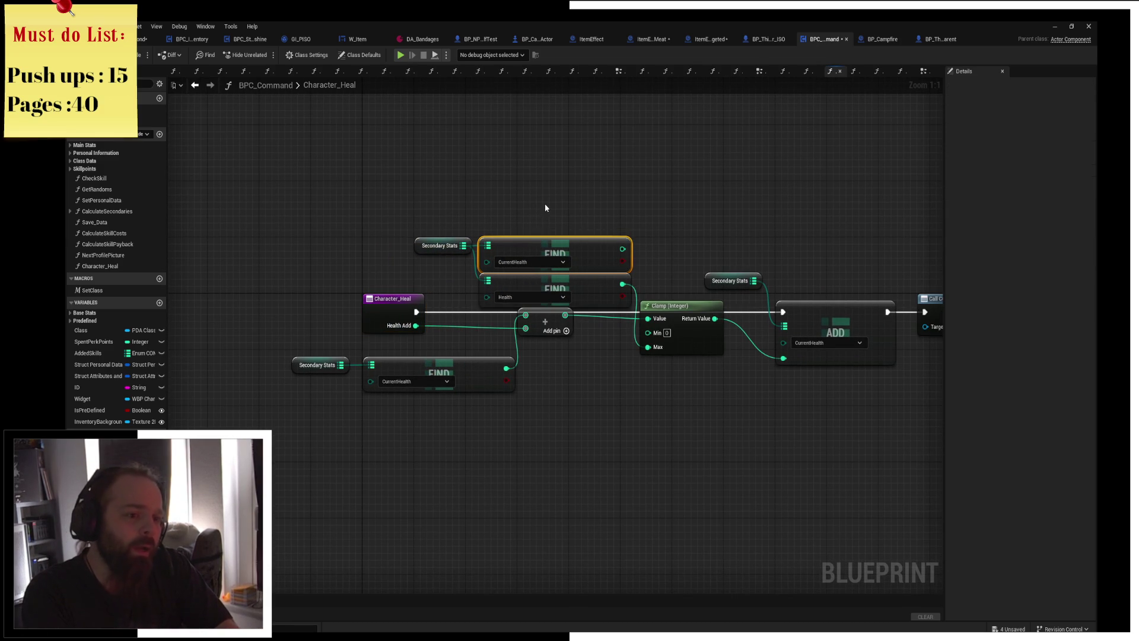
pyautogui.hotkey('ctrl', 'z')
pyautogui.hotkey('ctrl', 'z')
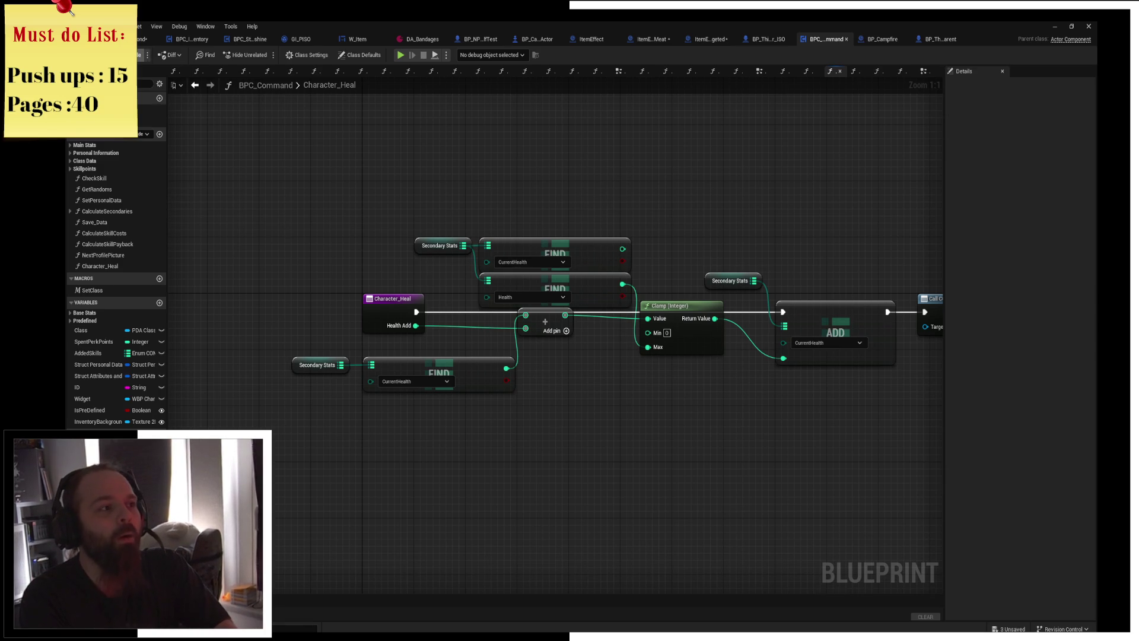
pyautogui.moveTo(717, 155)
pyautogui.mouseDown()
pyautogui.moveTo(689, 150)
pyautogui.moveTo(698, 180)
pyautogui.mouseUp()
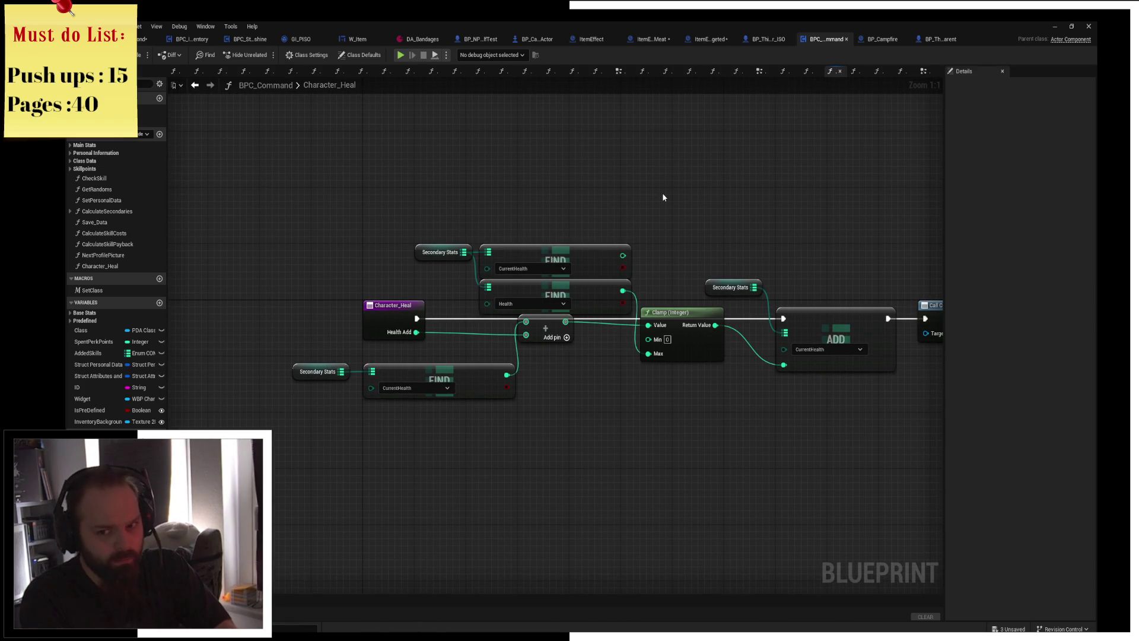
pyautogui.moveTo(663, 197)
pyautogui.mouseDown()
pyautogui.moveTo(549, 180)
pyautogui.moveTo(620, 190)
pyautogui.mouseUp()
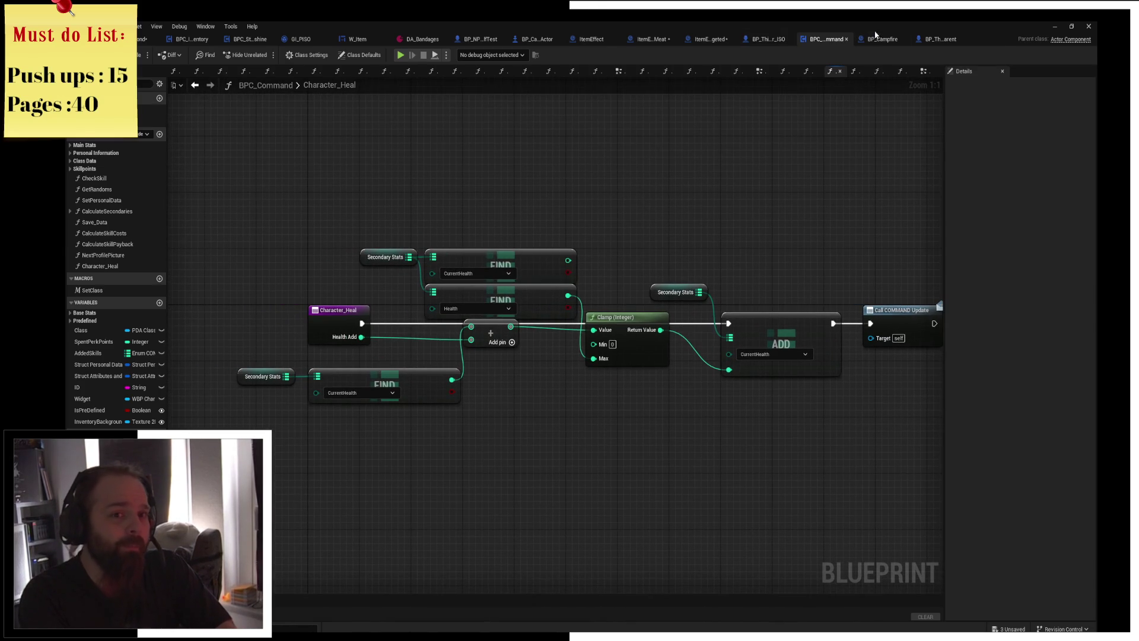
pyautogui.click(882, 39)
pyautogui.click(901, 39)
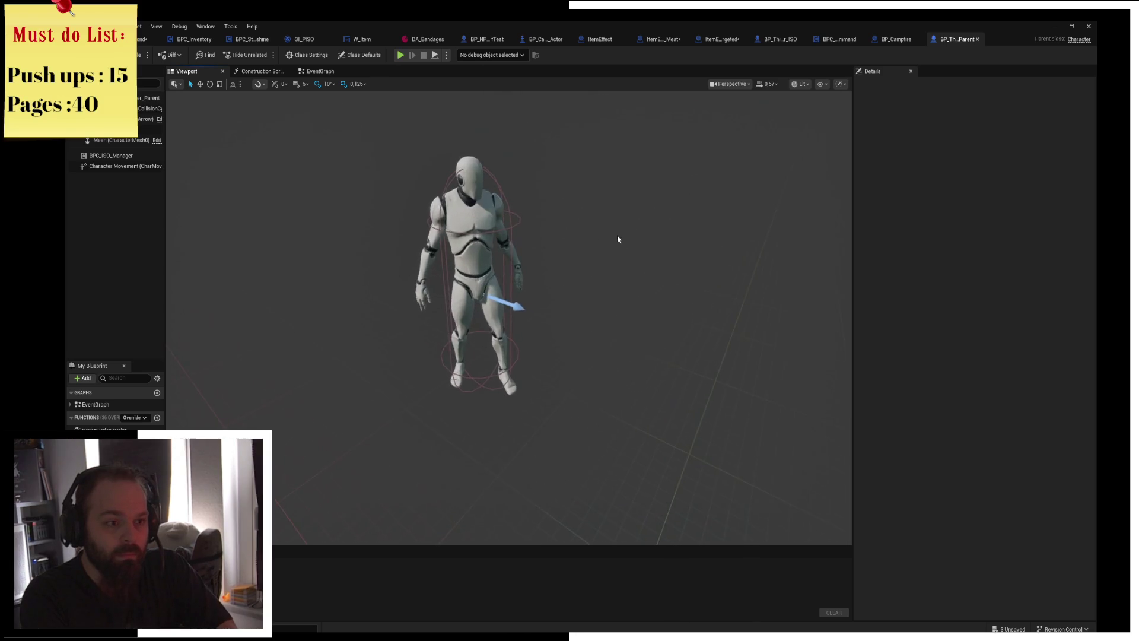
# Open BP_ThirdPerson_Character_ISO's EventGraph, then switch to the web browser.
pyautogui.click(778, 39)
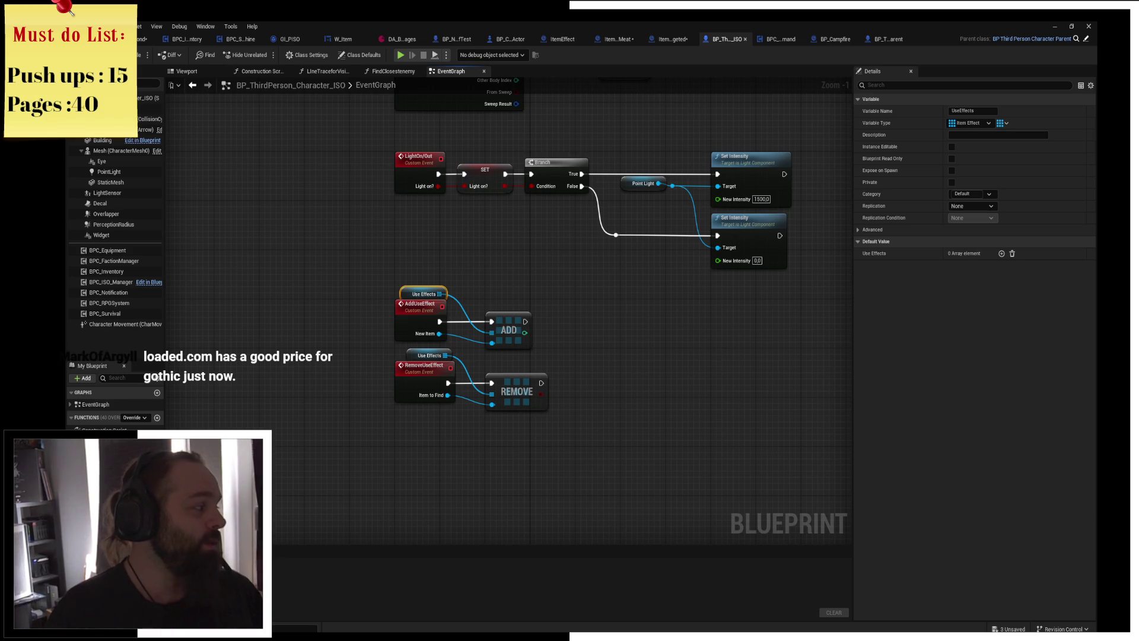
pyautogui.hotkey('alt', 'Tab')
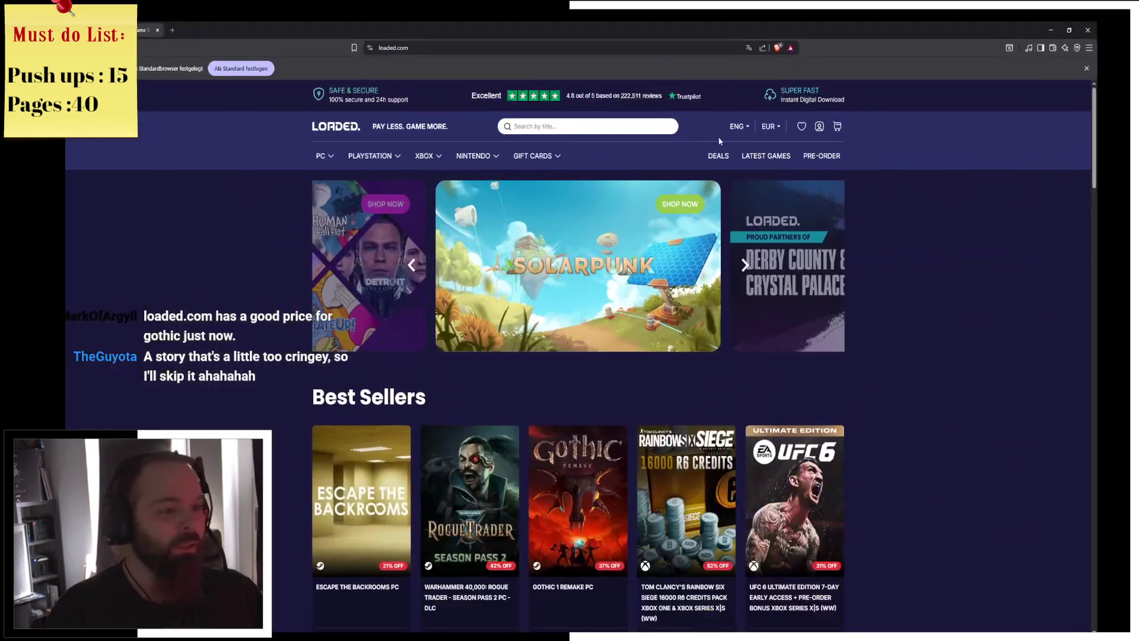
# View the Rogue Trader Season Pass 2 page (€16.19) on Loaded.com, then return to Unreal.
pyautogui.scroll(-3, 912, 176)
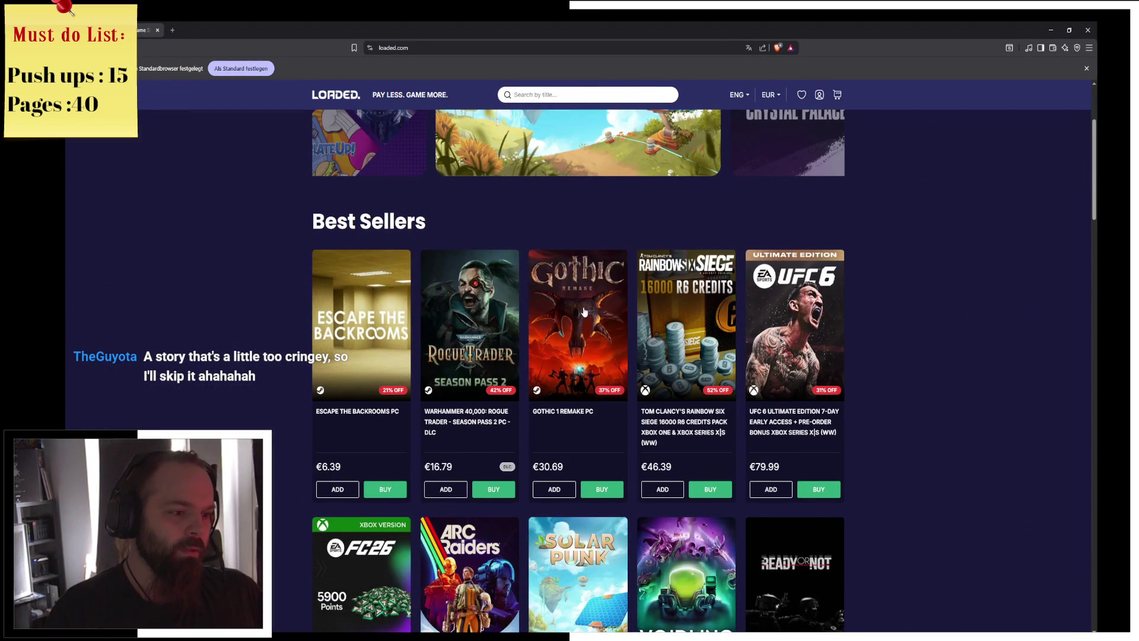
pyautogui.click(492, 336)
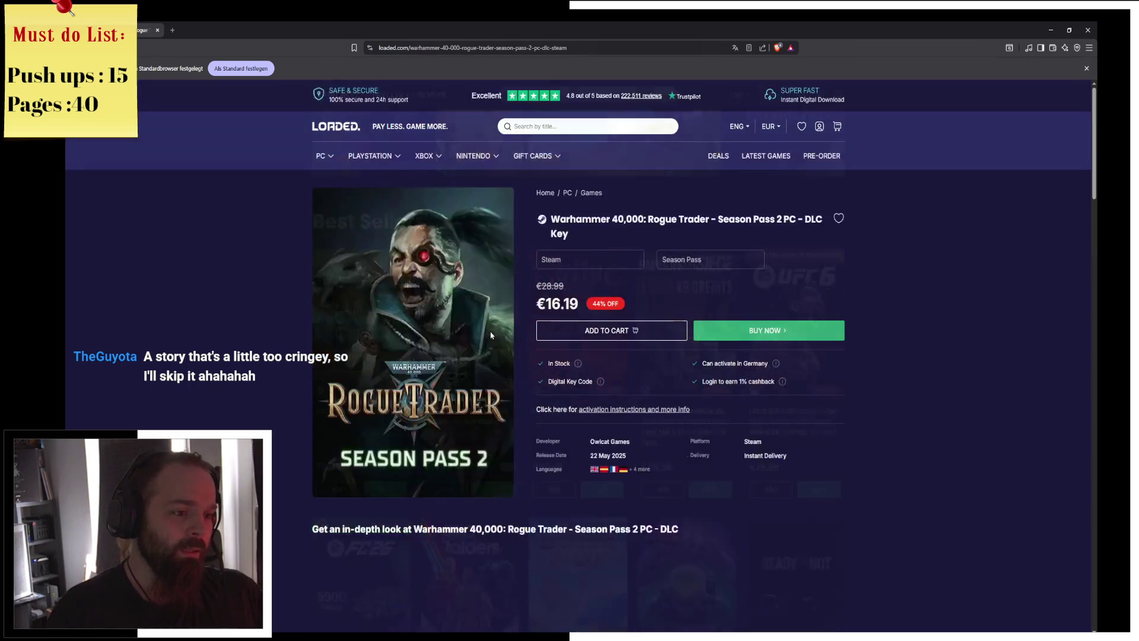
pyautogui.scroll(-8, 530, 371)
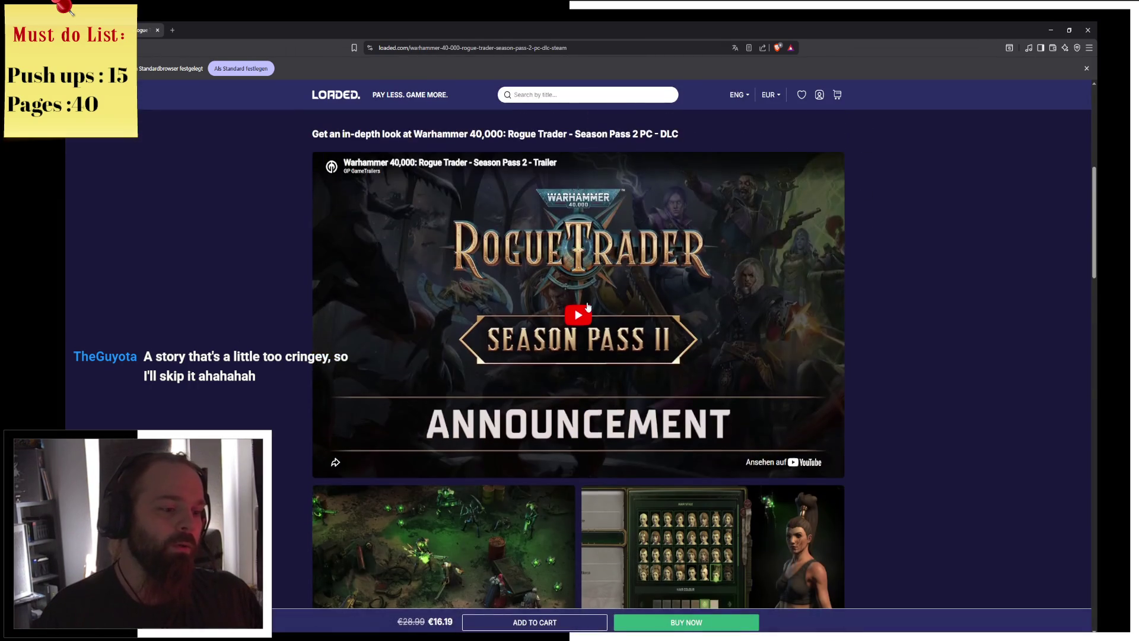
pyautogui.scroll(-3, 498, 374)
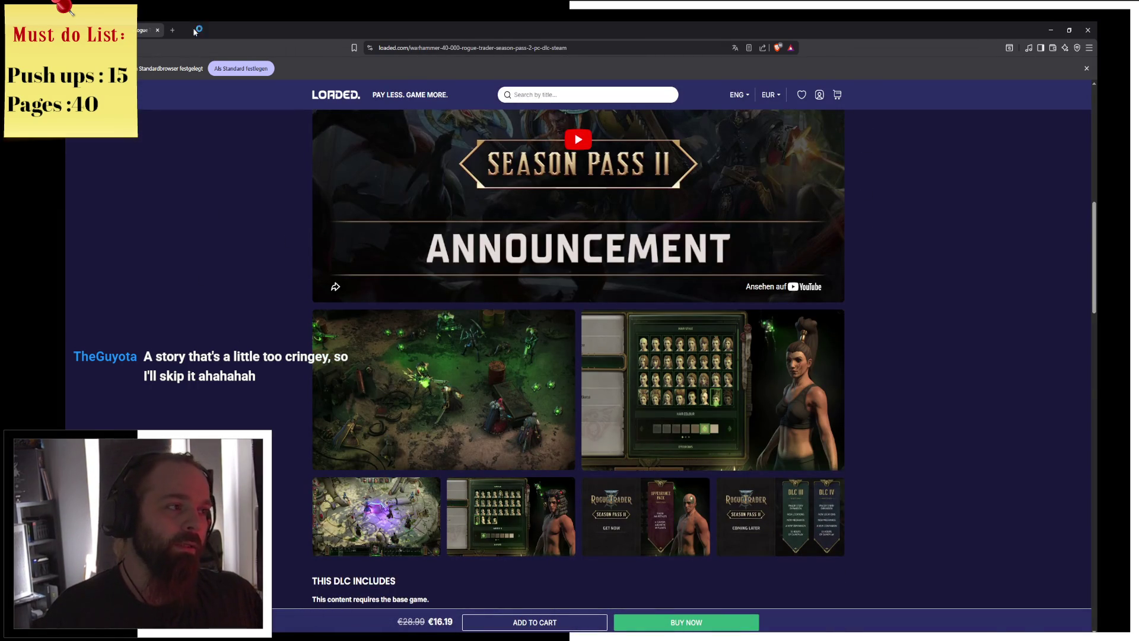
pyautogui.hotkey('alt', 'Tab')
pyautogui.moveTo(681, 309)
pyautogui.mouseDown()
pyautogui.moveTo(688, 316)
pyautogui.moveTo(610, 338)
pyautogui.mouseUp()
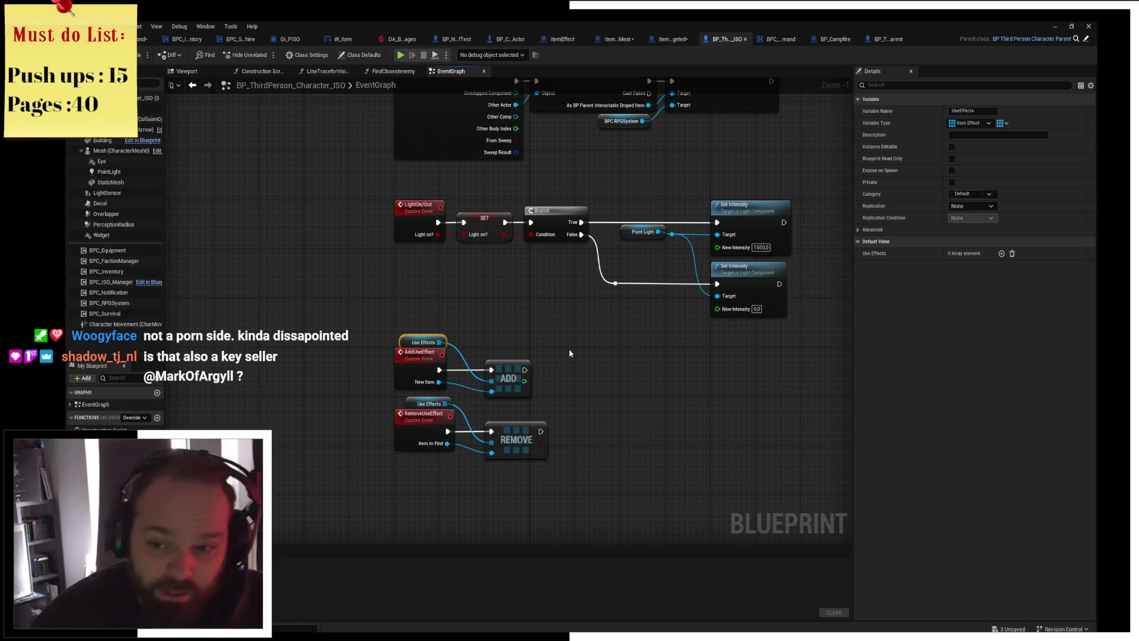
# Pan over the EventGraph's TeleportCharacter and use-effect chains, then return to BP_Campfire's CameraSway timeline.
pyautogui.moveTo(569, 353)
pyautogui.mouseDown()
pyautogui.moveTo(546, 365)
pyautogui.moveTo(639, 259)
pyautogui.moveTo(610, 255)
pyautogui.mouseUp()
pyautogui.scroll(-1, 585, 373)
pyautogui.moveTo(653, 287)
pyautogui.mouseDown()
pyautogui.moveTo(605, 281)
pyautogui.moveTo(722, 244)
pyautogui.moveTo(643, 225)
pyautogui.mouseUp()
pyautogui.moveTo(513, 222)
pyautogui.mouseDown()
pyautogui.moveTo(827, 343)
pyautogui.moveTo(641, 233)
pyautogui.moveTo(600, 247)
pyautogui.moveTo(627, 251)
pyautogui.mouseUp()
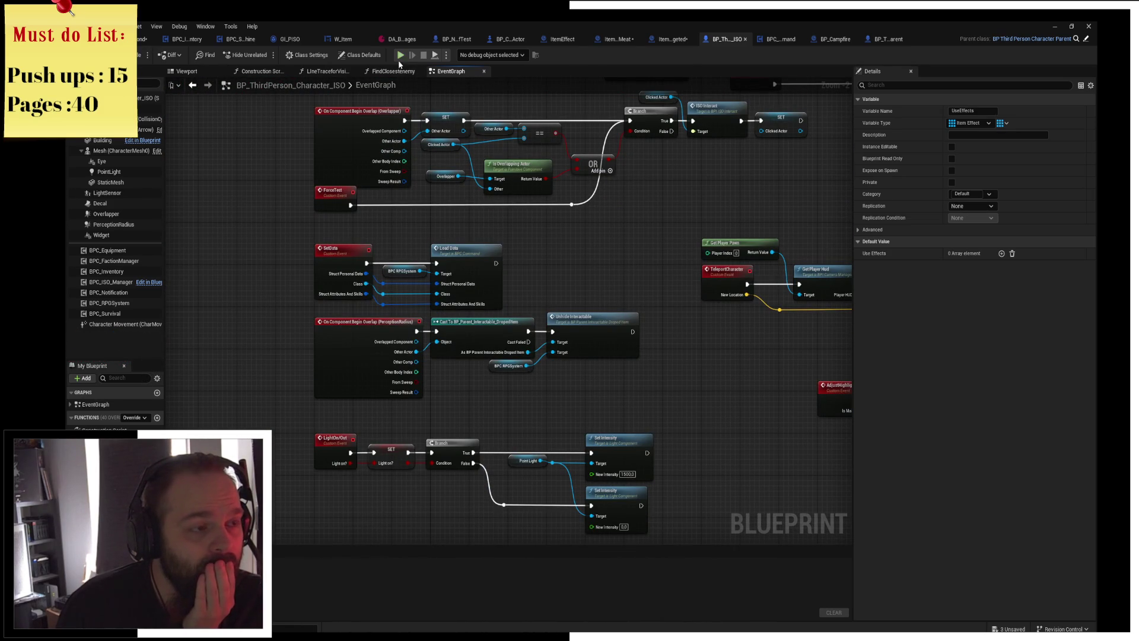
pyautogui.moveTo(700, 402)
pyautogui.mouseDown()
pyautogui.moveTo(615, 168)
pyautogui.moveTo(722, 279)
pyautogui.moveTo(670, 181)
pyautogui.mouseUp()
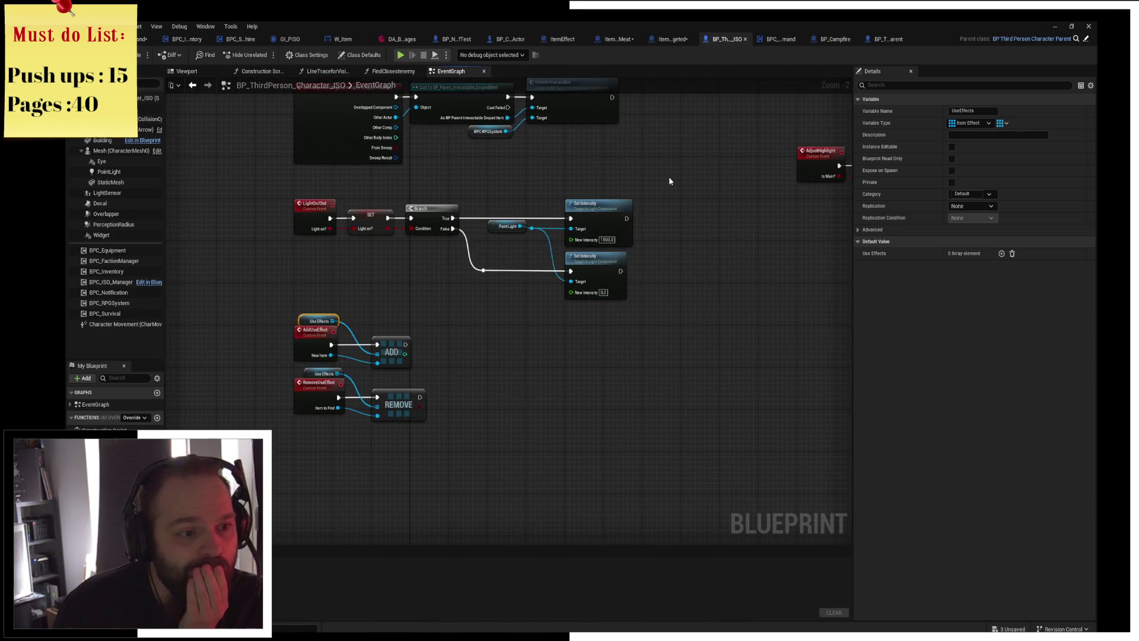
pyautogui.moveTo(408, 70)
pyautogui.mouseDown()
pyautogui.moveTo(567, 297)
pyautogui.moveTo(585, 305)
pyautogui.moveTo(582, 173)
pyautogui.moveTo(586, 196)
pyautogui.mouseUp()
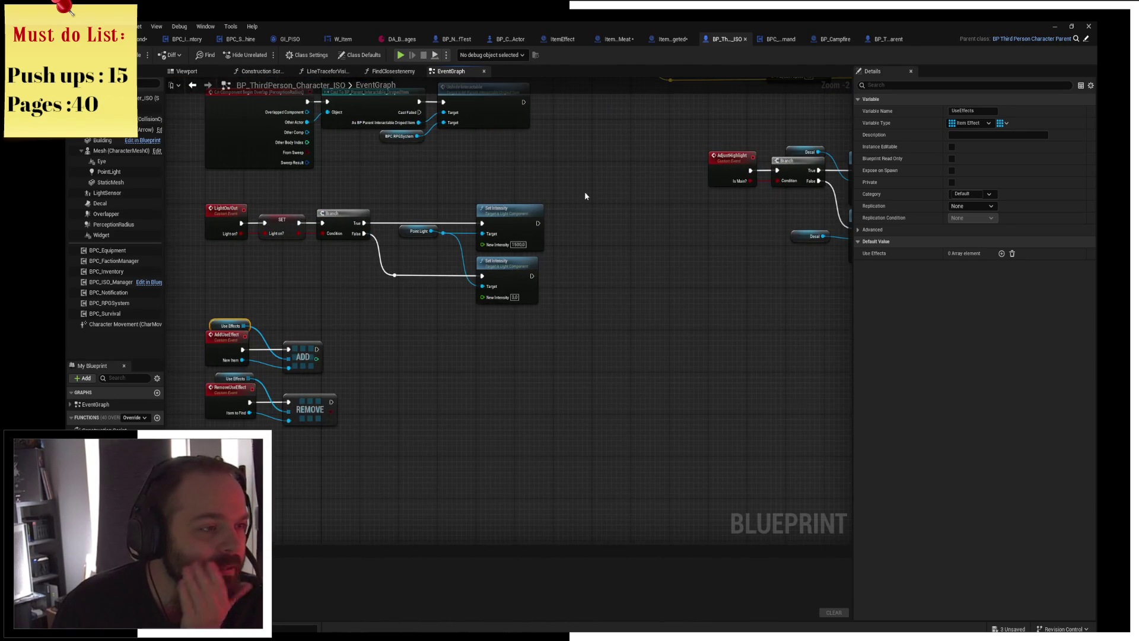
pyautogui.moveTo(656, 234)
pyautogui.mouseDown()
pyautogui.moveTo(402, 344)
pyautogui.moveTo(394, 394)
pyautogui.mouseUp()
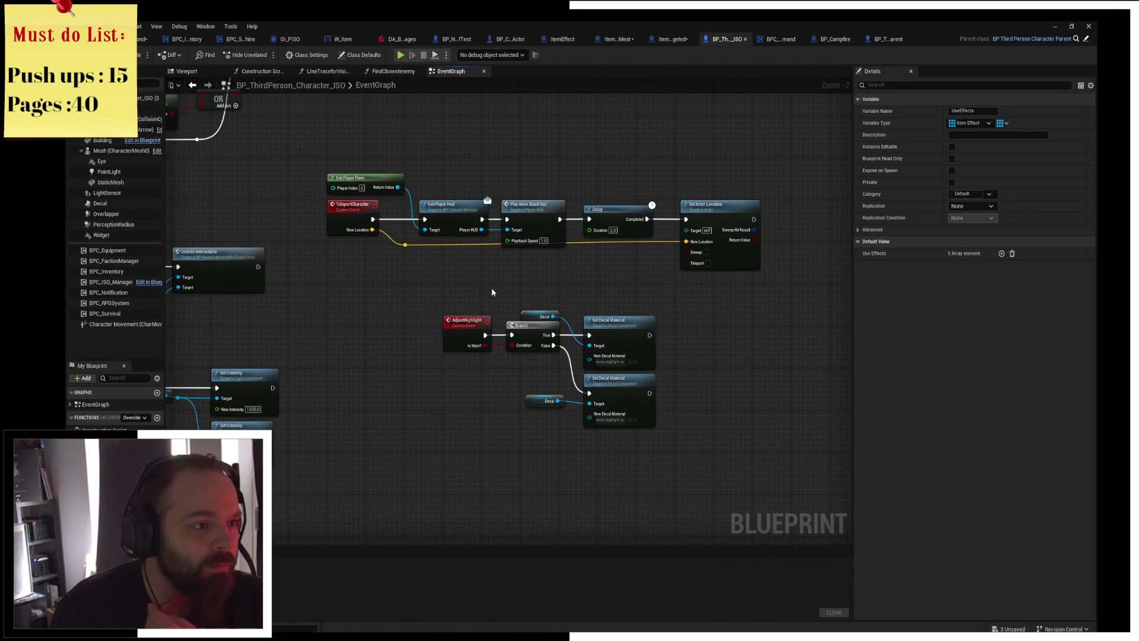
pyautogui.moveTo(536, 286); pyautogui.dragTo(629, 333)
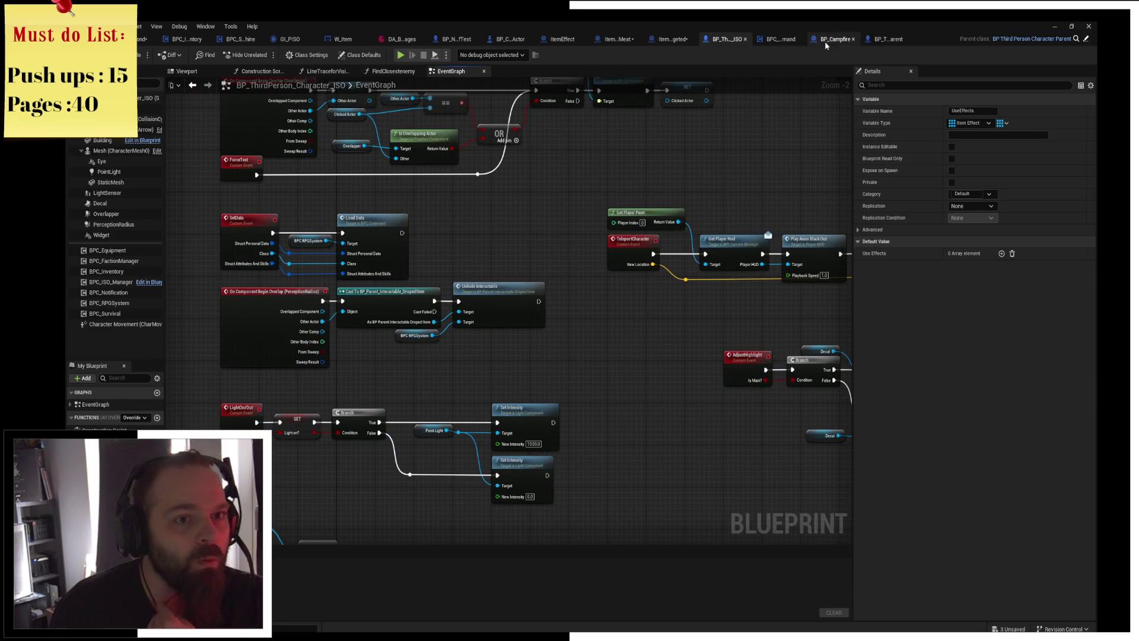
pyautogui.click(836, 39)
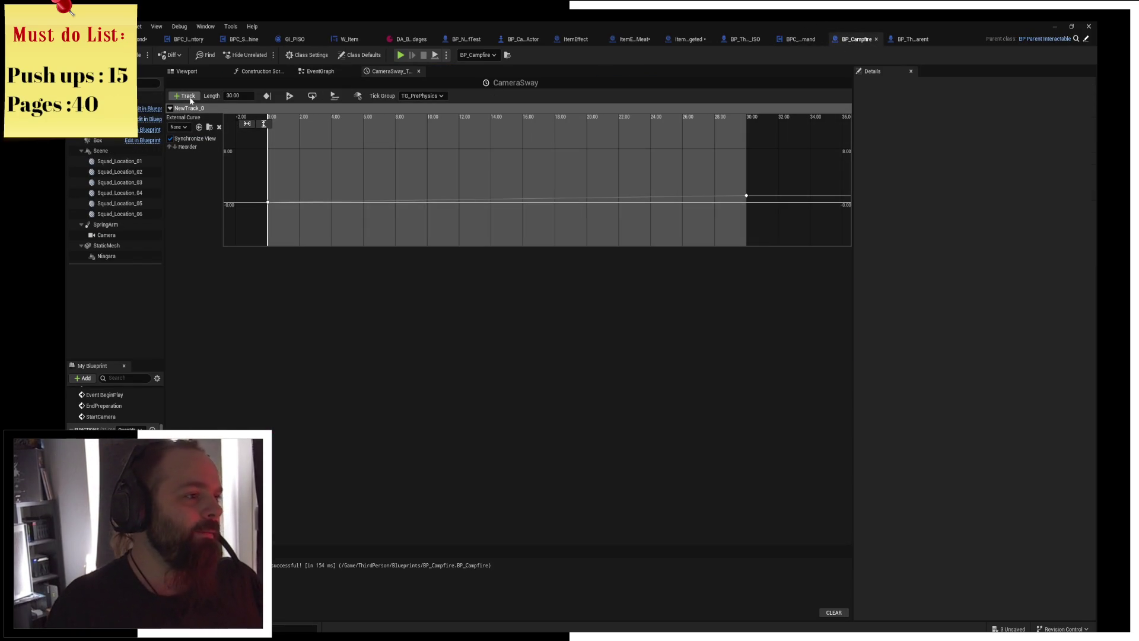
# Add a vector track named NewTrack_1, with X, Y and Z curves, below NewTrack_0.
pyautogui.click(192, 101)
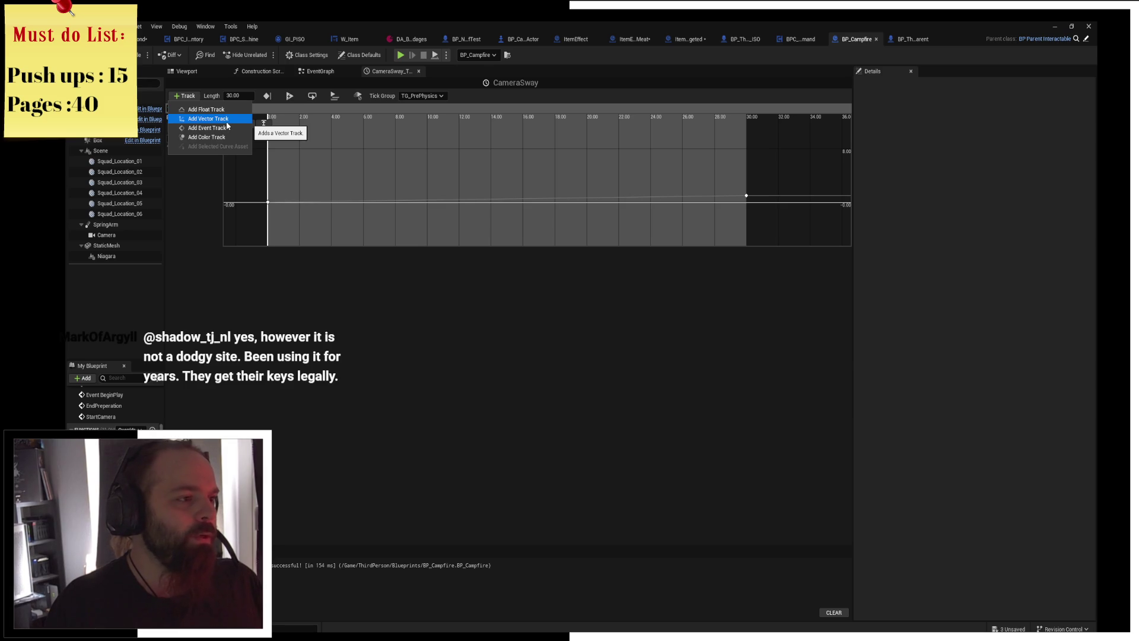
pyautogui.click(227, 122)
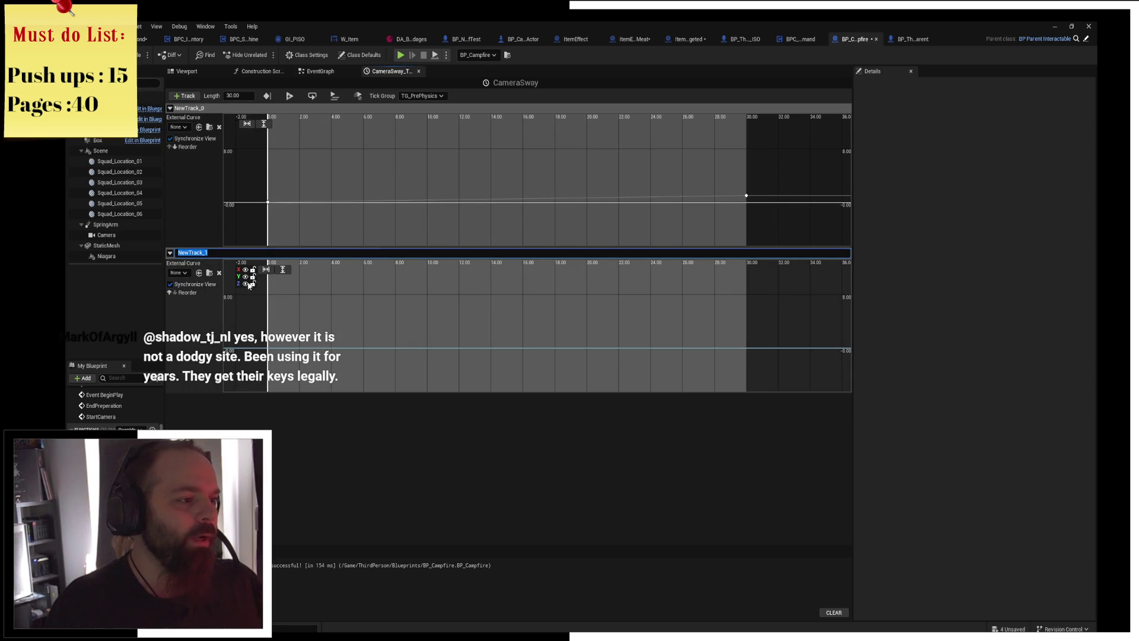
pyautogui.click(247, 275)
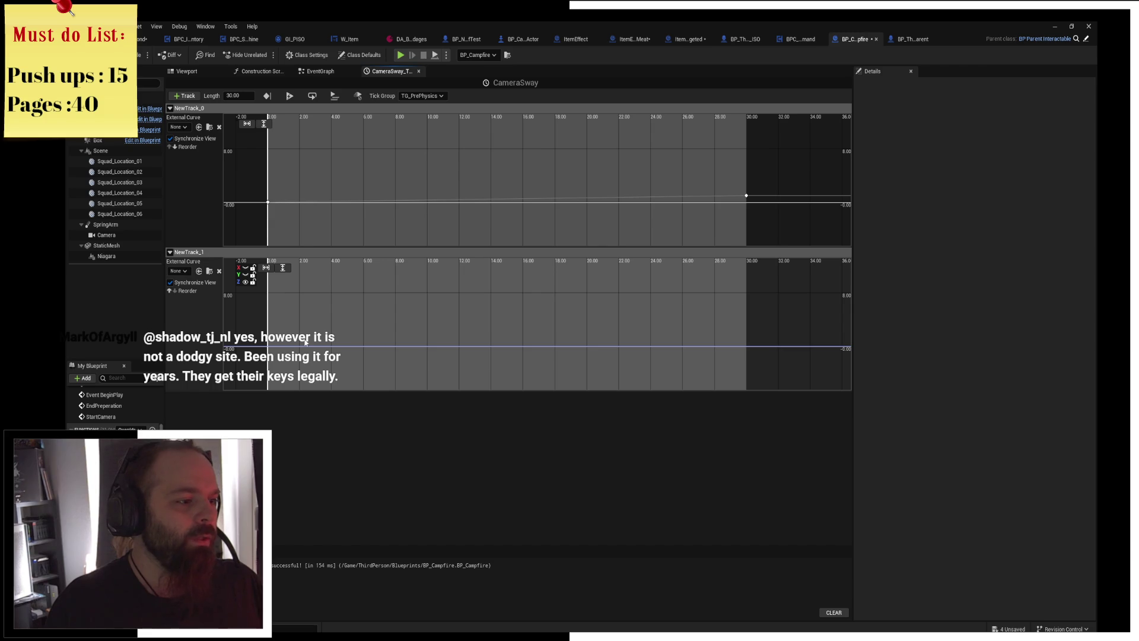
# Add a key to all NewTrack_1 curves at time 0 with value 0.
pyautogui.rightClick(284, 351)
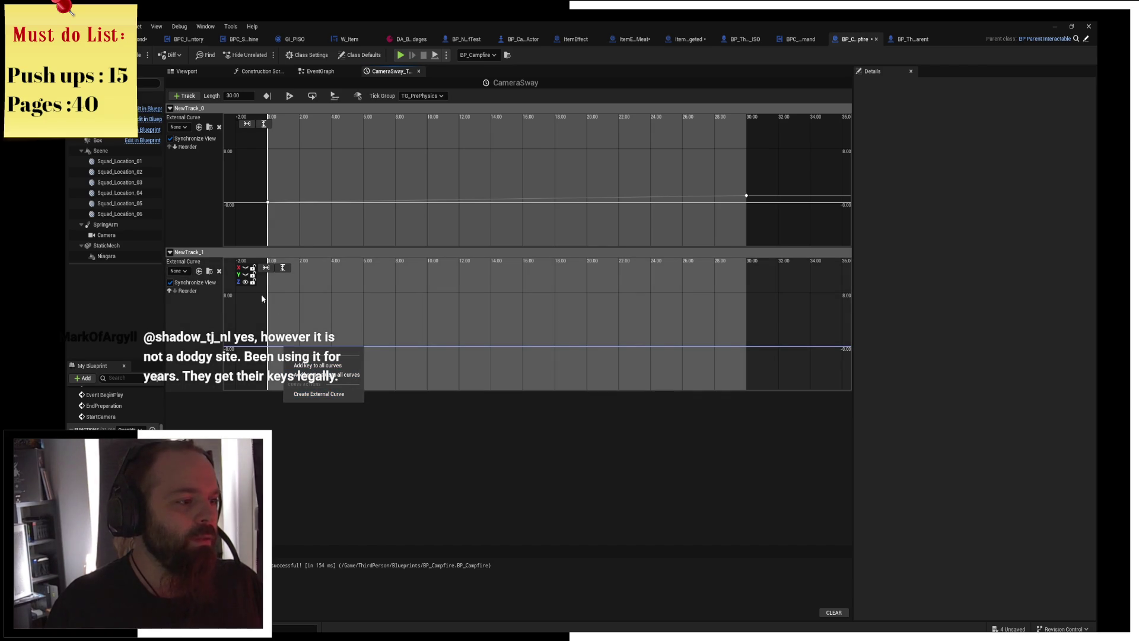
pyautogui.rightClick(287, 310)
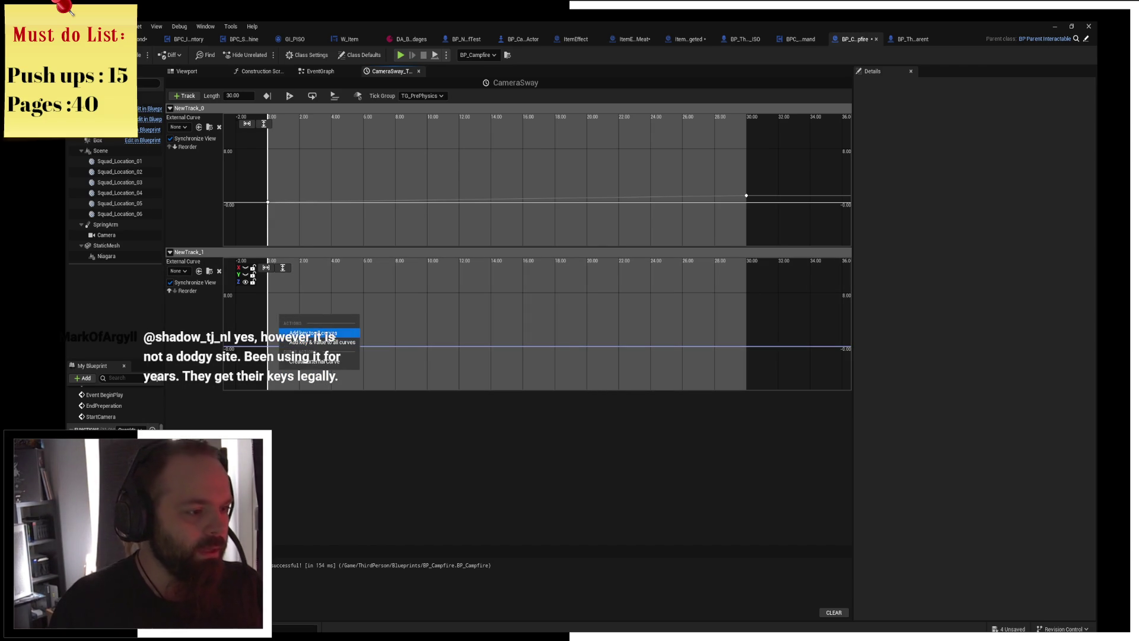
pyautogui.click(349, 348)
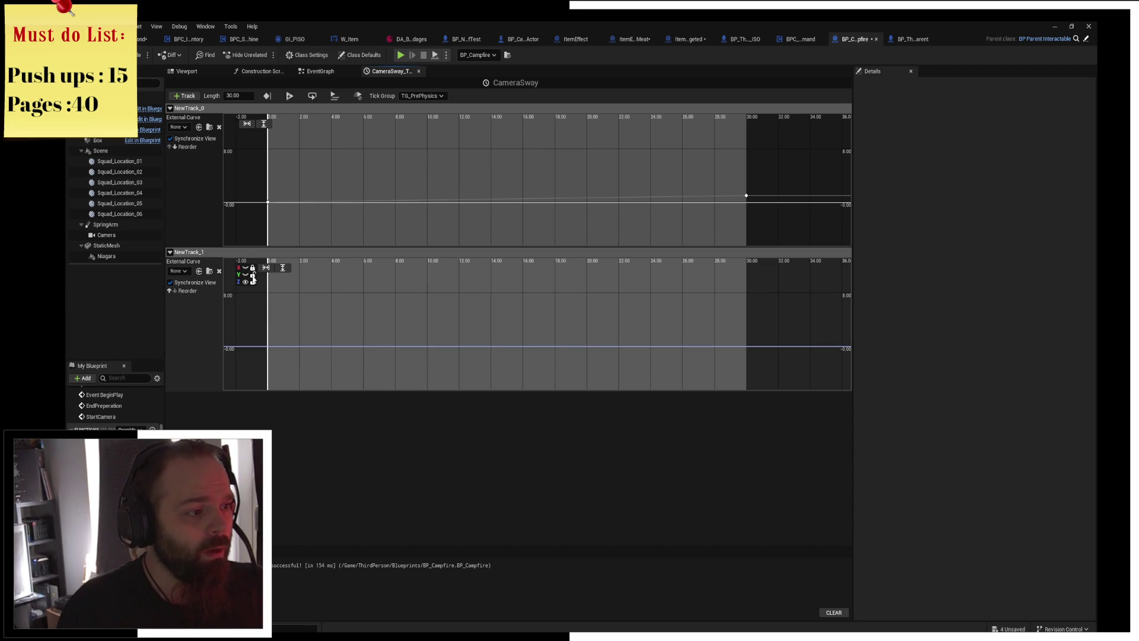
pyautogui.rightClick(282, 324)
pyautogui.click(304, 345)
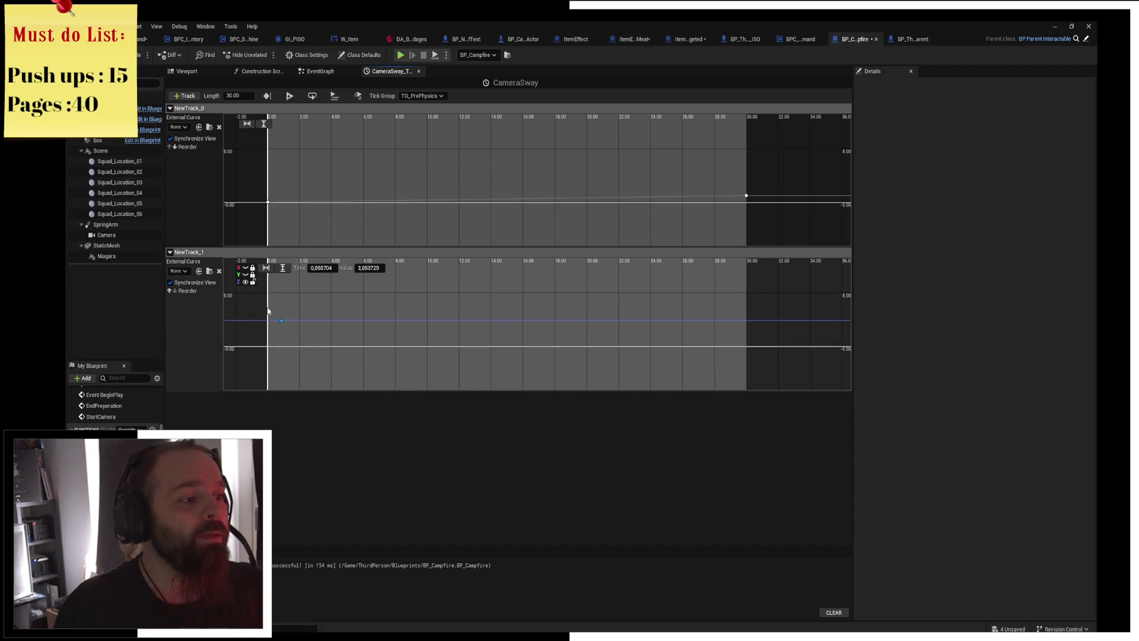
pyautogui.write('0')
pyautogui.press('Return')
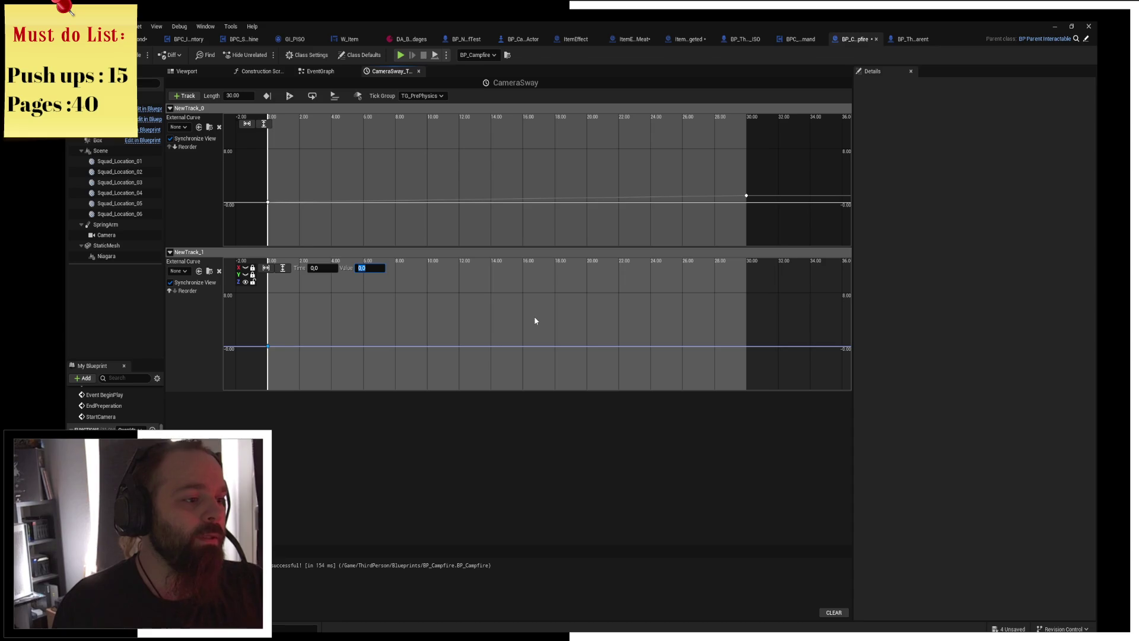
# Add a second key with value 1,0 at time 30 and fit the keys in view.
pyautogui.rightClick(535, 318)
pyautogui.click(564, 333)
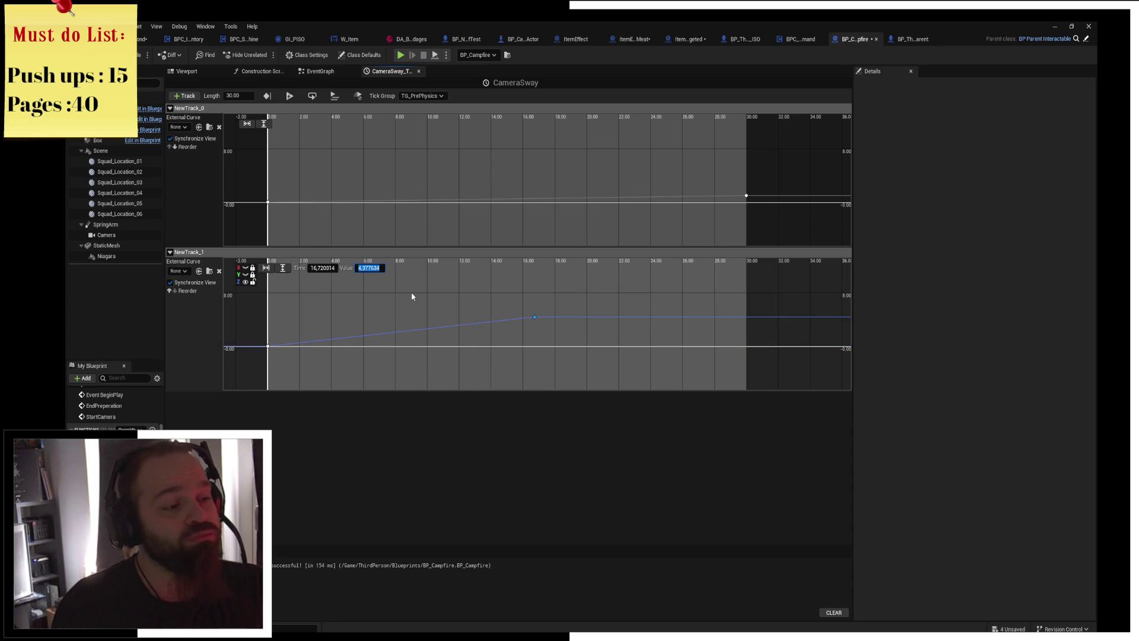
pyautogui.write('1,0')
pyautogui.press('Return')
pyautogui.click(322, 267)
pyautogui.write('30,0')
pyautogui.press('Return')
pyautogui.click(247, 123)
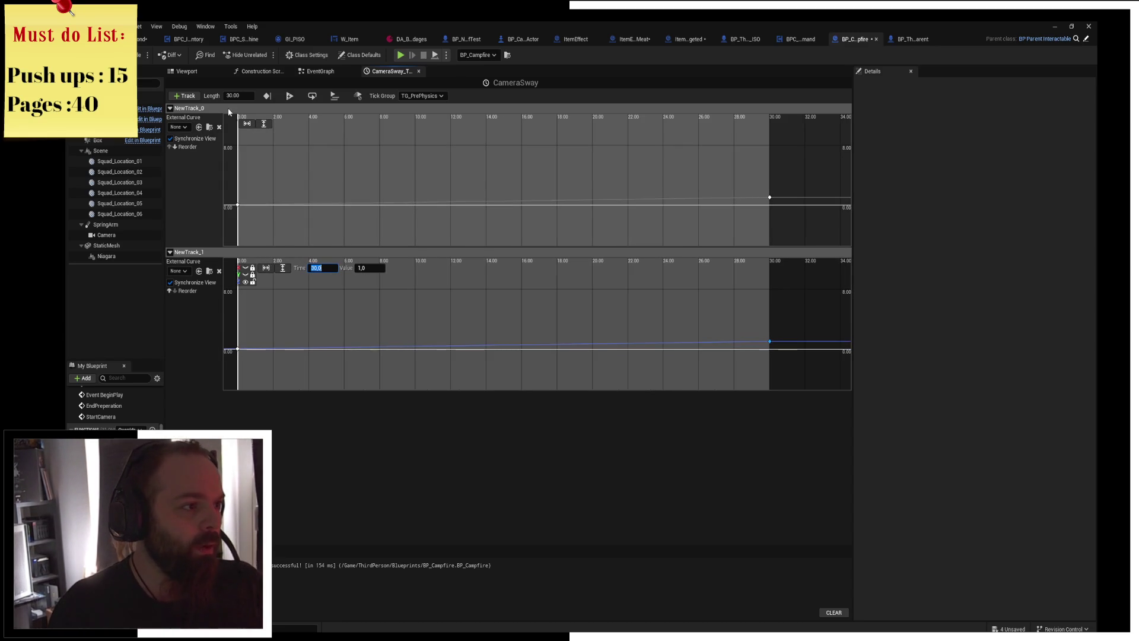
# Undo a stray extra key on NewTrack_1 and lock its Z and Y curves.
pyautogui.rightClick(292, 313)
pyautogui.click(315, 330)
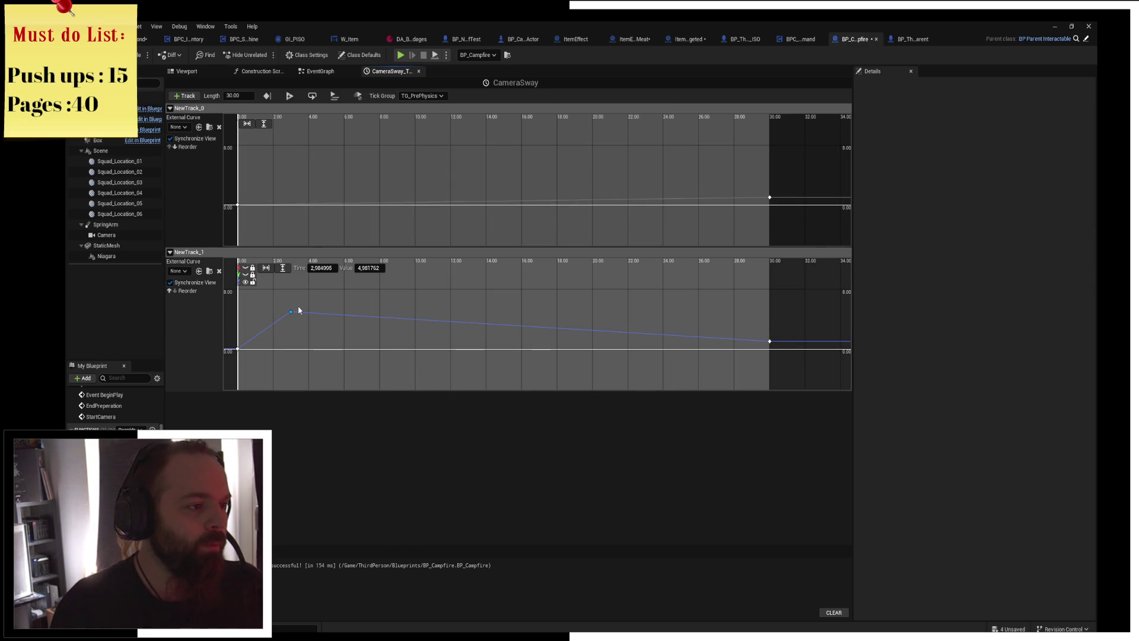
pyautogui.hotkey('ctrl', 'z')
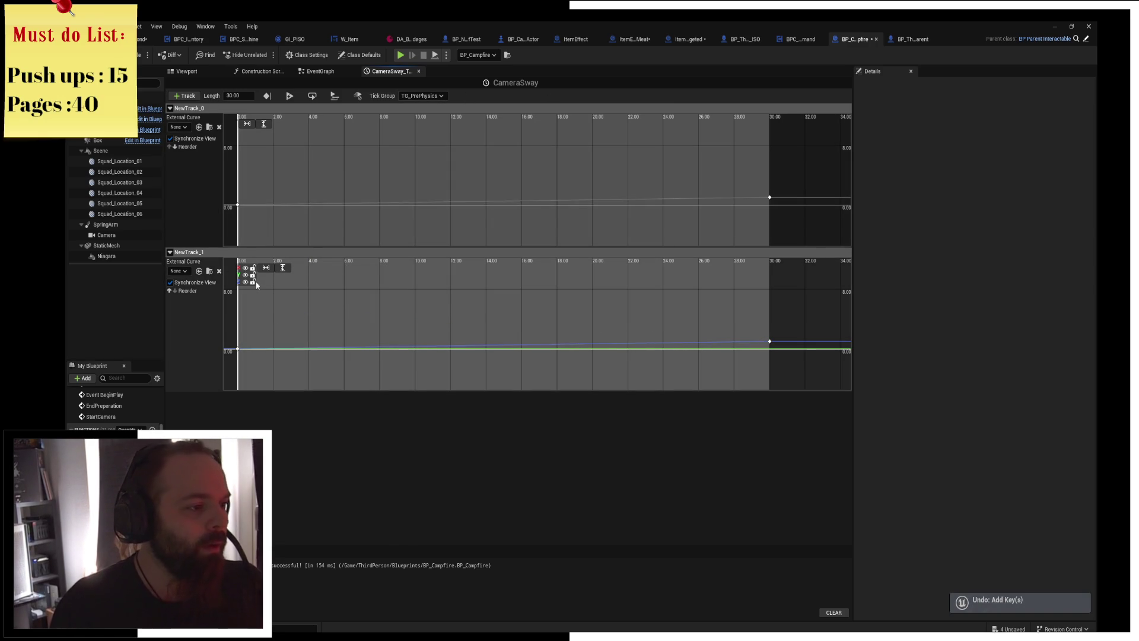
pyautogui.click(254, 283)
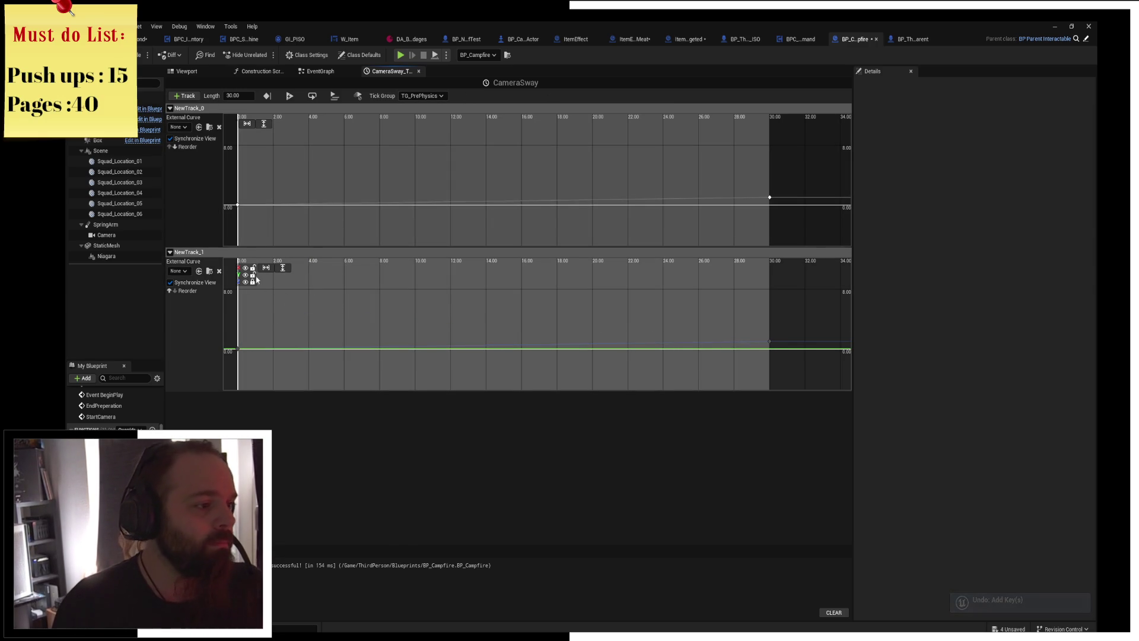
pyautogui.click(254, 275)
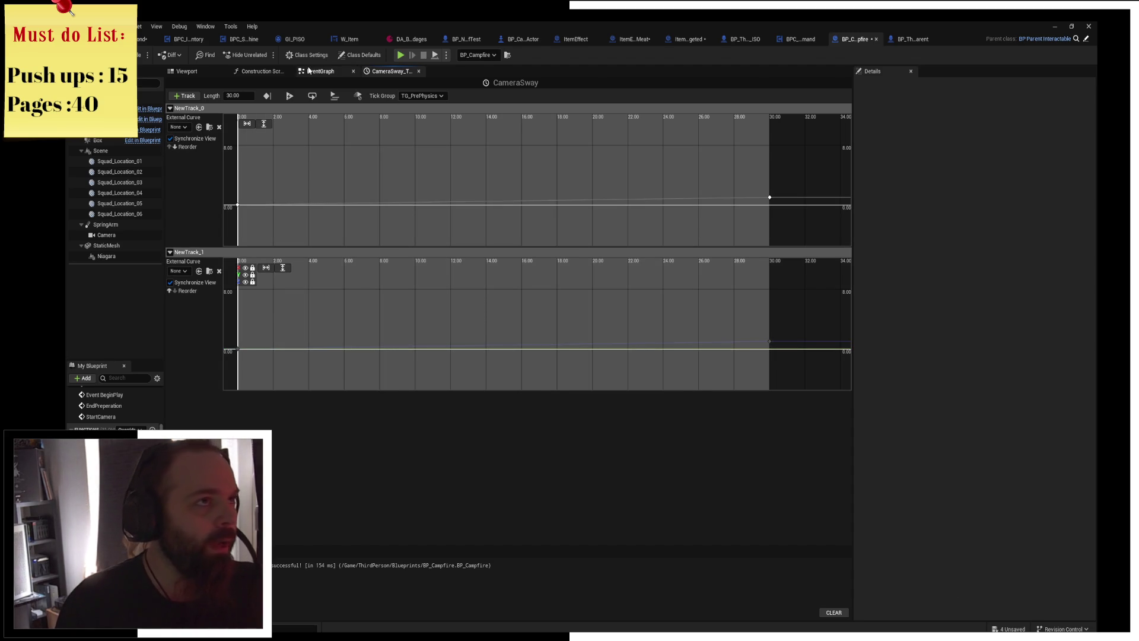
# Show BP_Campfire's viewport with SpringArm selected and orbit around the campfire.
pyautogui.click(318, 72)
pyautogui.click(187, 71)
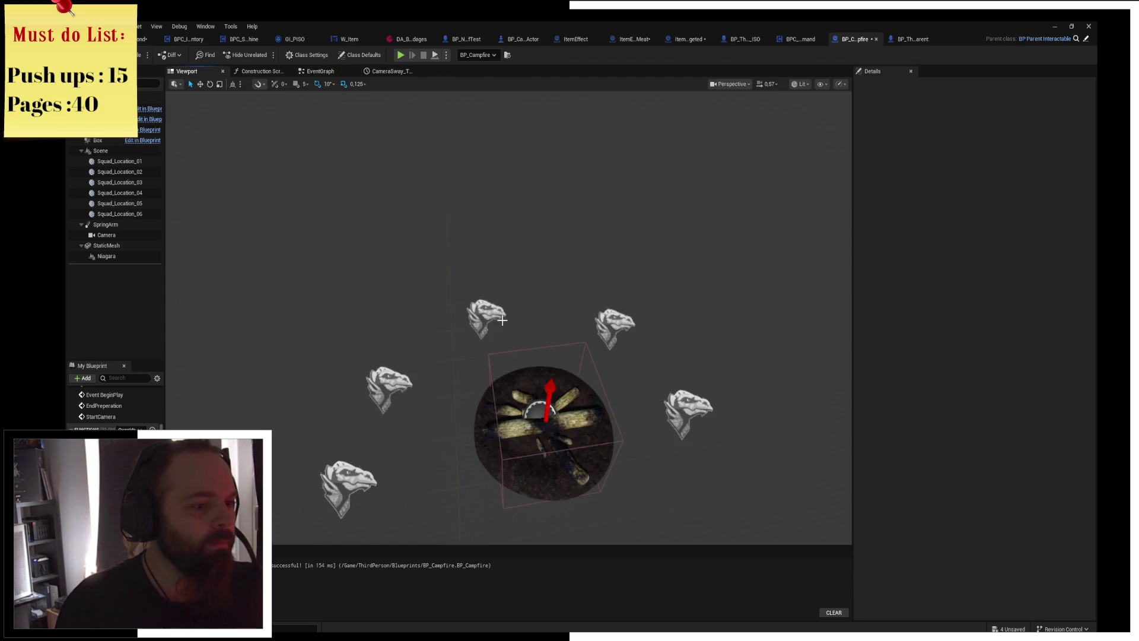
pyautogui.click(106, 224)
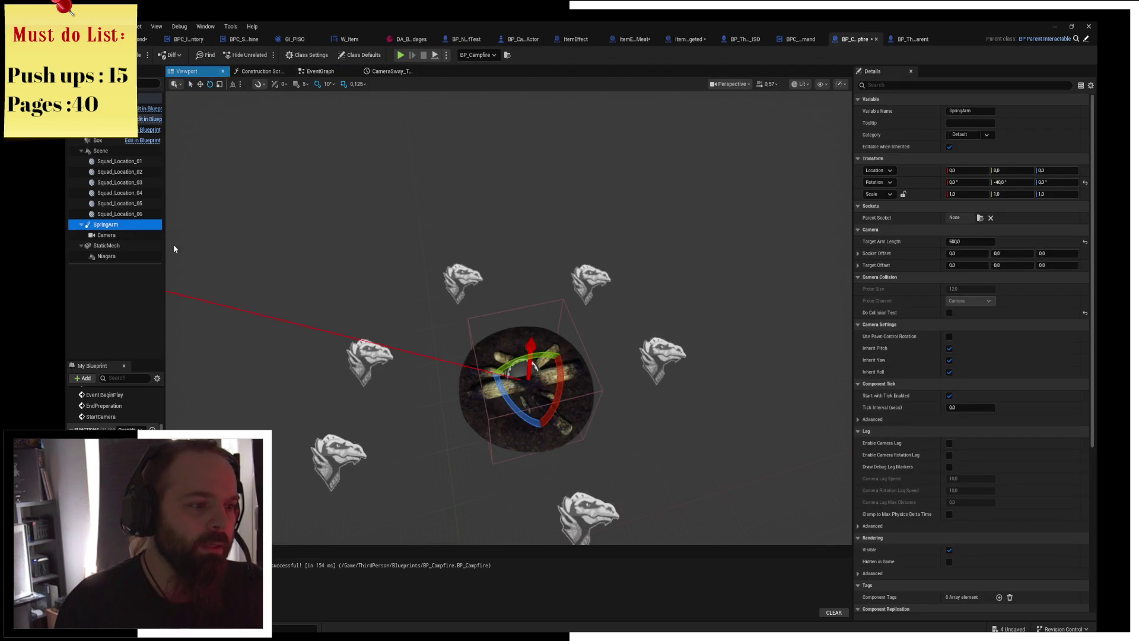
pyautogui.moveTo(556, 340)
pyautogui.mouseDown()
pyautogui.moveTo(567, 386)
pyautogui.moveTo(589, 389)
pyautogui.mouseUp()
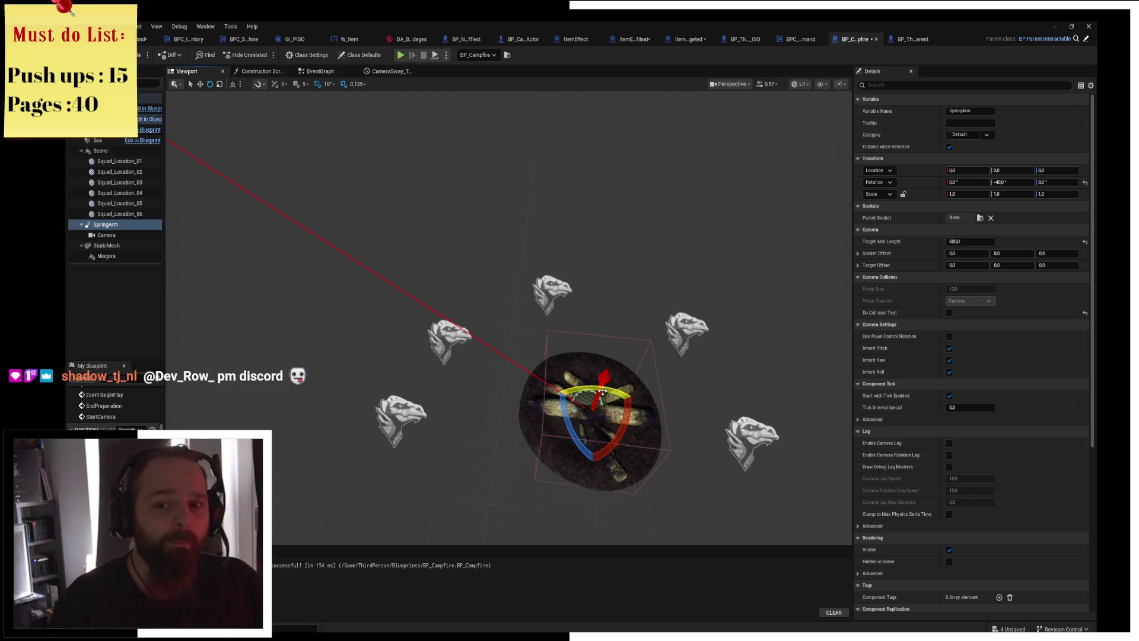
# Launch Steam from Windows search.
pyautogui.press('super')
pyautogui.write('steam')
pyautogui.press('Return')
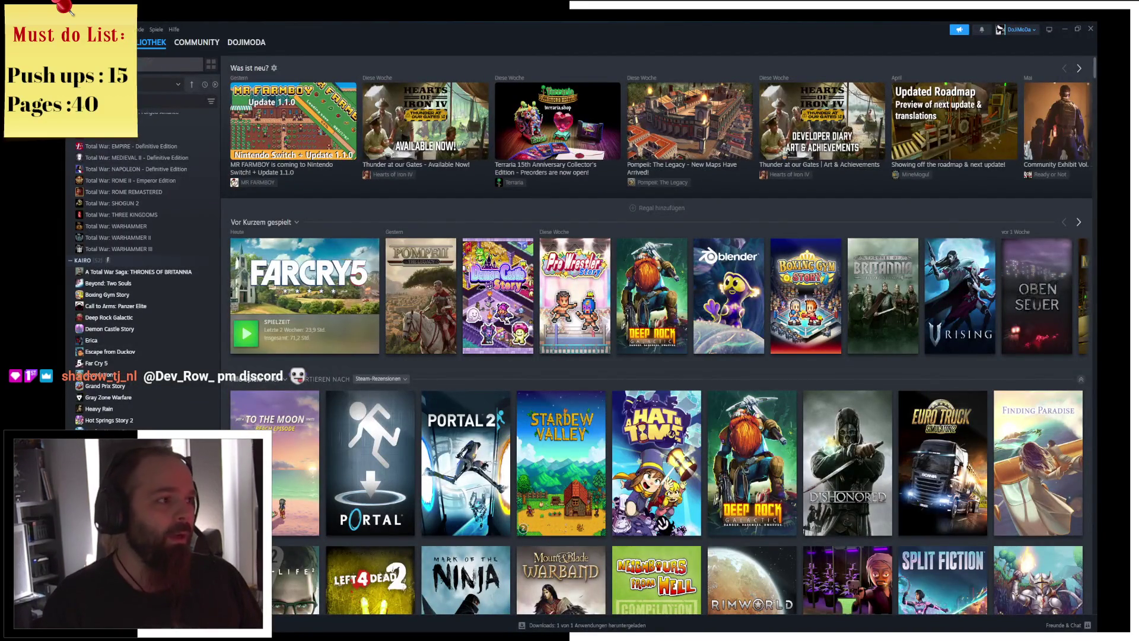
# Start Steam's Discovery Queue, landing on the Attack on Titan 3 - A.O.T.3 store page.
pyautogui.click(151, 42)
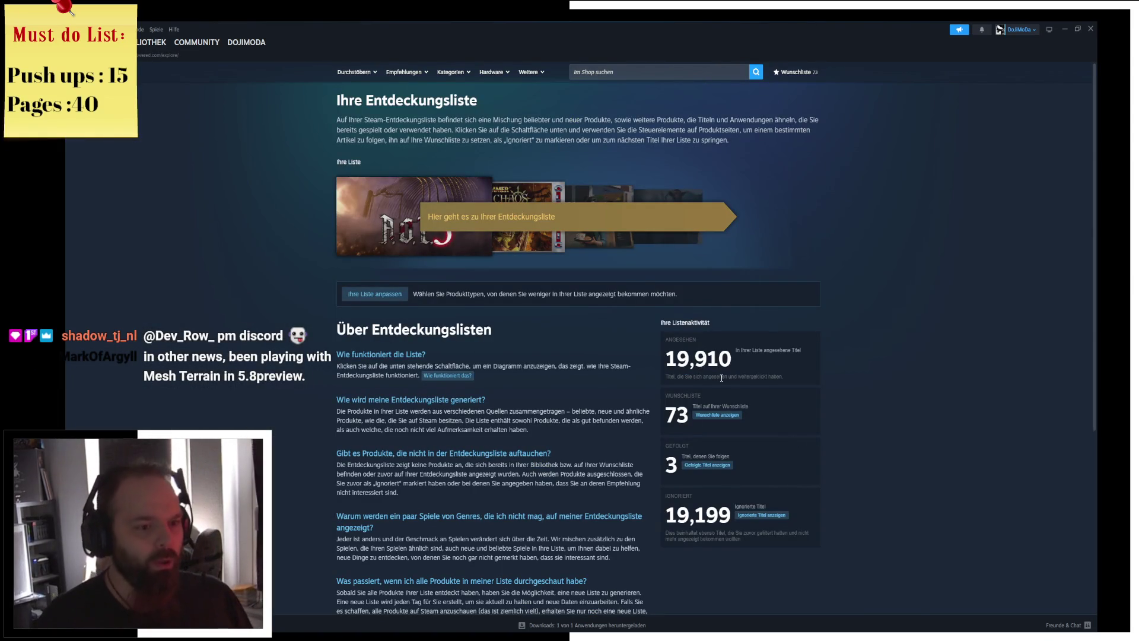
pyautogui.scroll(-5, 721, 378)
pyautogui.scroll(5, 631, 378)
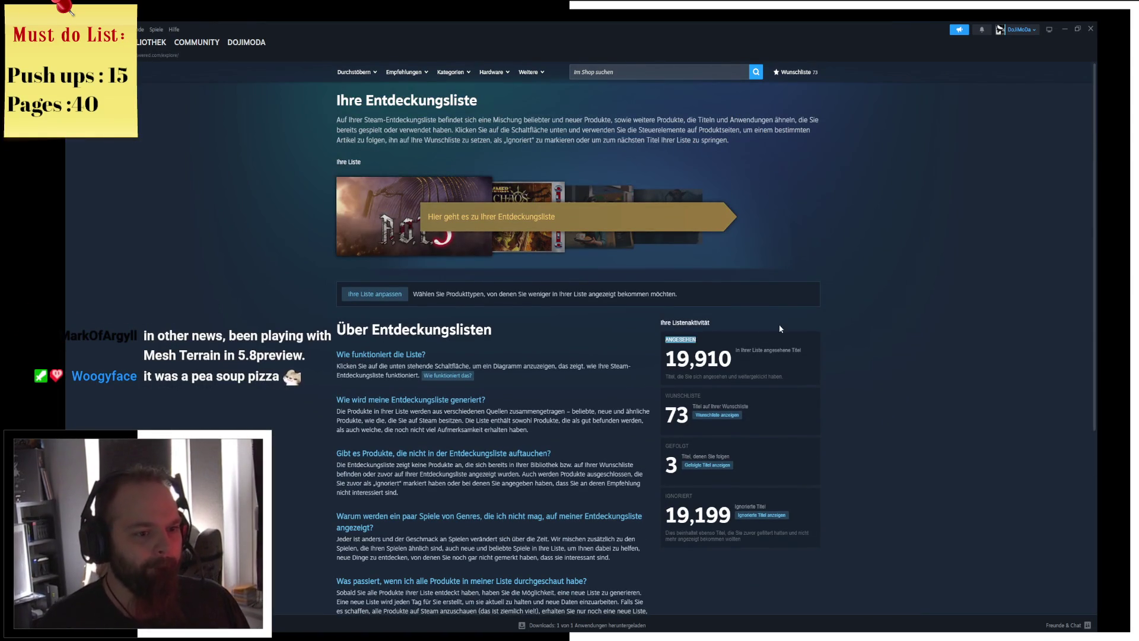
pyautogui.click(528, 249)
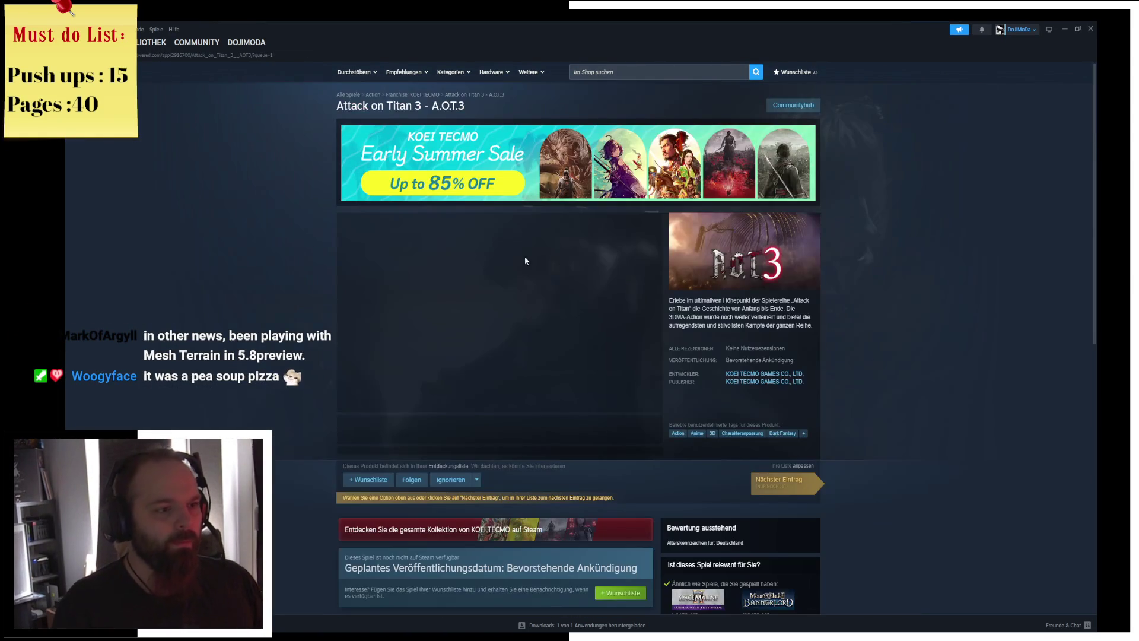
# Ignore Attack on Titan 3 and Warhammer: Mark of Chaos after viewing gallery screenshots.
pyautogui.click(451, 479)
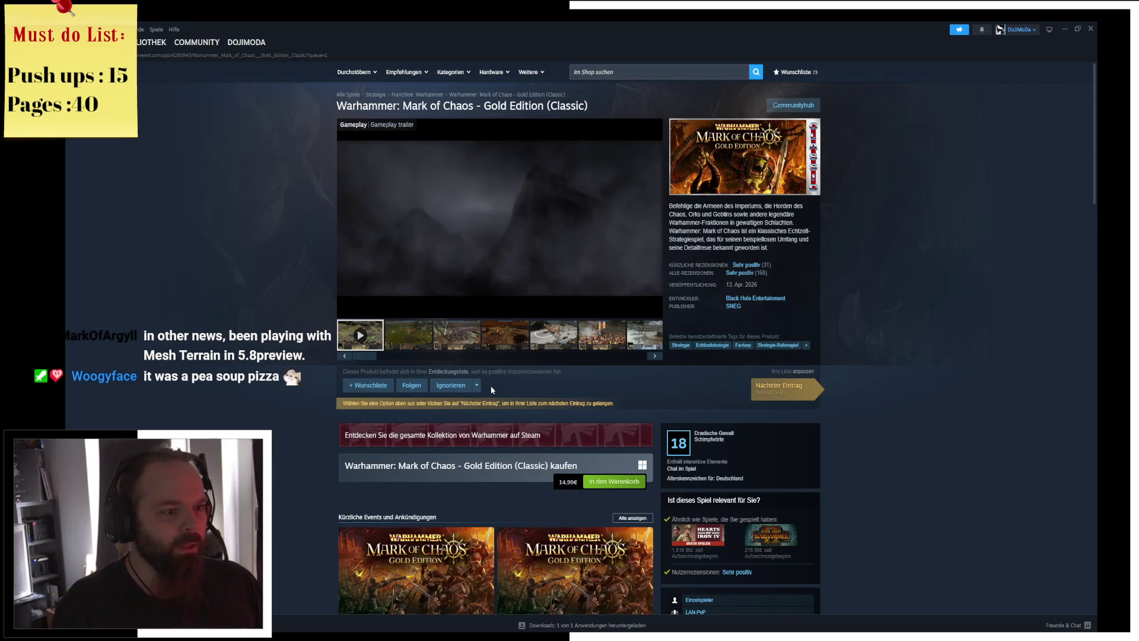
pyautogui.click(408, 335)
pyautogui.click(457, 335)
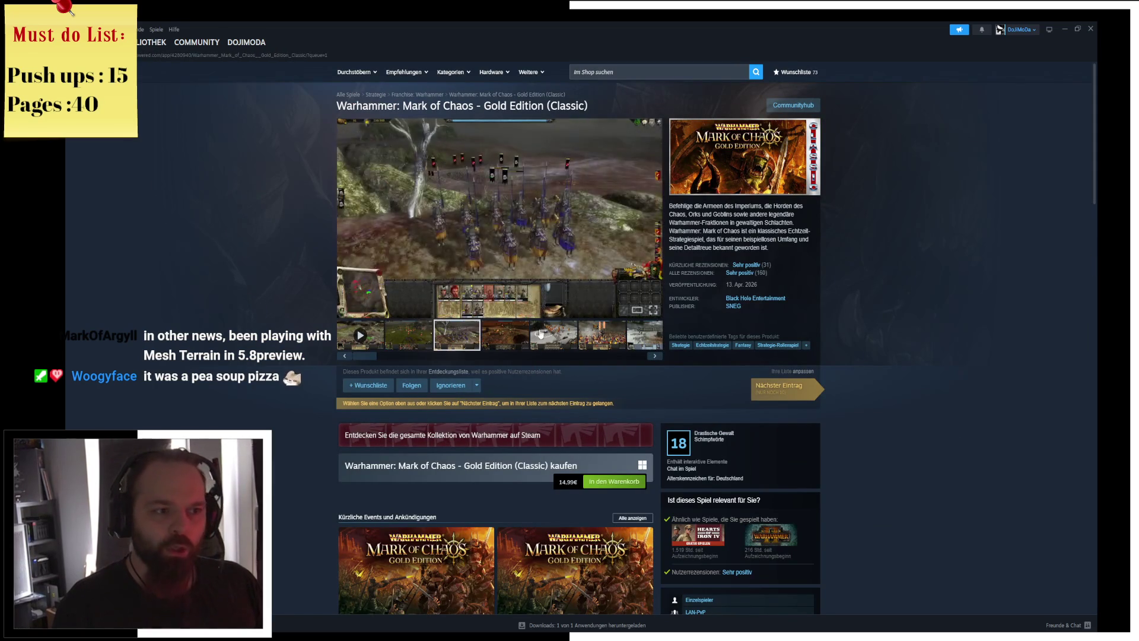
pyautogui.click(538, 336)
pyautogui.click(612, 343)
pyautogui.scroll(-10, 935, 340)
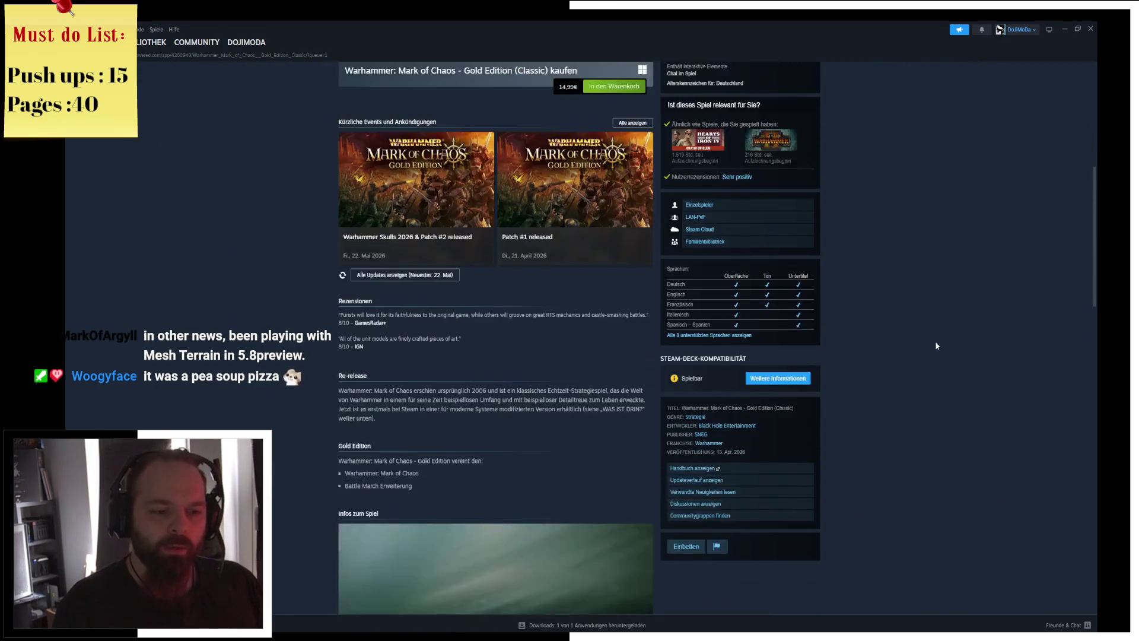
pyautogui.scroll(10, 893, 408)
pyautogui.click(450, 386)
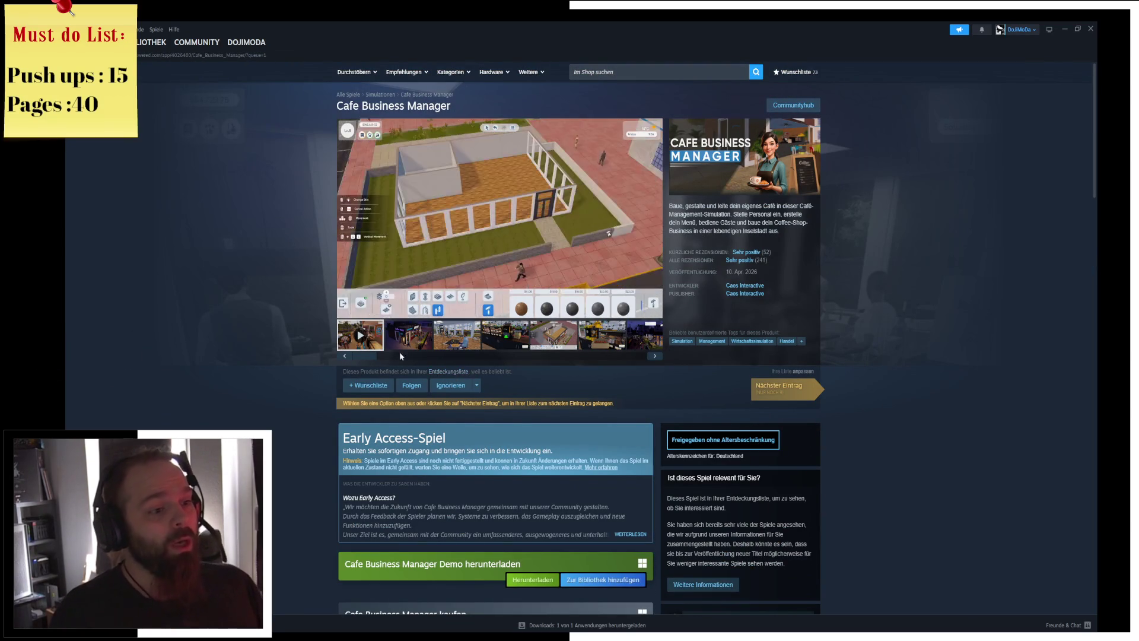
# Ignore Cafe Business Manager, then browse and ignore House of Empty Names.
pyautogui.click(457, 386)
pyautogui.scroll(-3, 916, 383)
pyautogui.scroll(2, 917, 383)
pyautogui.click(825, 350)
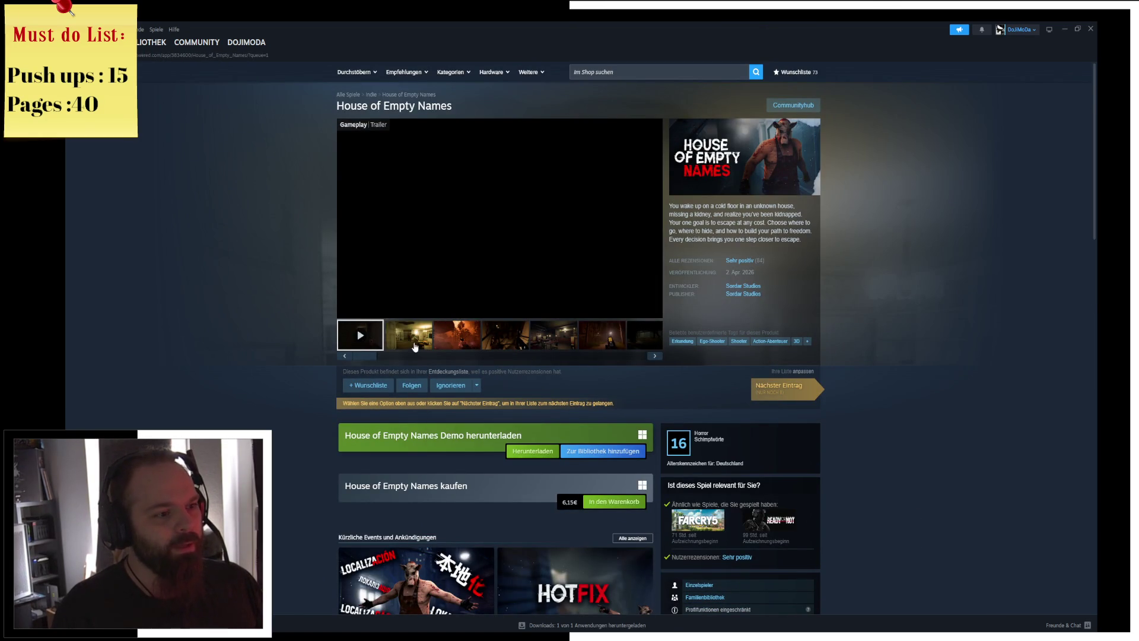
pyautogui.click(573, 340)
pyautogui.click(605, 341)
pyautogui.click(644, 335)
pyautogui.click(451, 386)
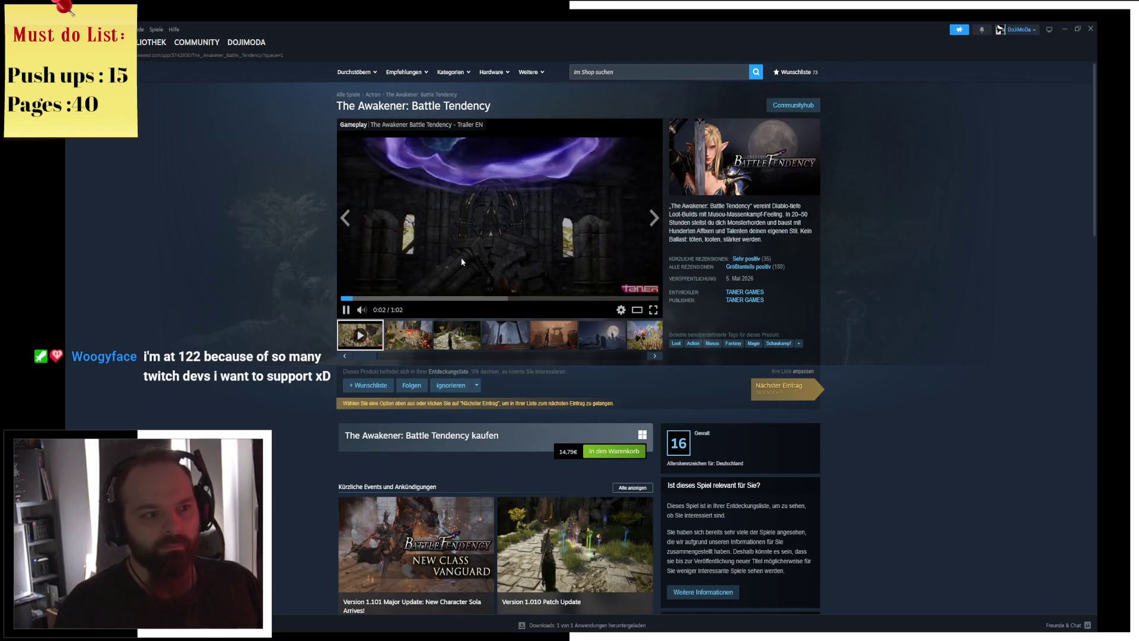
# Ignore The Awakener: Battle Tendency, Crimson Oath and Under The Red Sky in turn.
pyautogui.click(448, 387)
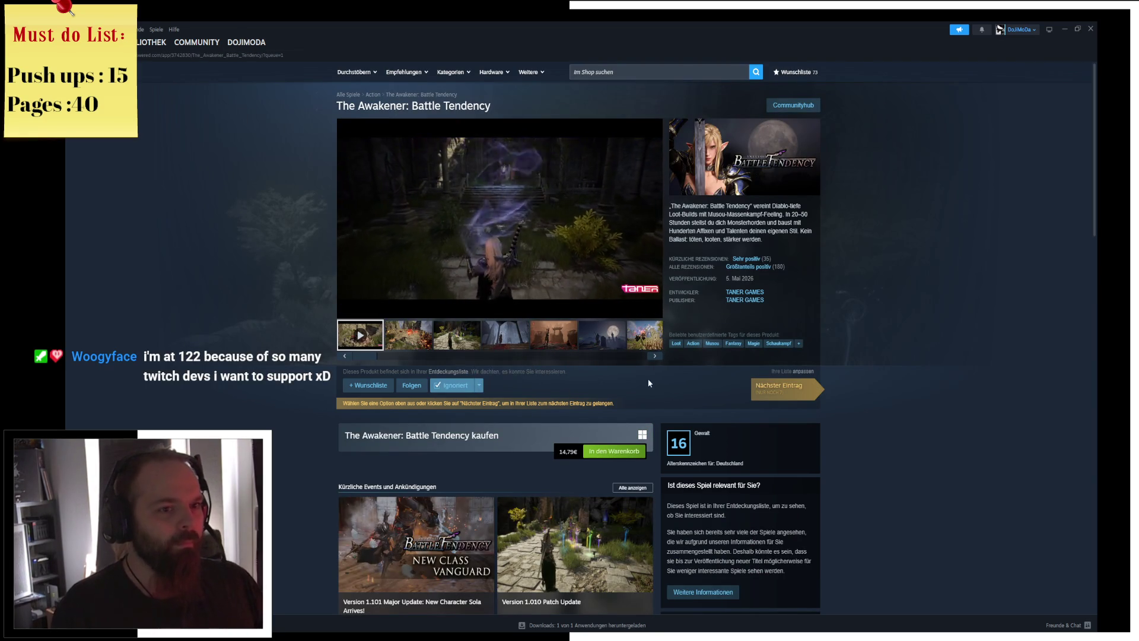
pyautogui.click(766, 402)
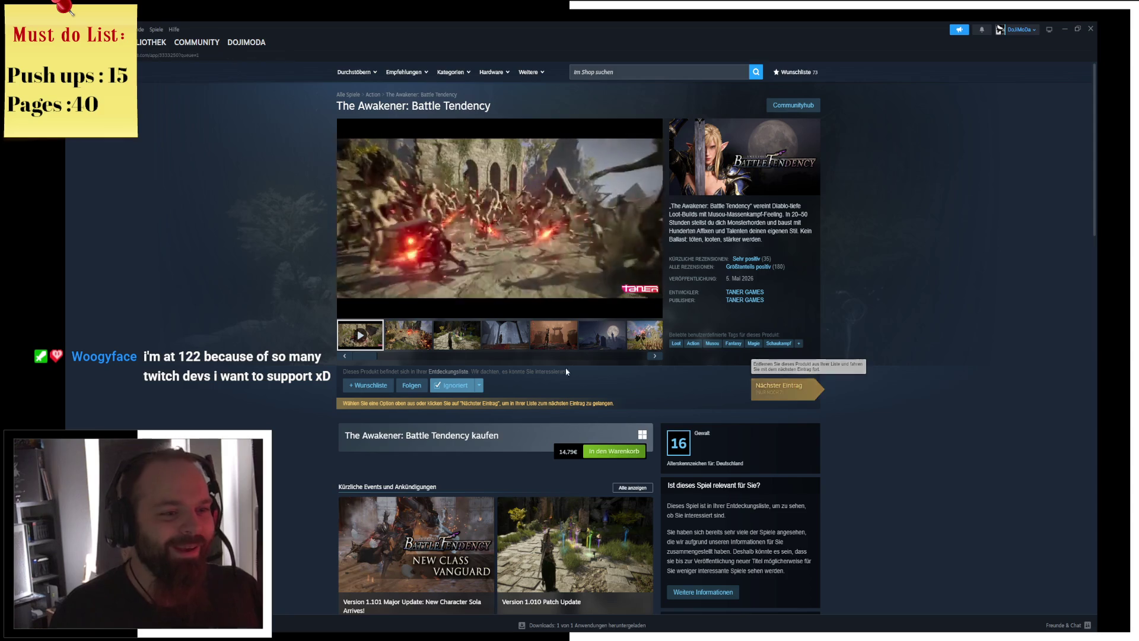
pyautogui.click(449, 385)
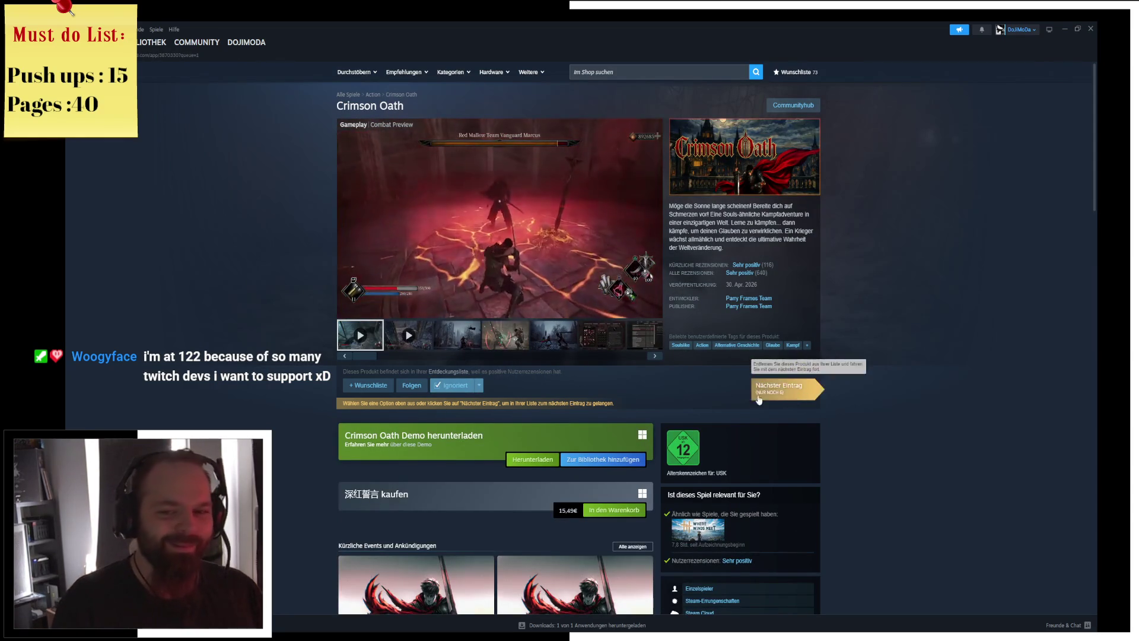
pyautogui.click(782, 389)
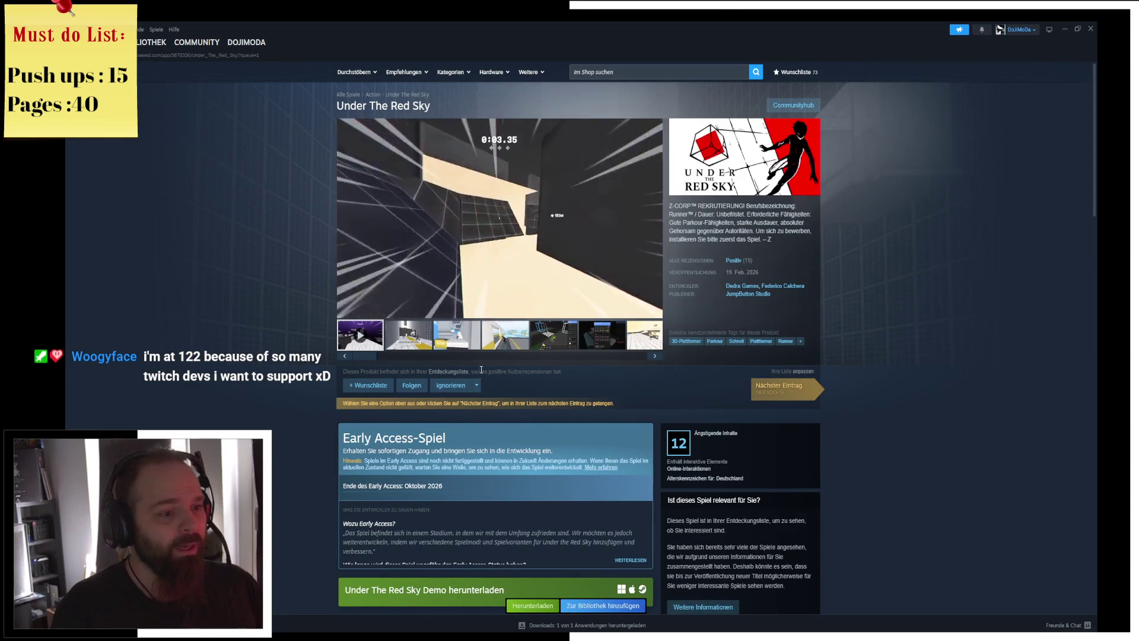
pyautogui.click(451, 385)
pyautogui.click(766, 390)
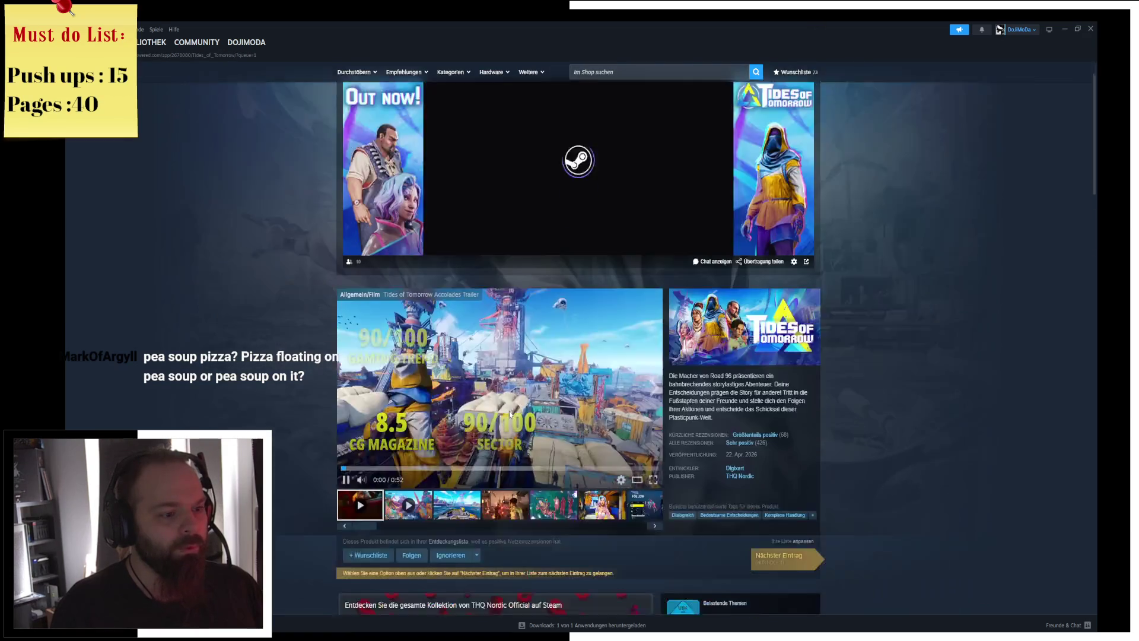
# Browse Tides of Tomorrow's screenshots, ignore it, and advance to Cleaning Up!
pyautogui.scroll(-1, 493, 392)
pyautogui.click(478, 407)
pyautogui.click(555, 400)
pyautogui.click(602, 401)
pyautogui.click(629, 403)
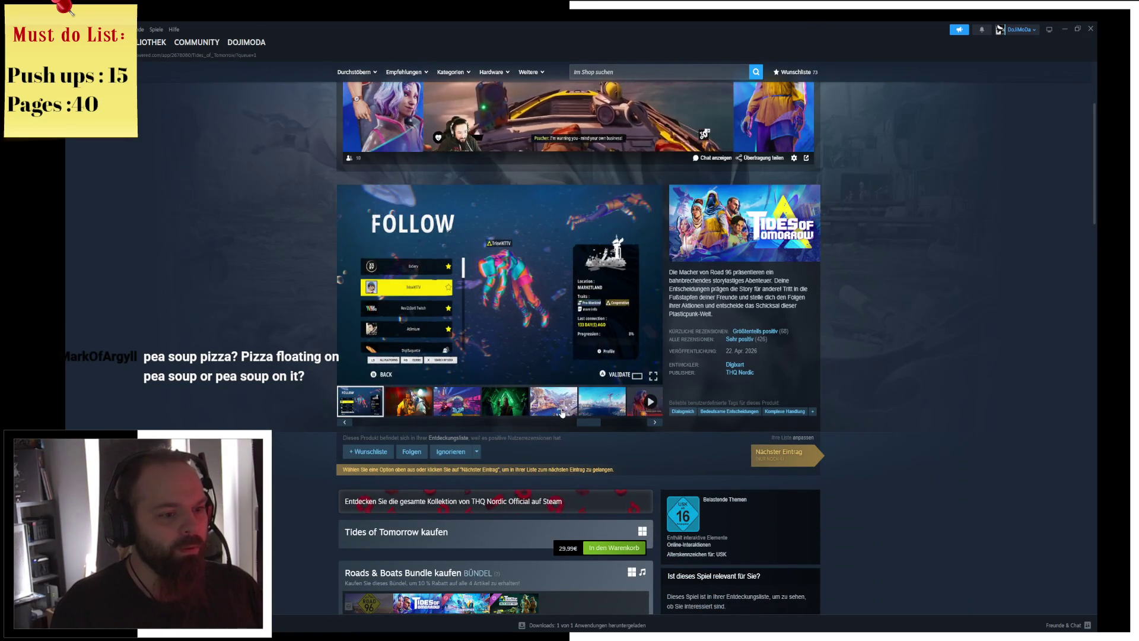
pyautogui.click(554, 401)
pyautogui.click(602, 401)
pyautogui.click(451, 456)
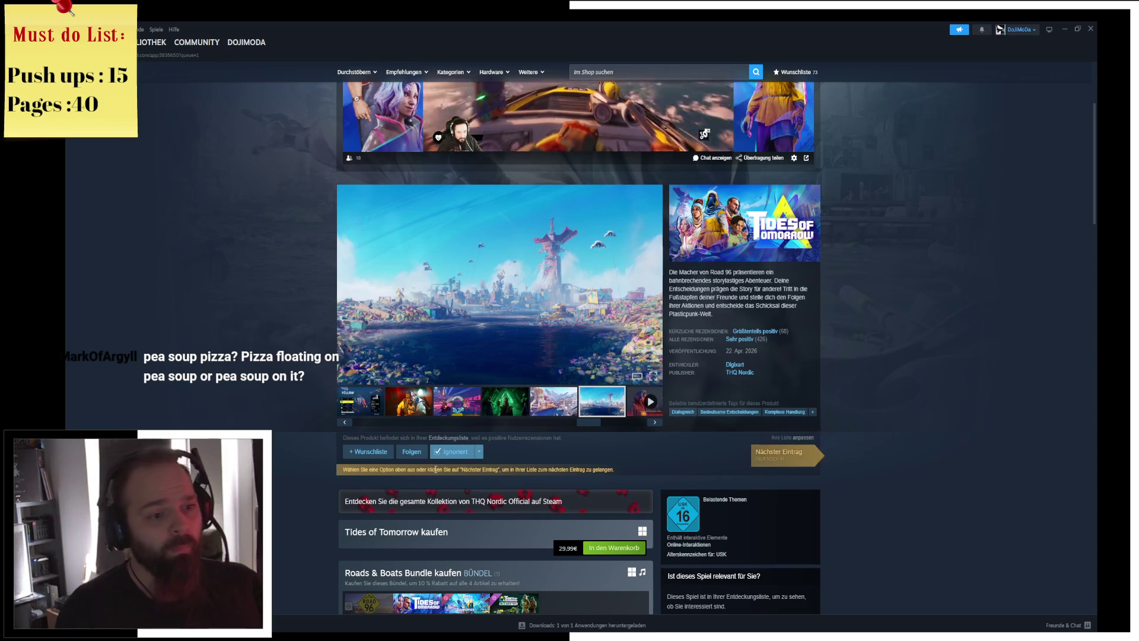
pyautogui.click(788, 460)
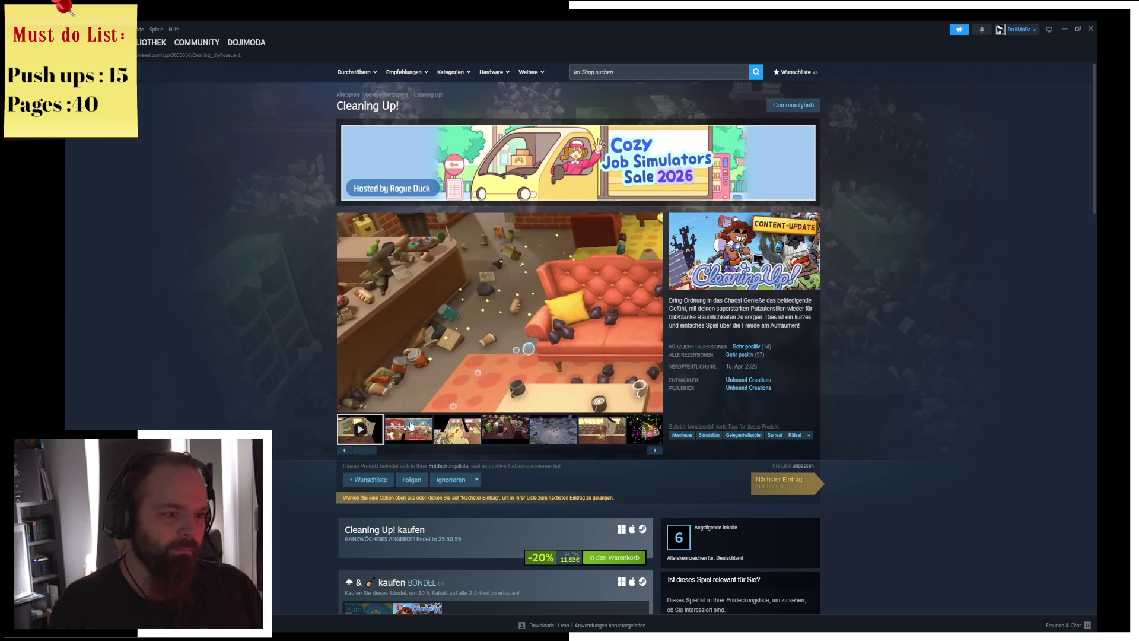
# Jump the Cleaning Up! trailer to 0:35 and pause it.
pyautogui.moveTo(461, 396)
pyautogui.click(548, 393)
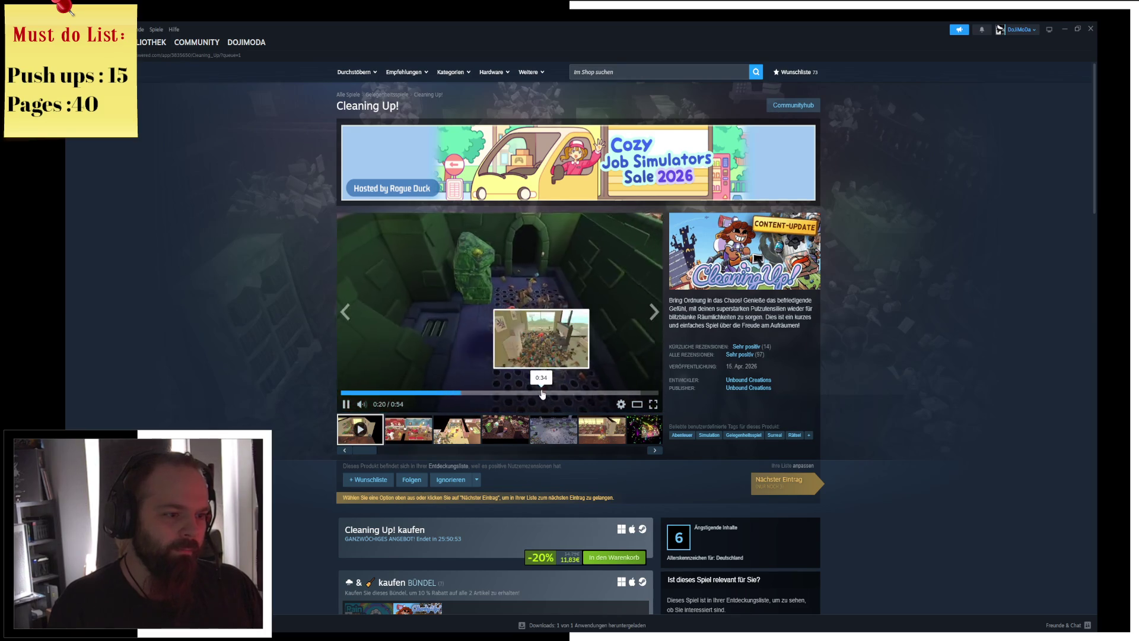
pyautogui.click(524, 329)
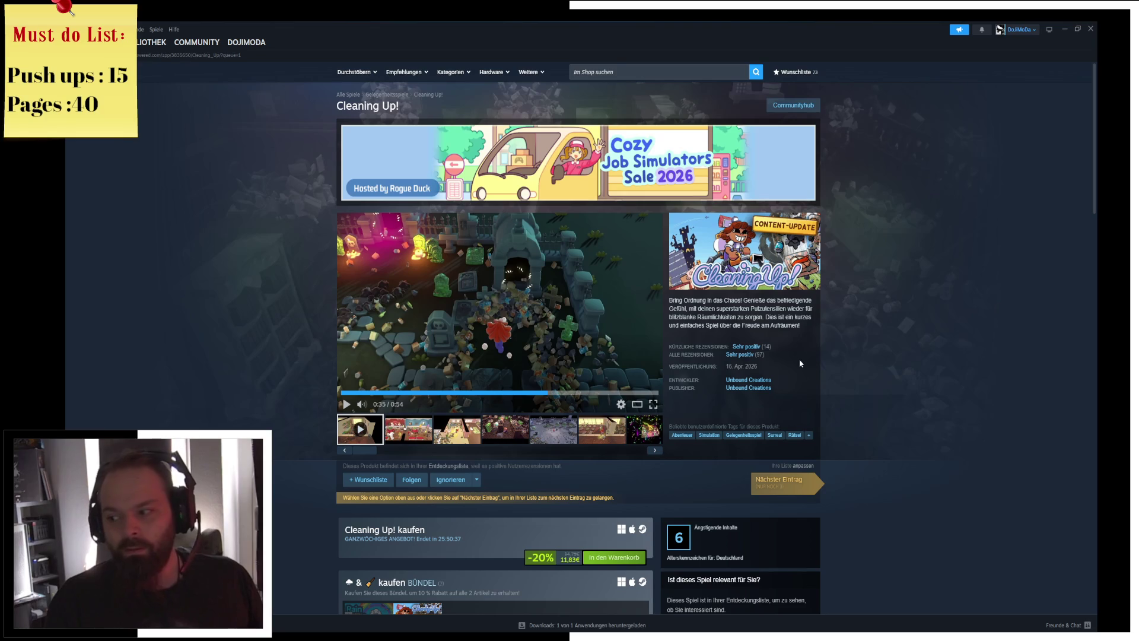
pyautogui.moveTo(710, 355)
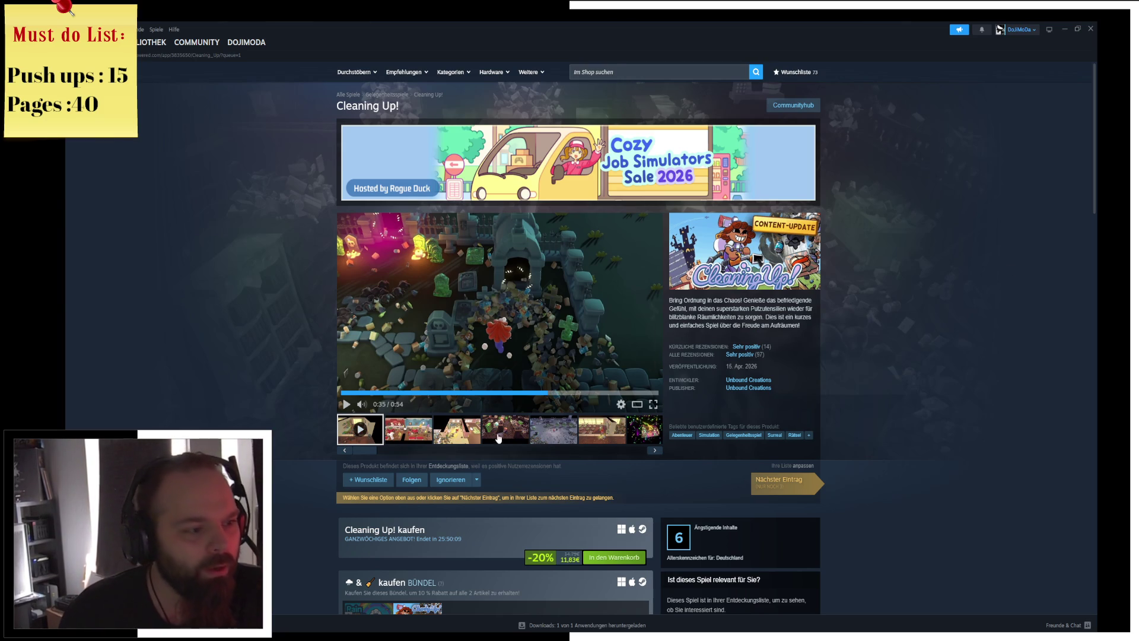
# Browse Cleaning Up! screenshots through the room and confetti shots, then wishlist it.
pyautogui.click(419, 435)
pyautogui.click(459, 433)
pyautogui.click(511, 437)
pyautogui.click(548, 436)
pyautogui.click(592, 428)
pyautogui.click(643, 428)
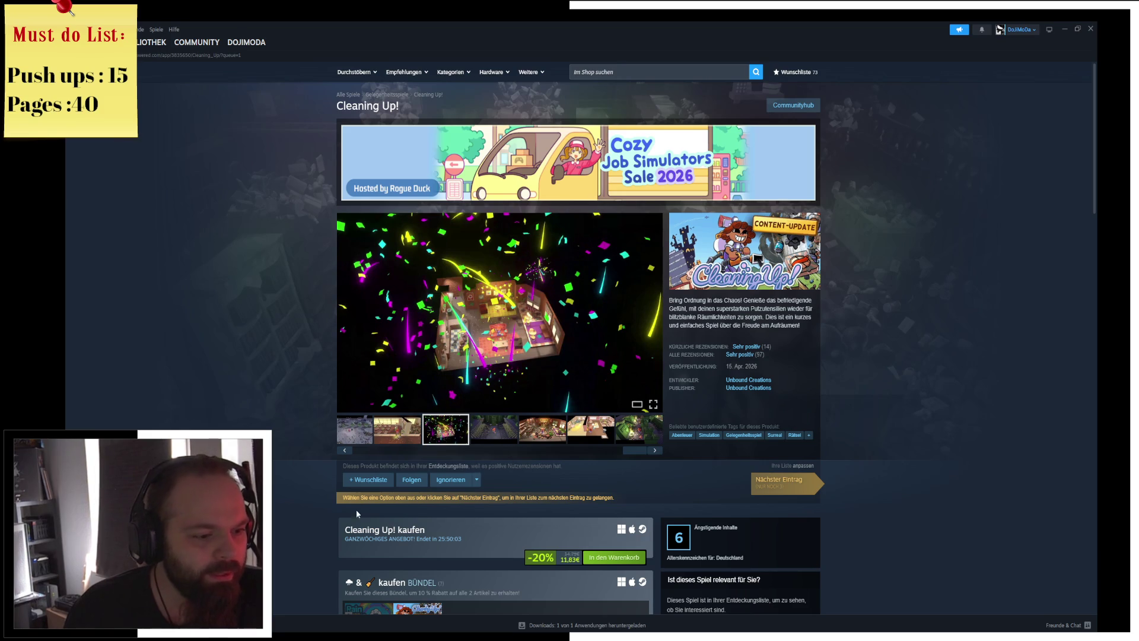
pyautogui.click(365, 484)
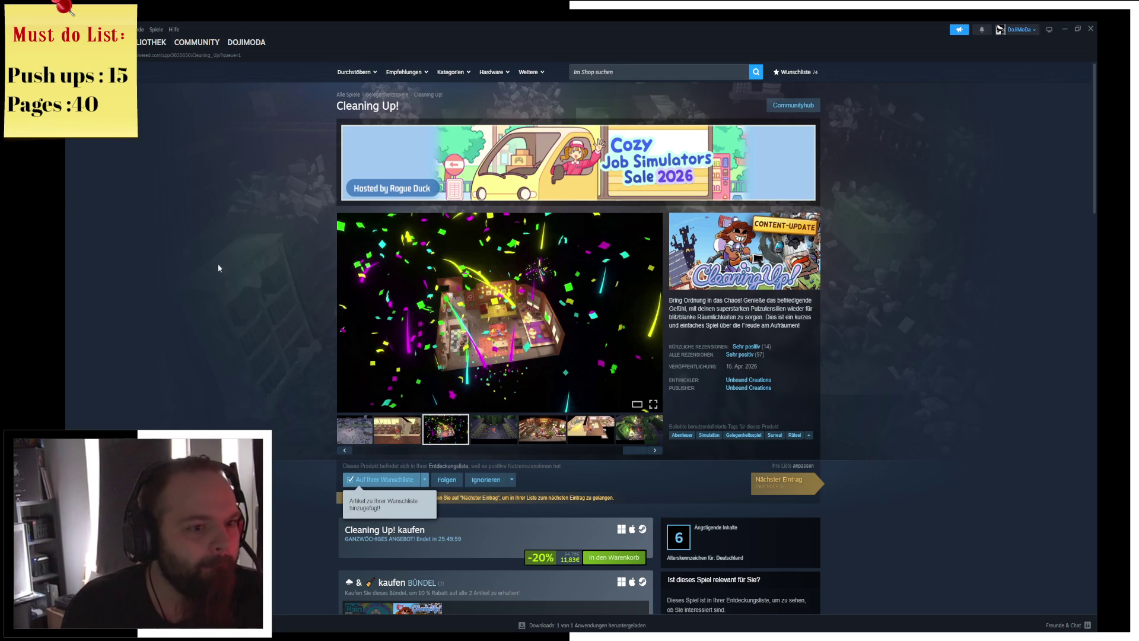
# Skip past Asterix & Obelix and ignore Backrooms: No Escape.
pyautogui.click(782, 482)
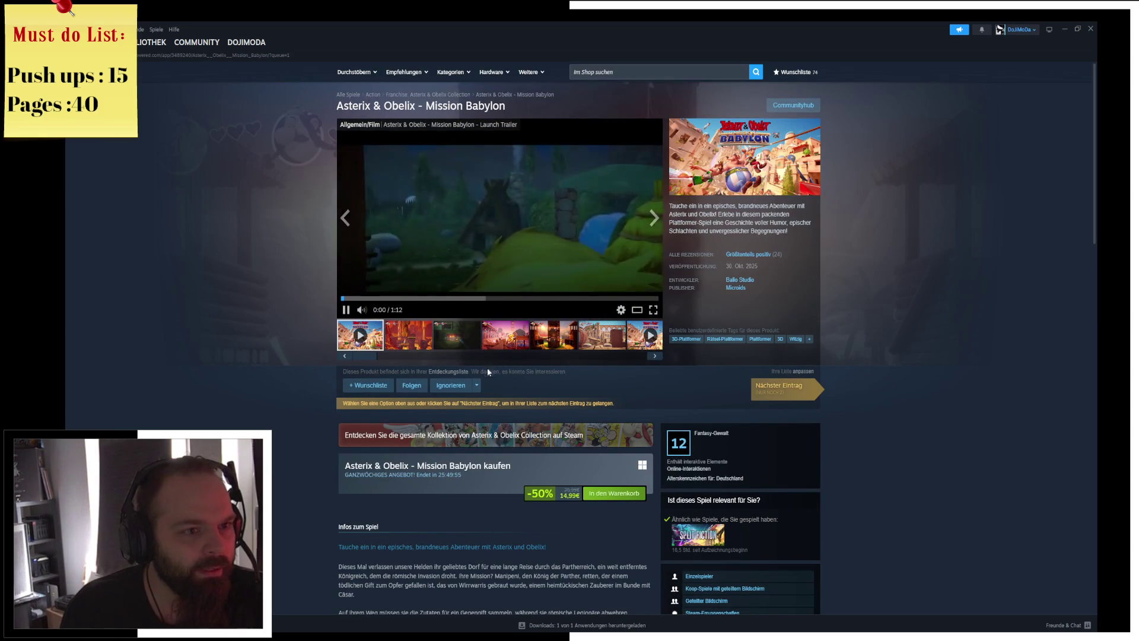
pyautogui.click(771, 388)
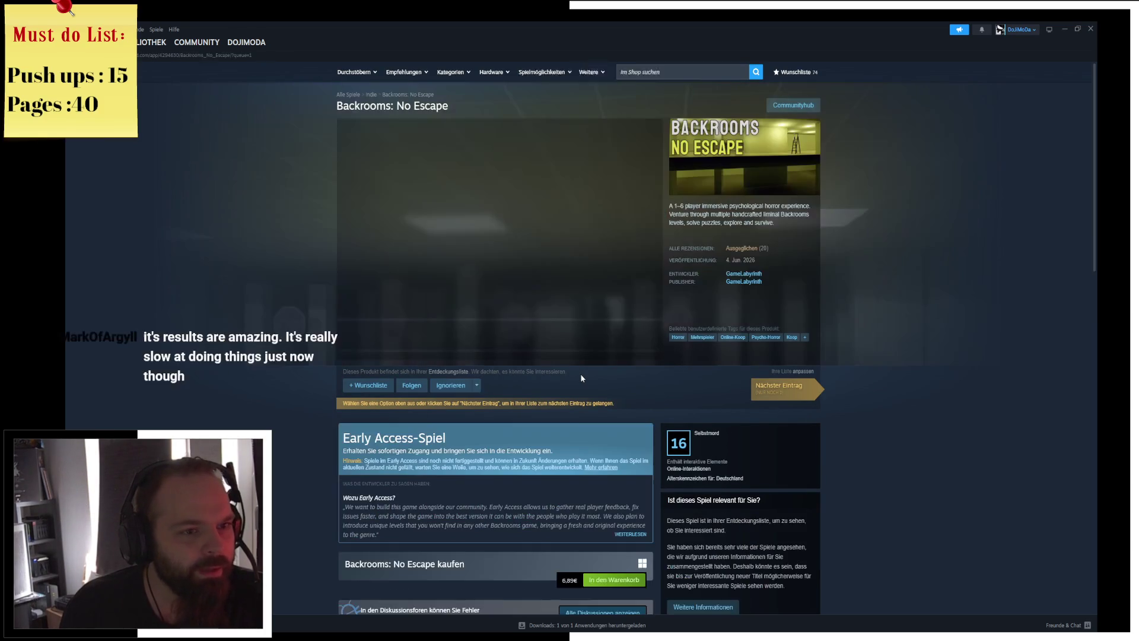
pyautogui.click(451, 385)
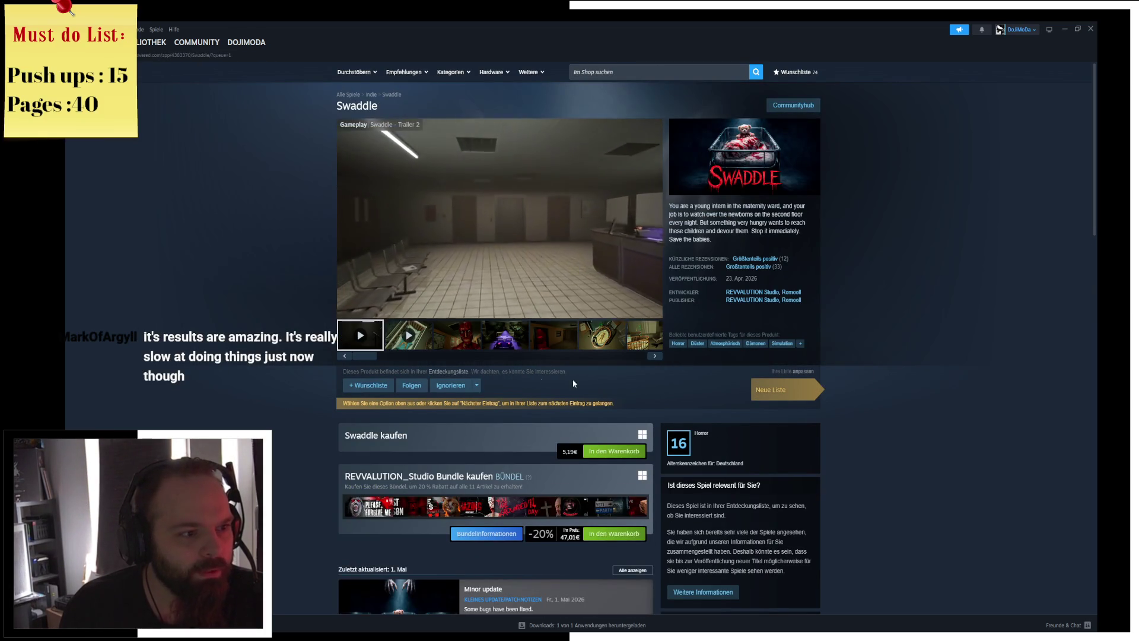
# Browse Swaddle's screenshots (creature, desk, crib, hallway, bed, wet floor) and finish the queue.
pyautogui.click(469, 337)
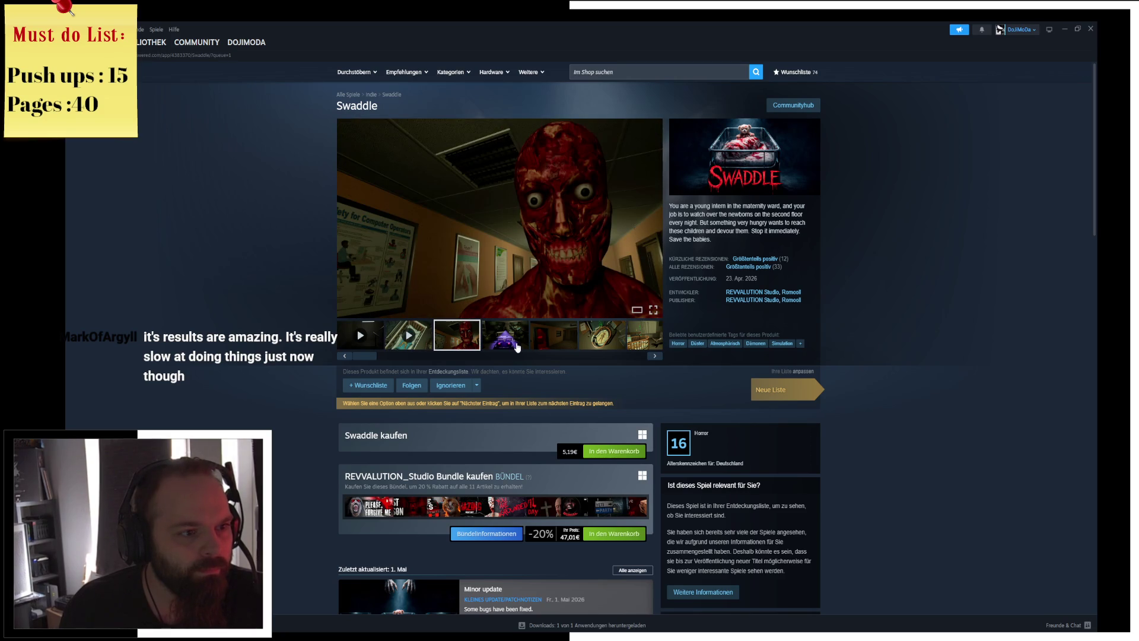
pyautogui.click(514, 343)
pyautogui.click(555, 336)
pyautogui.click(492, 334)
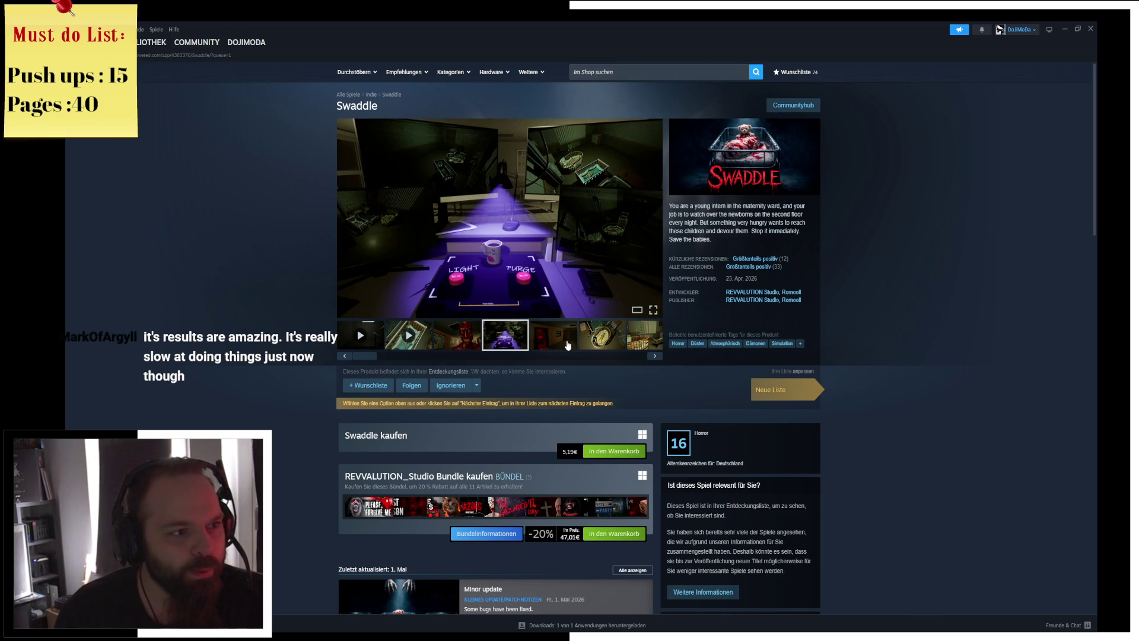
pyautogui.click(568, 337)
pyautogui.click(602, 336)
pyautogui.click(522, 336)
pyautogui.click(456, 347)
pyautogui.click(493, 336)
pyautogui.click(590, 336)
pyautogui.click(783, 390)
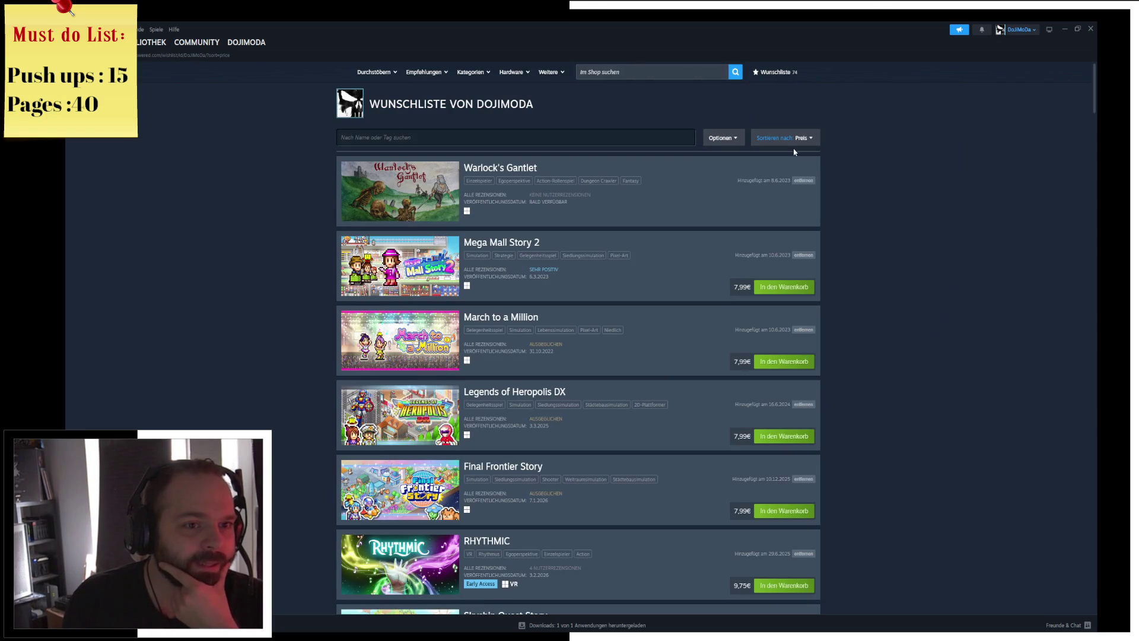
pyautogui.scroll(-20, 878, 222)
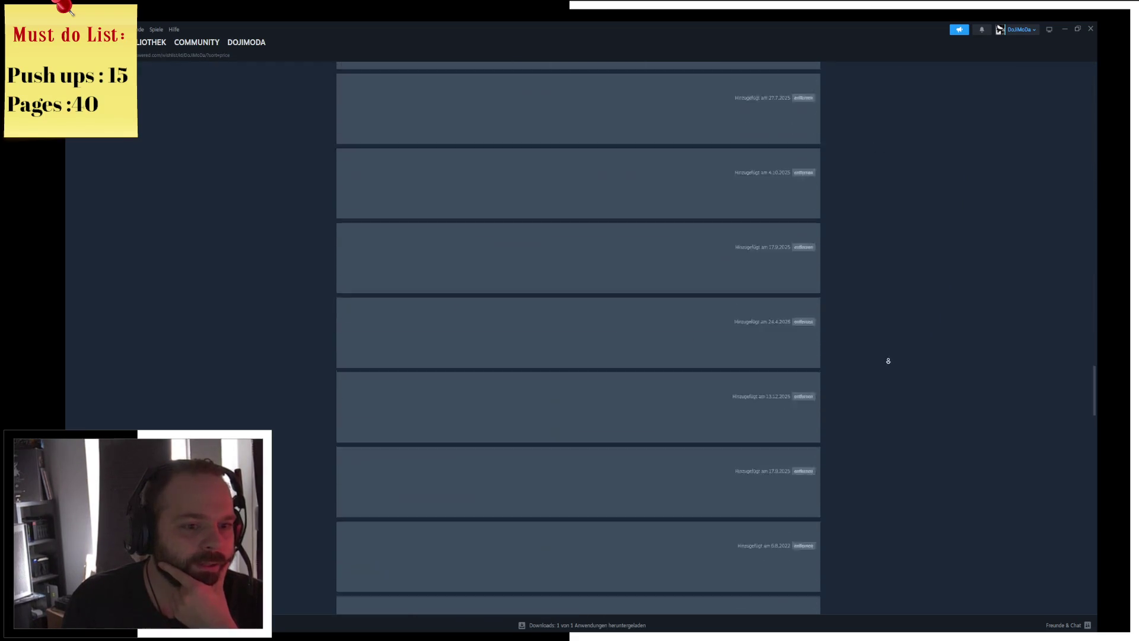
pyautogui.middleClick(924, 422)
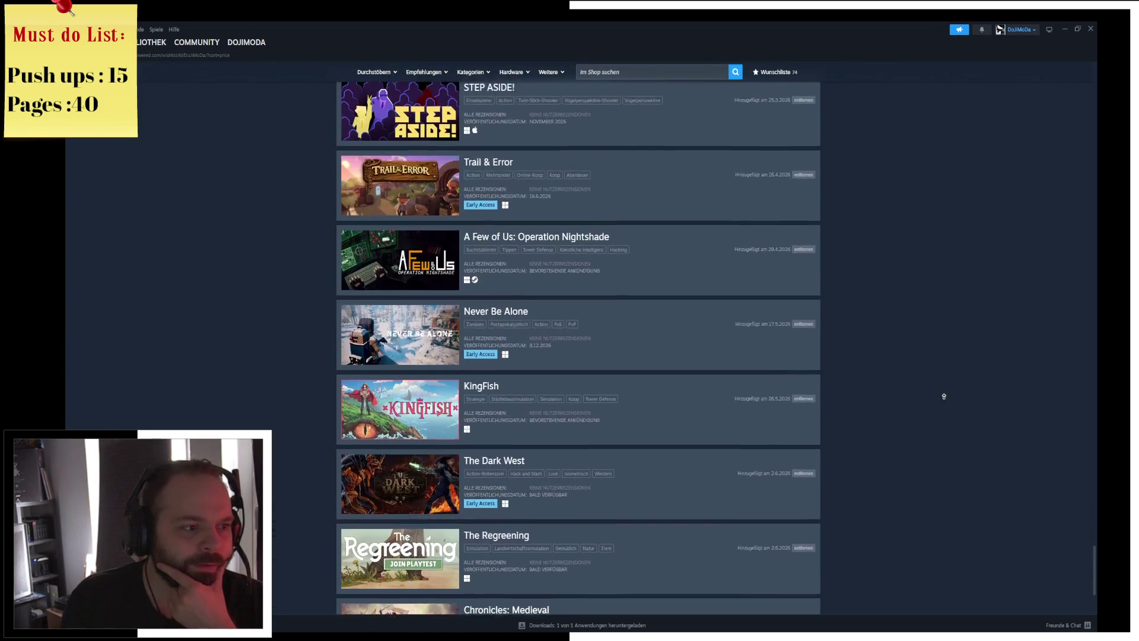
pyautogui.middleClick(396, 438)
pyautogui.scroll(1, 319, 418)
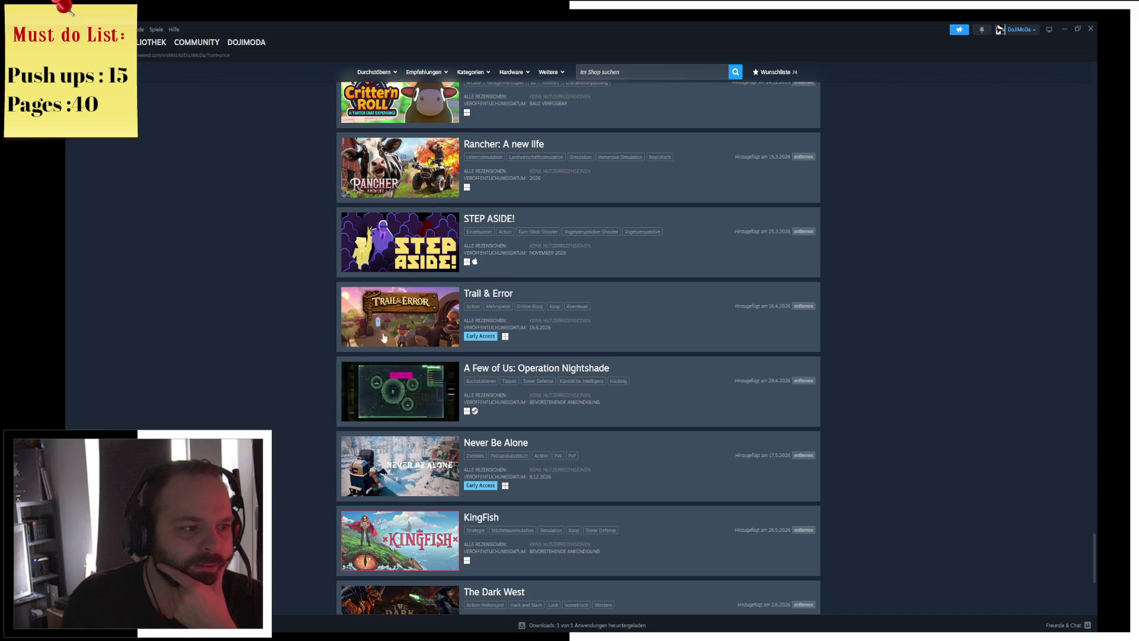
pyautogui.scroll(1, 332, 383)
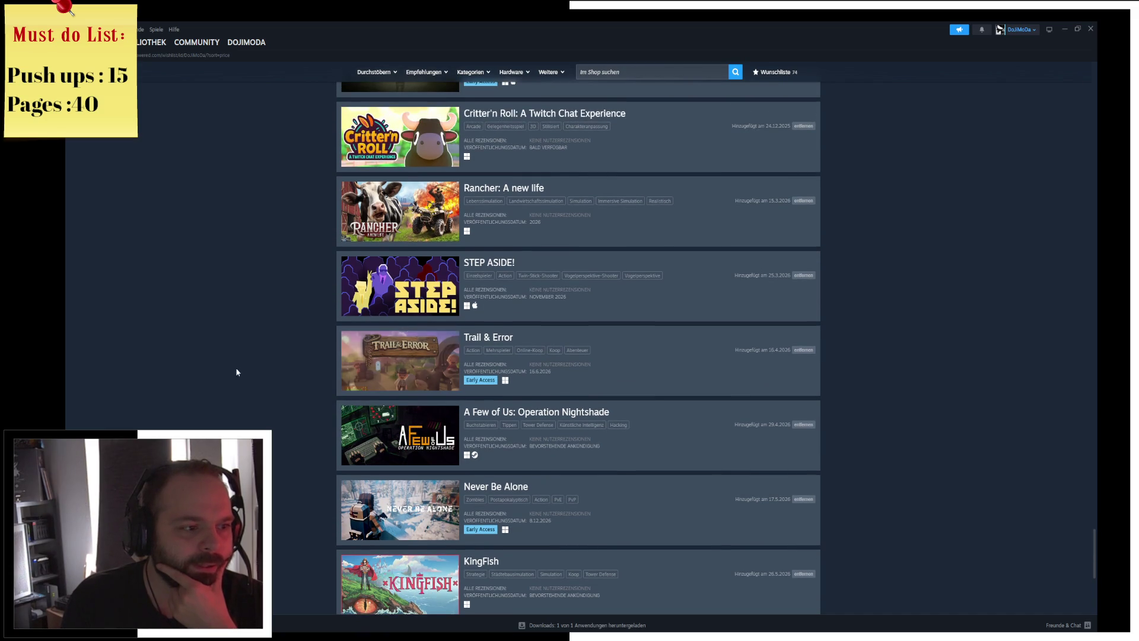
pyautogui.scroll(1, 300, 347)
pyautogui.scroll(1, 354, 364)
pyautogui.scroll(2, 355, 363)
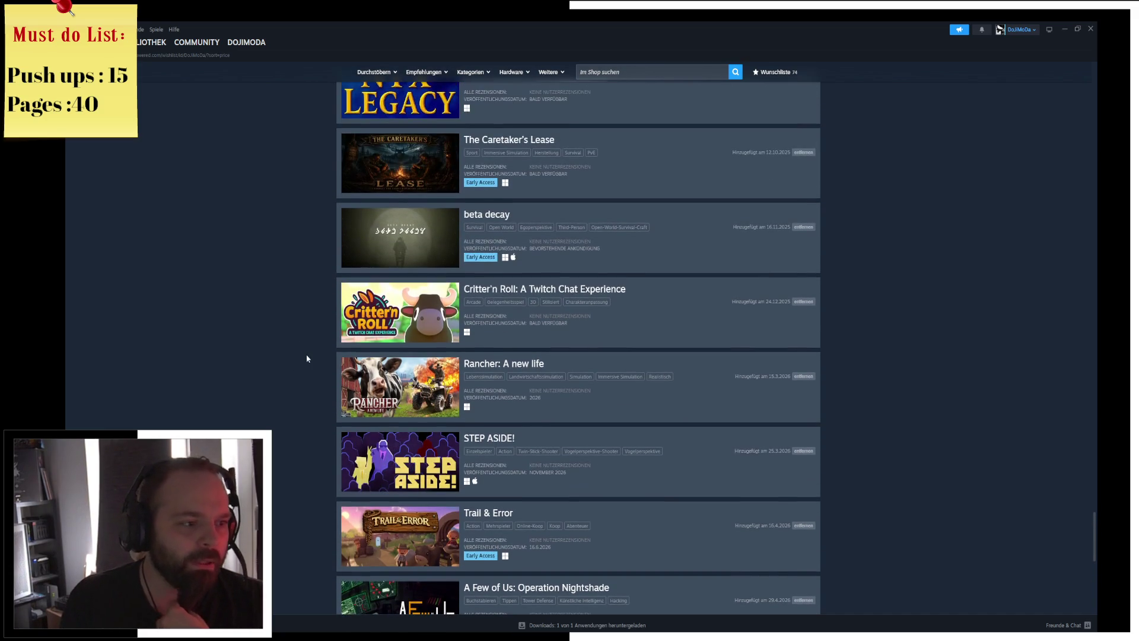
pyautogui.scroll(2, 364, 376)
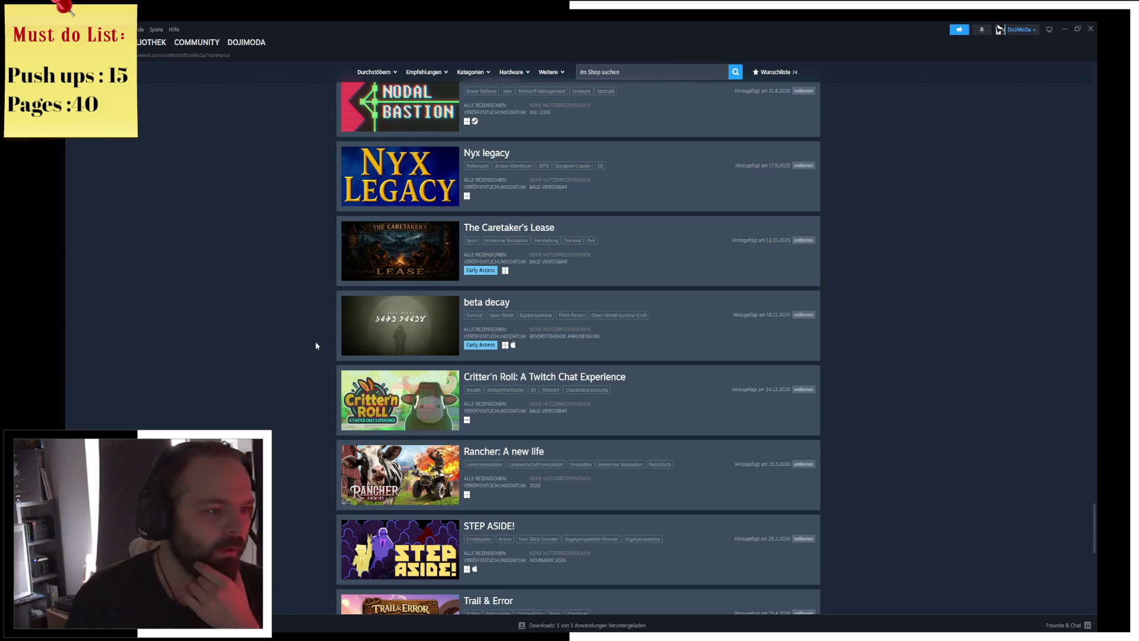
pyautogui.scroll(1, 318, 341)
pyautogui.scroll(6, 410, 375)
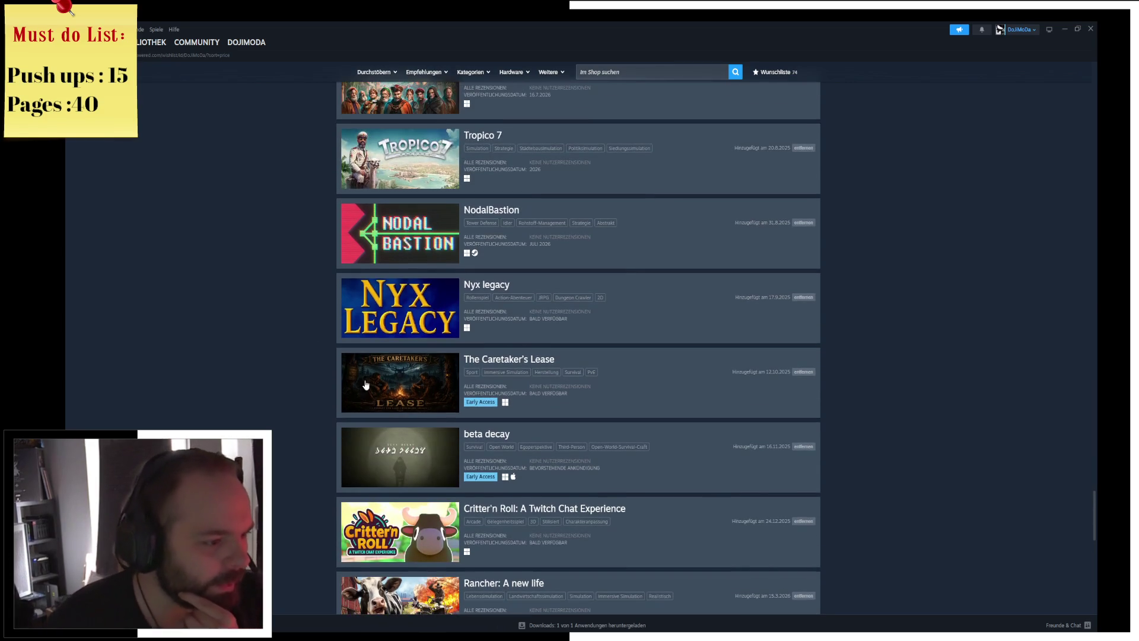
pyautogui.scroll(2, 294, 411)
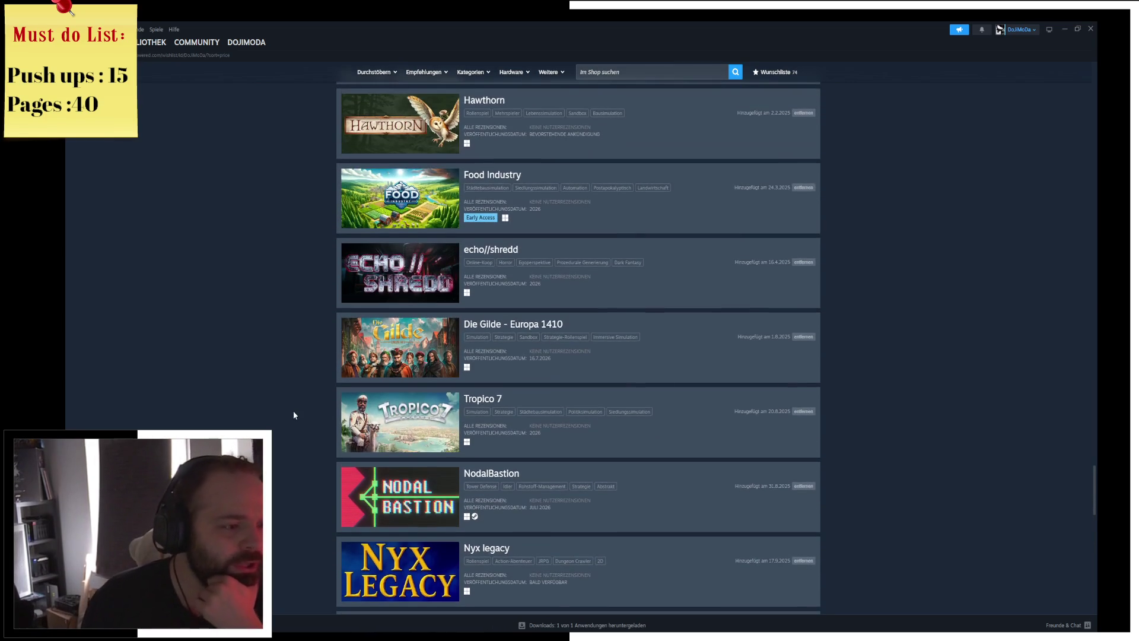
pyautogui.scroll(3, 325, 426)
pyautogui.scroll(20, 325, 427)
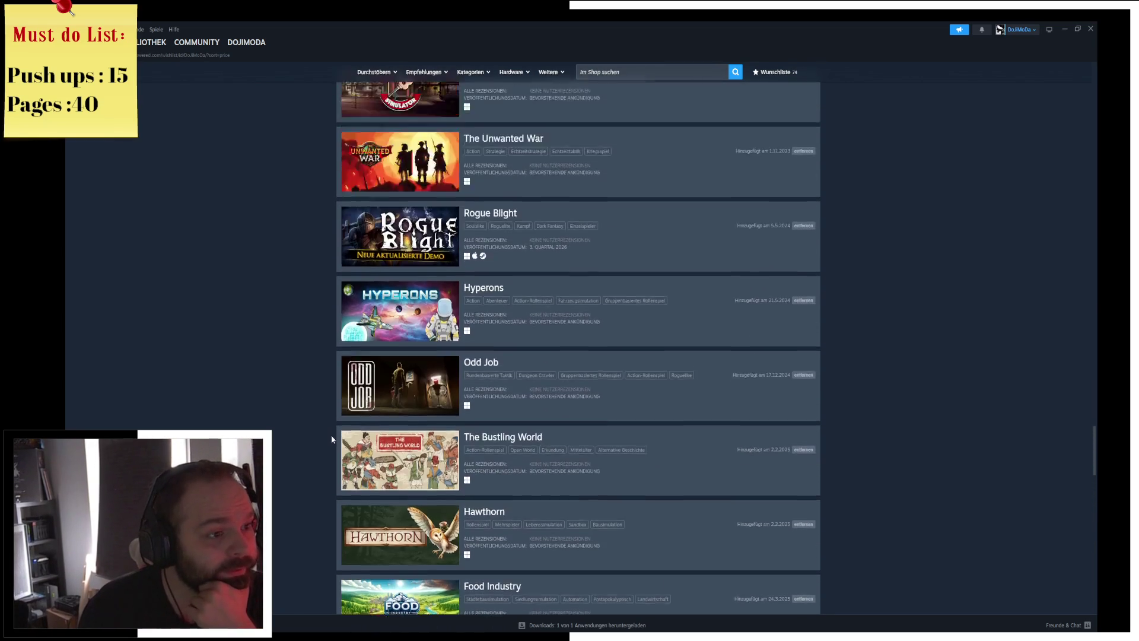
pyautogui.scroll(-2, 300, 332)
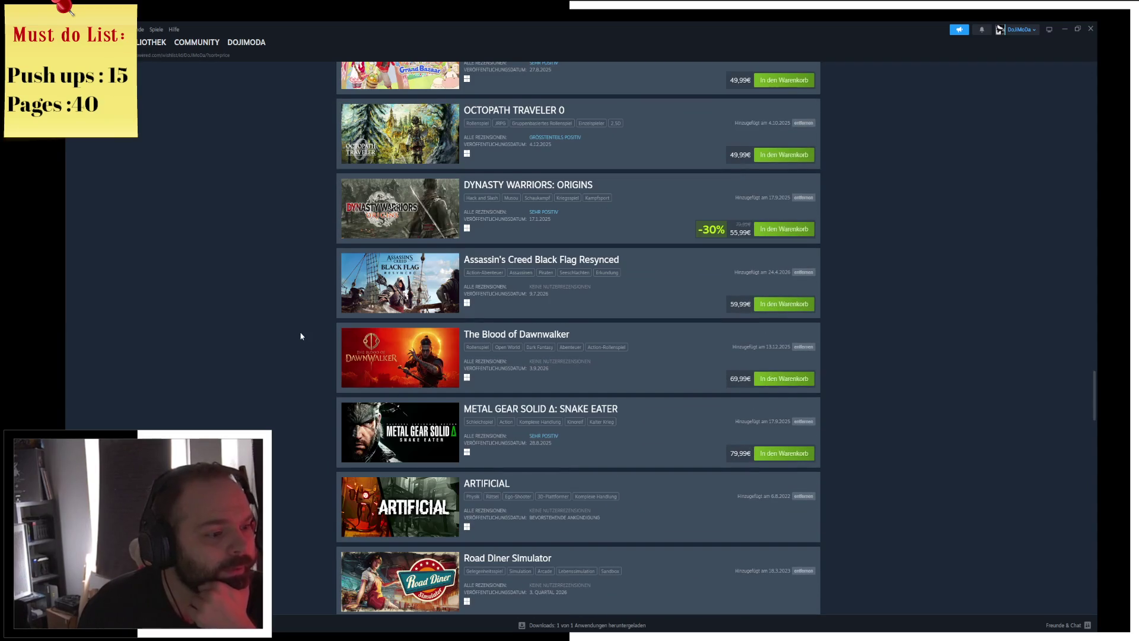
pyautogui.scroll(2, 300, 331)
pyautogui.scroll(6, 300, 336)
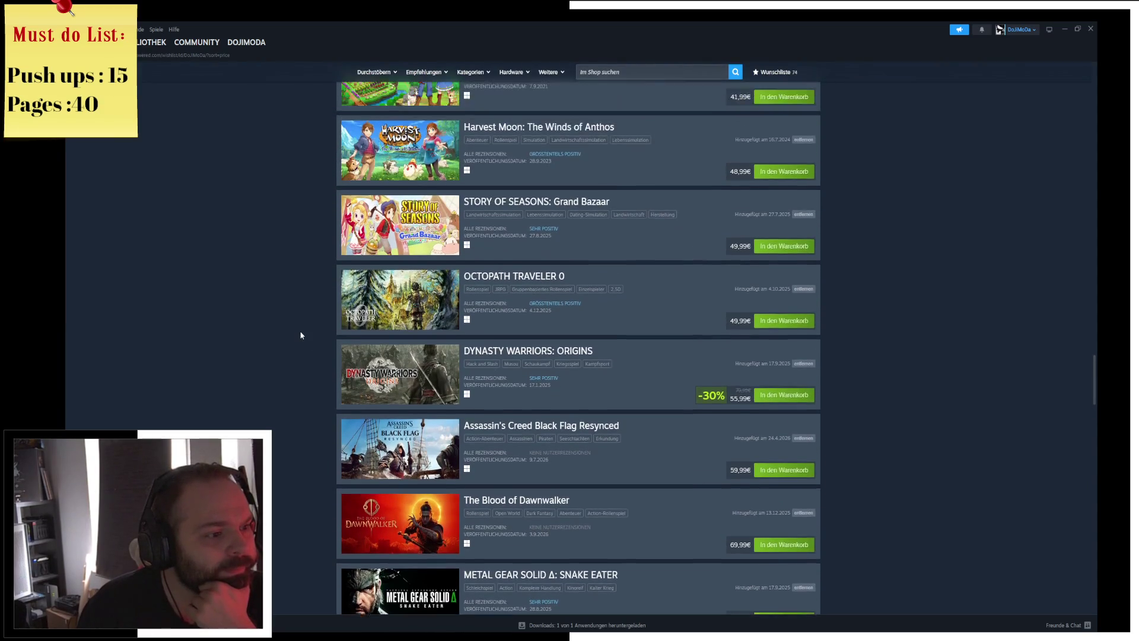
pyautogui.scroll(7, 302, 333)
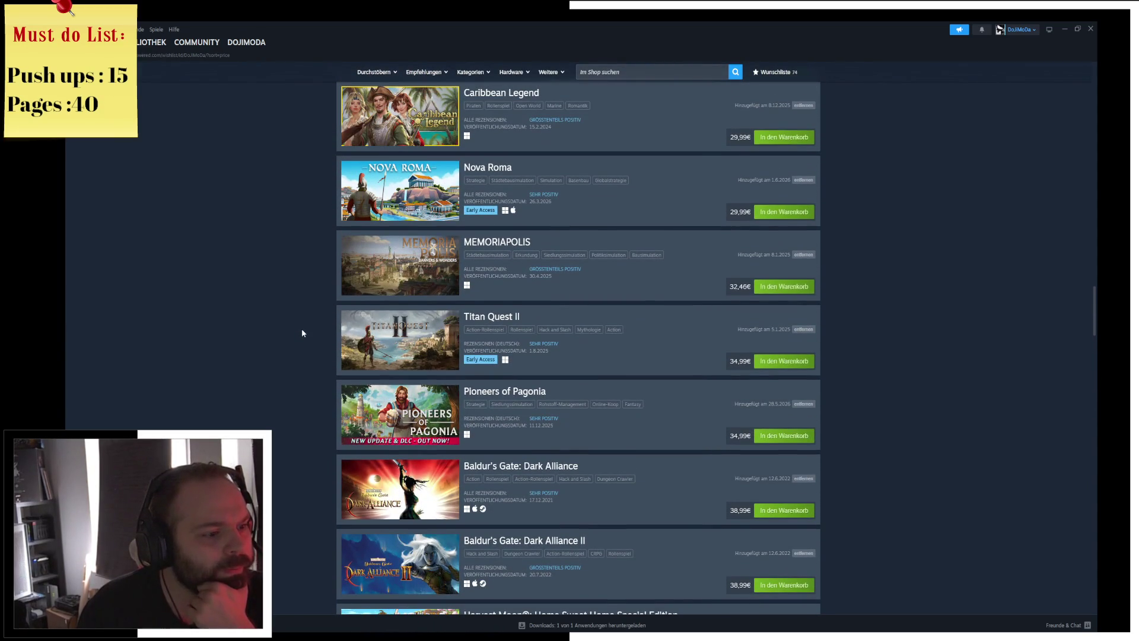
pyautogui.scroll(2, 309, 378)
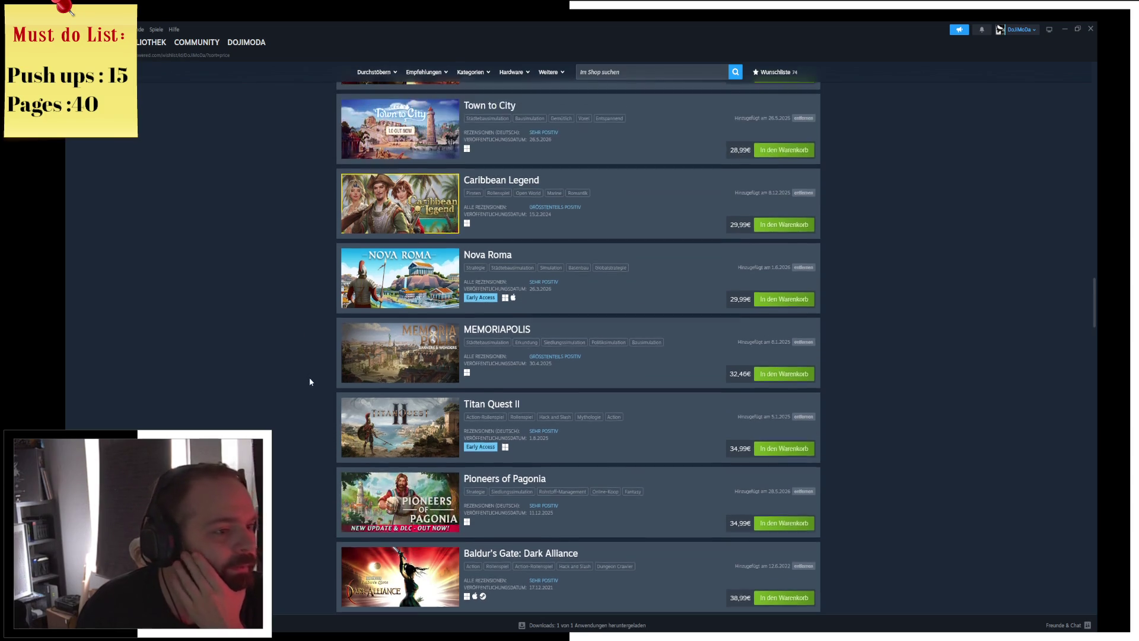
pyautogui.scroll(2, 310, 381)
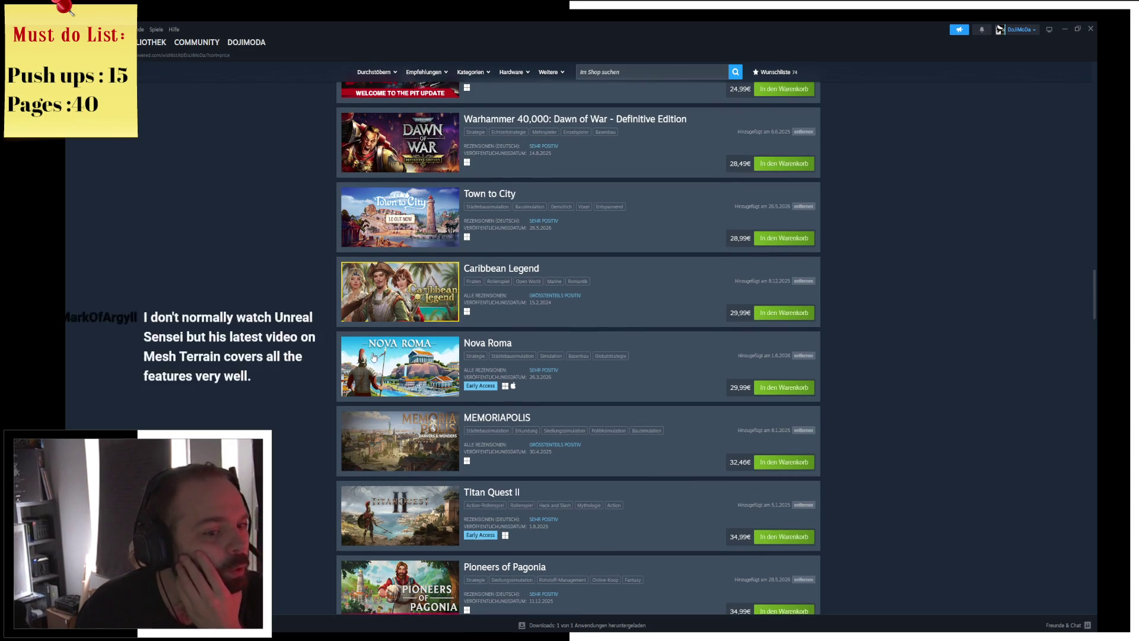
pyautogui.scroll(2, 323, 355)
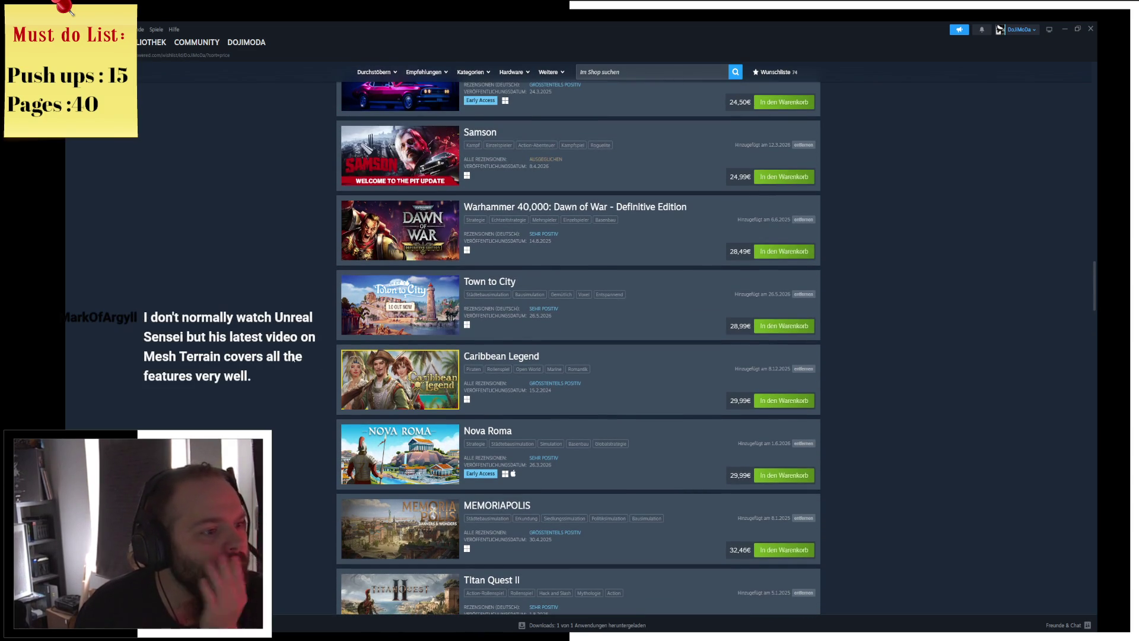
pyautogui.scroll(4, 310, 311)
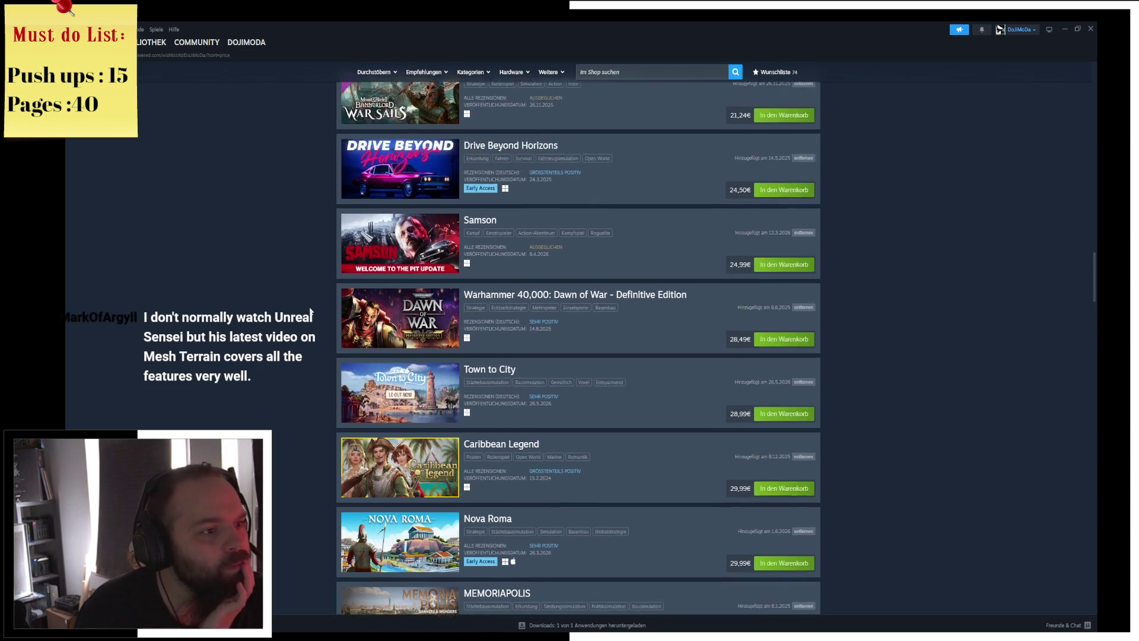
pyautogui.scroll(3, 310, 312)
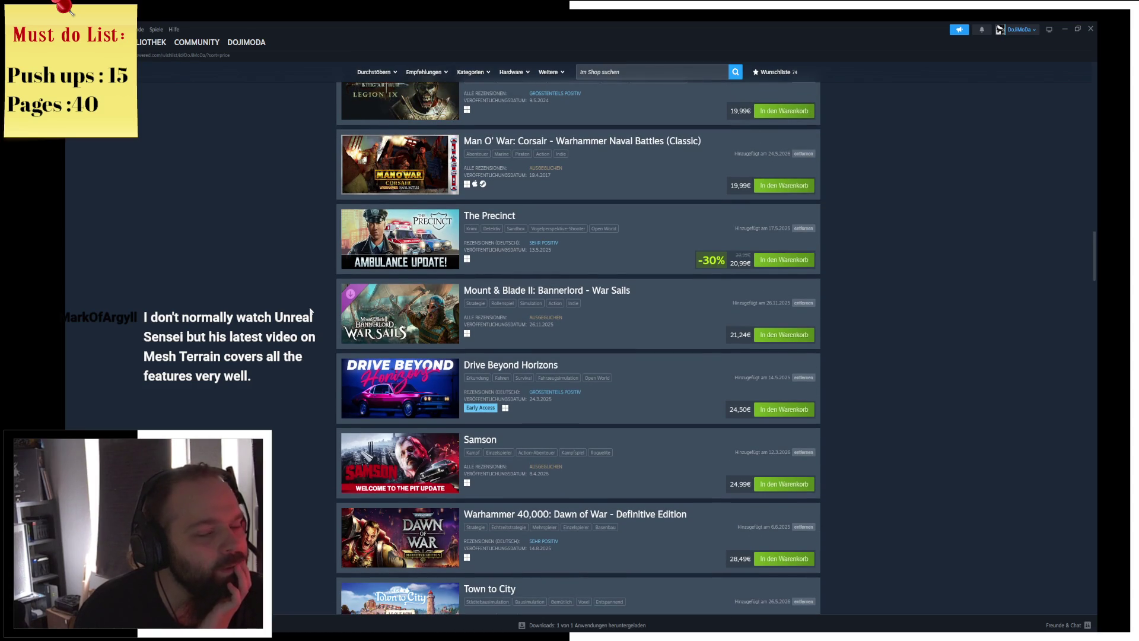
pyautogui.scroll(3, 311, 312)
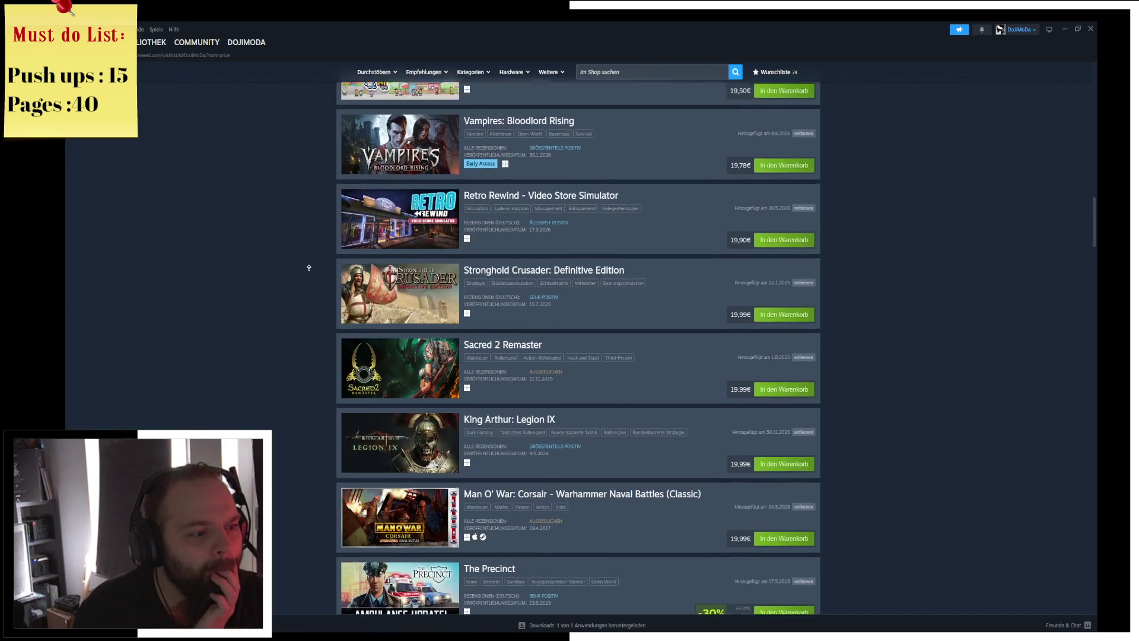
pyautogui.middleClick(298, 336)
pyautogui.scroll(-8, 297, 386)
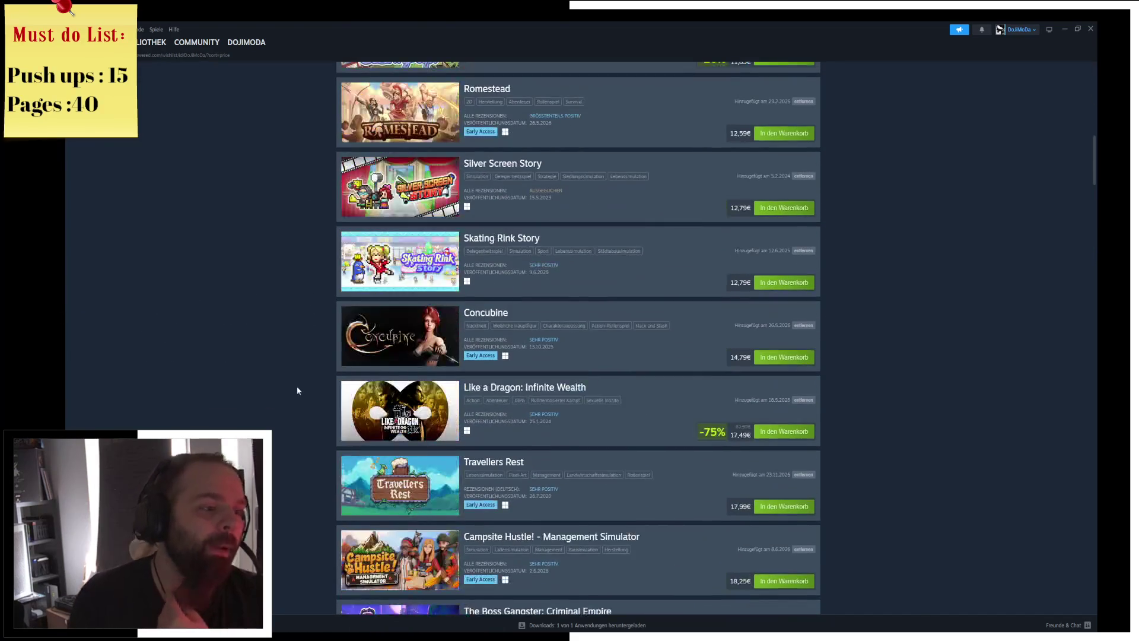
pyautogui.scroll(15, 297, 196)
pyautogui.click(155, 47)
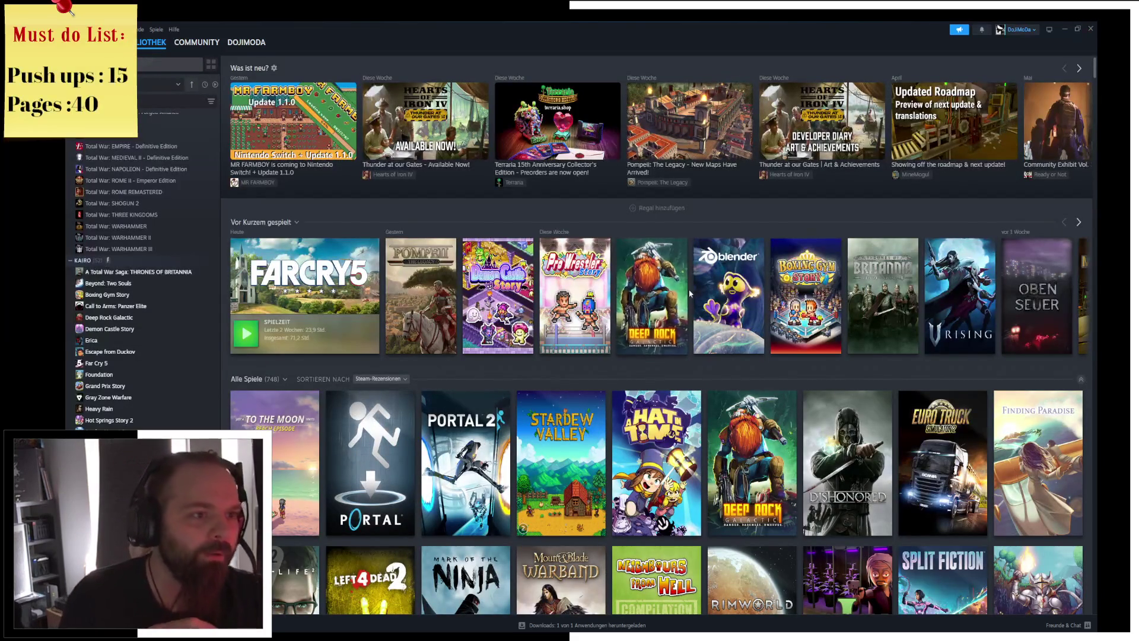
# Return to the wishlist and remove The Boss Gangster: Criminal Empire.
pyautogui.moveTo(139, 42)
pyautogui.hotkey('alt', 'Left')
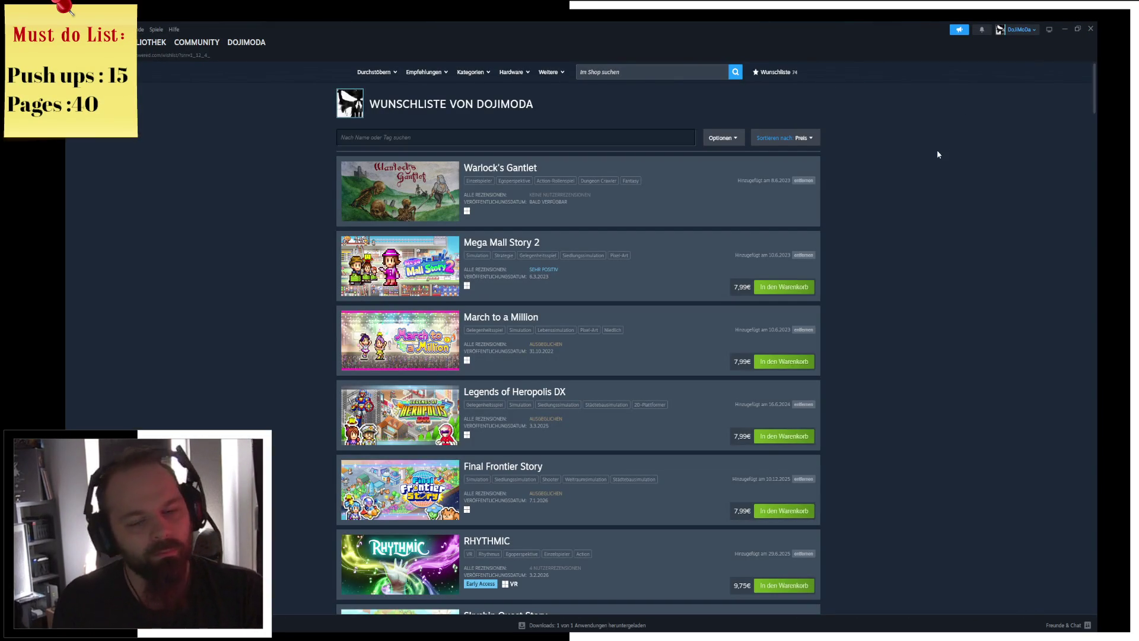
pyautogui.scroll(-15, 937, 154)
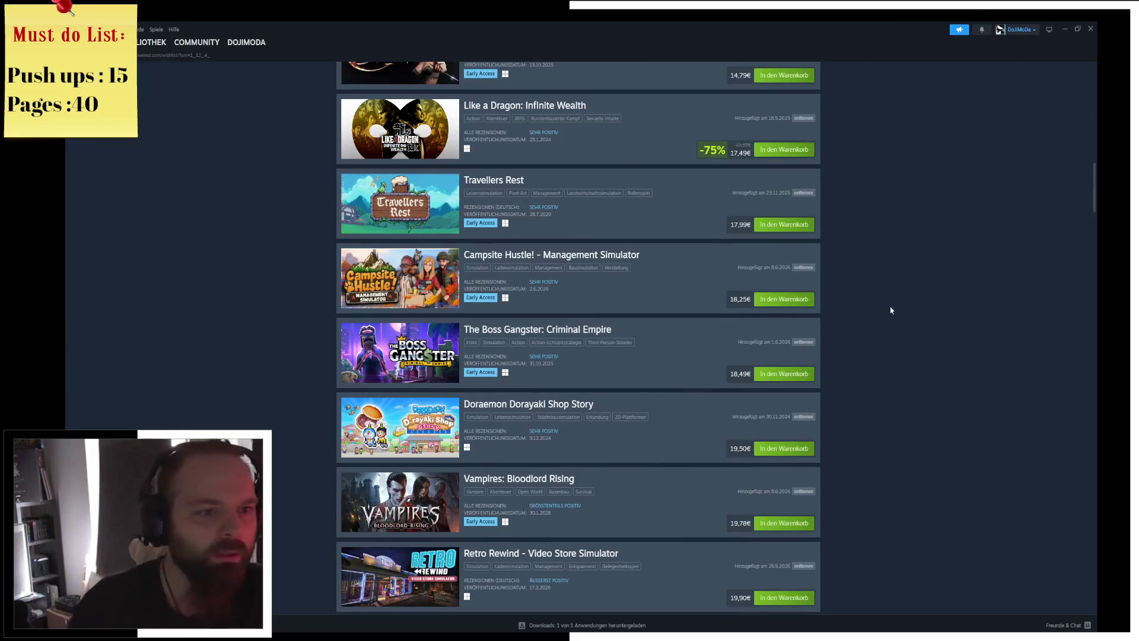
pyautogui.middleClick(943, 301)
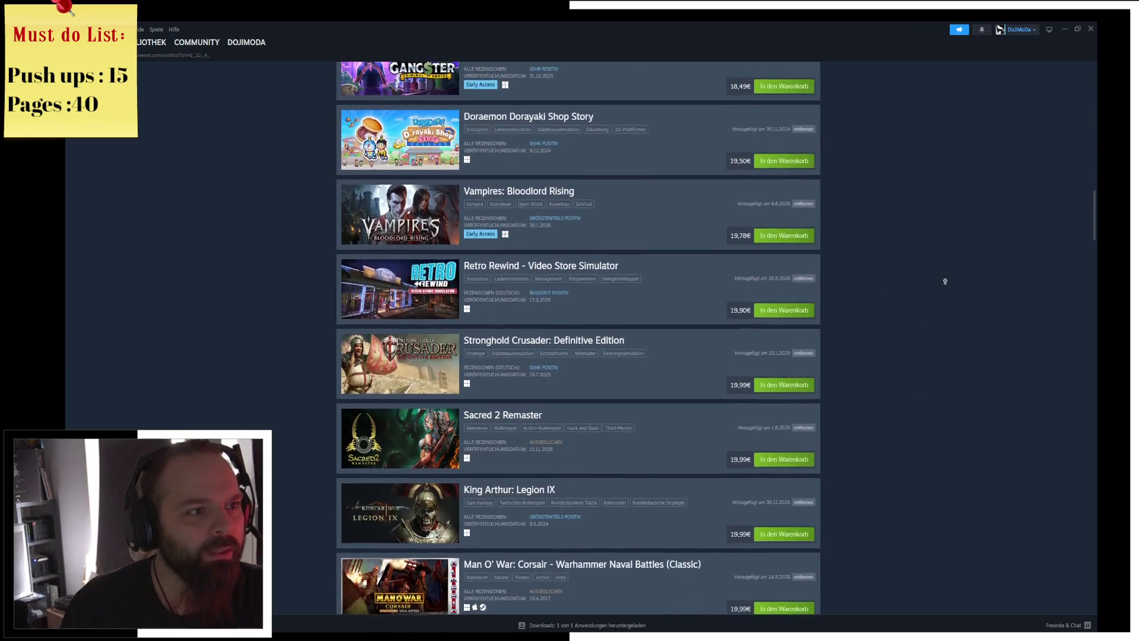
pyautogui.scroll(3, 938, 267)
pyautogui.click(804, 236)
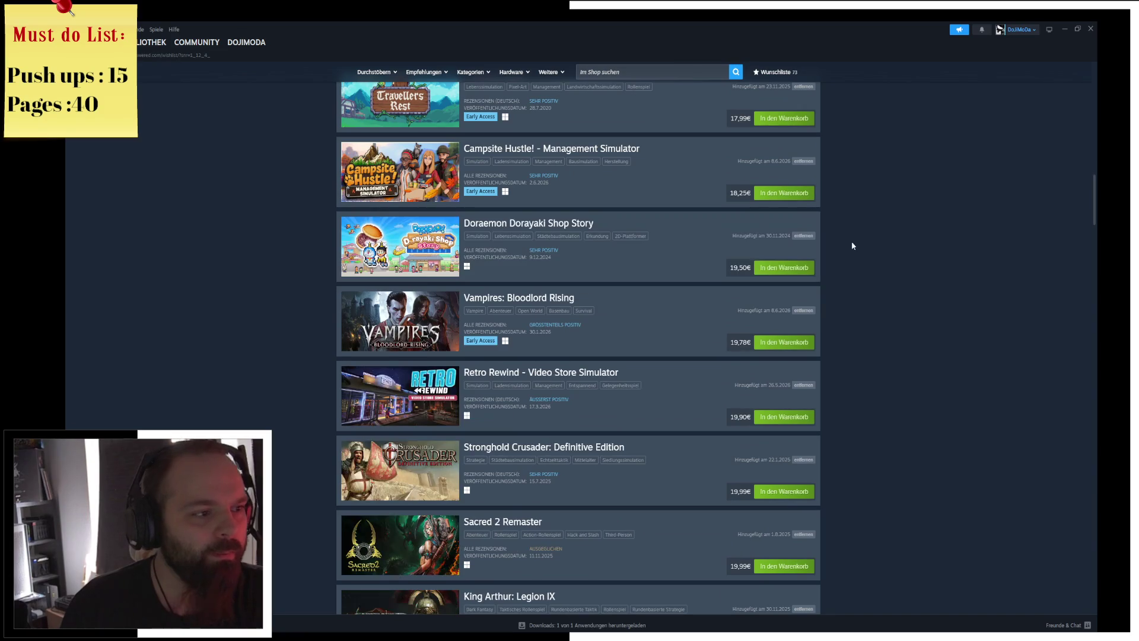
# Scroll through the 73-game wishlist, then restore down and close Steam.
pyautogui.scroll(-5, 873, 289)
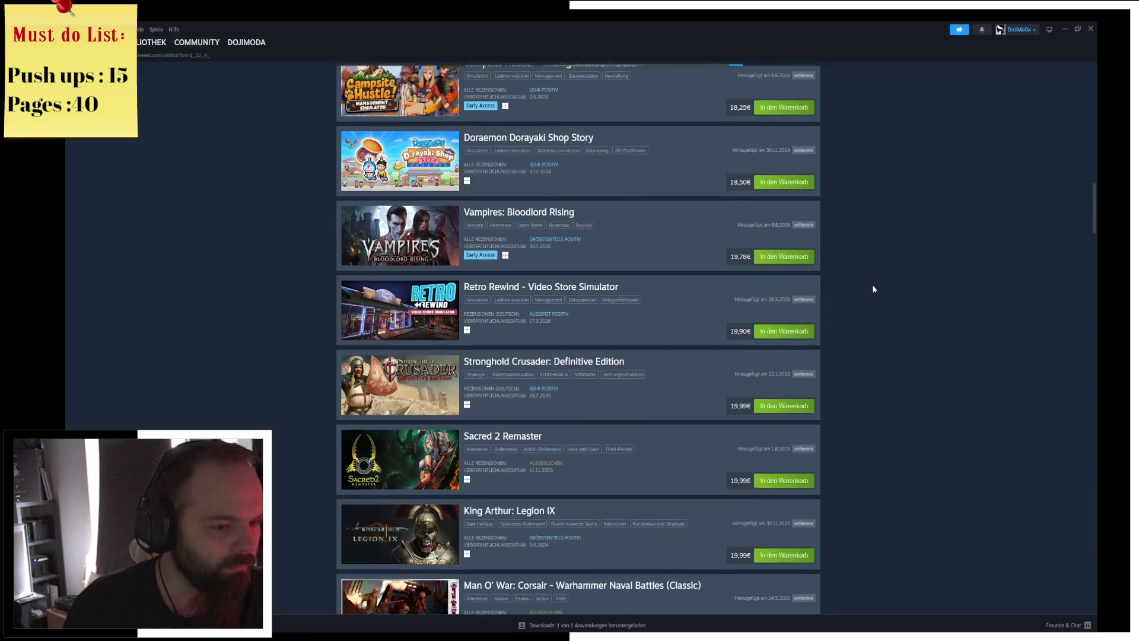
pyautogui.scroll(-7, 873, 289)
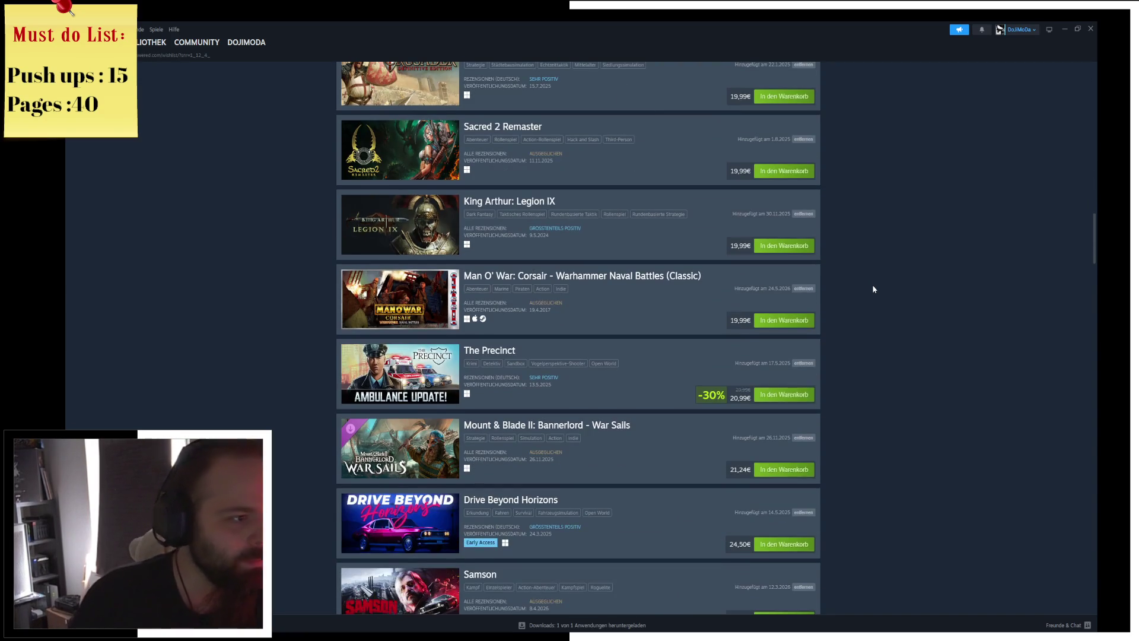
pyautogui.scroll(-3, 874, 291)
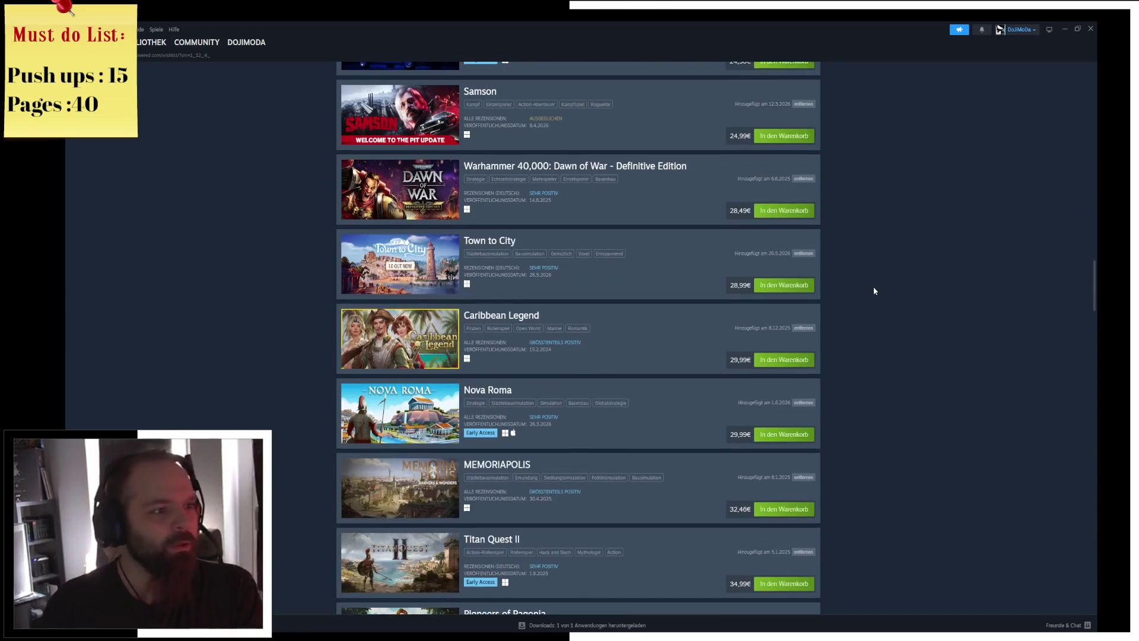
pyautogui.scroll(2, 874, 291)
pyautogui.scroll(-10, 874, 291)
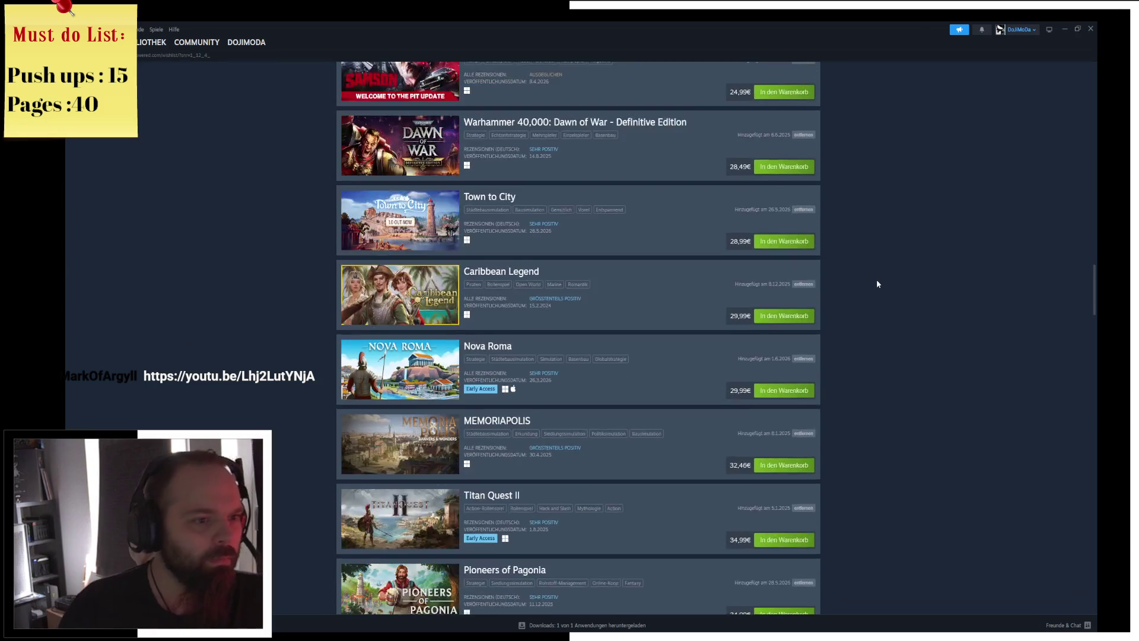
pyautogui.scroll(-10, 879, 283)
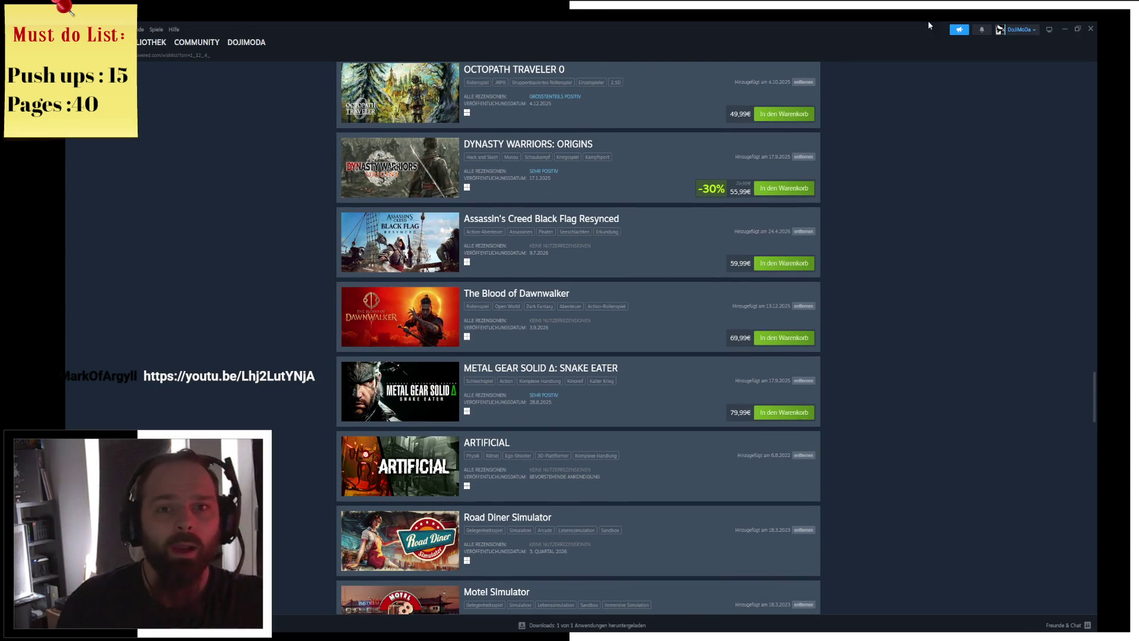
pyautogui.click(1078, 29)
pyautogui.click(1090, 28)
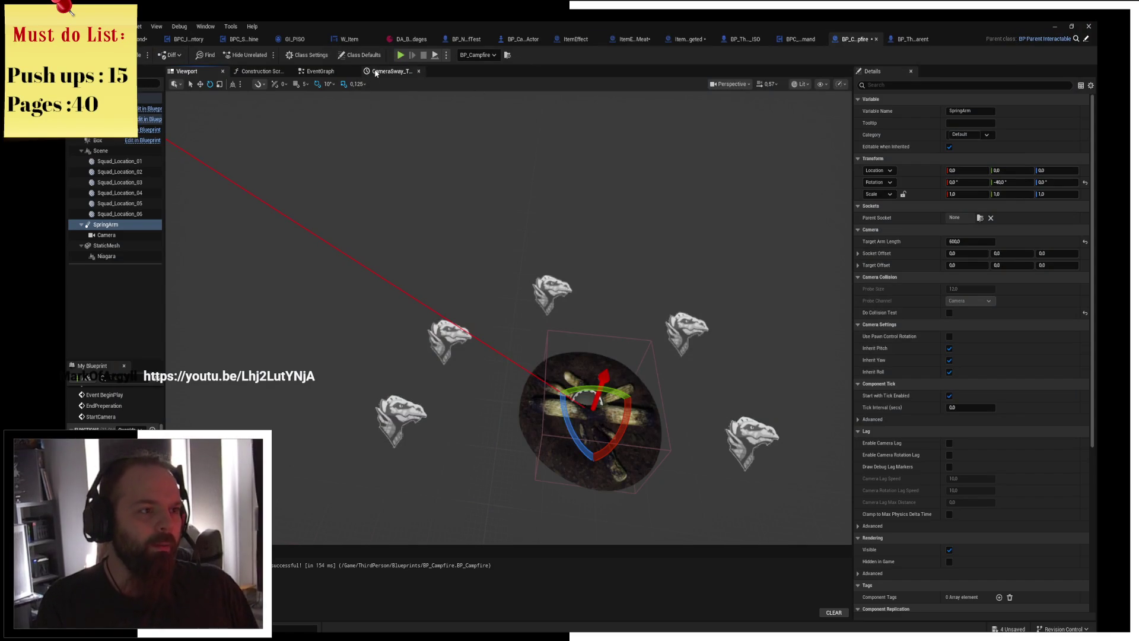
# In the CameraSway timeline, add a NewTrack_1 key valued 2.50631 and set its time to 4.
pyautogui.click(389, 71)
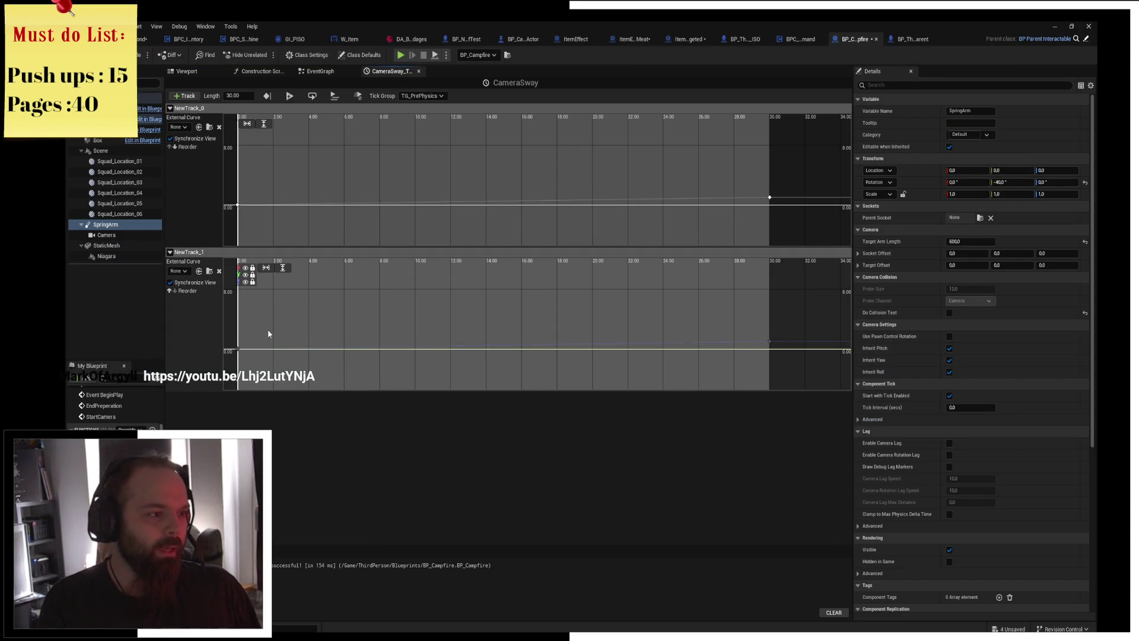
pyautogui.click(247, 275)
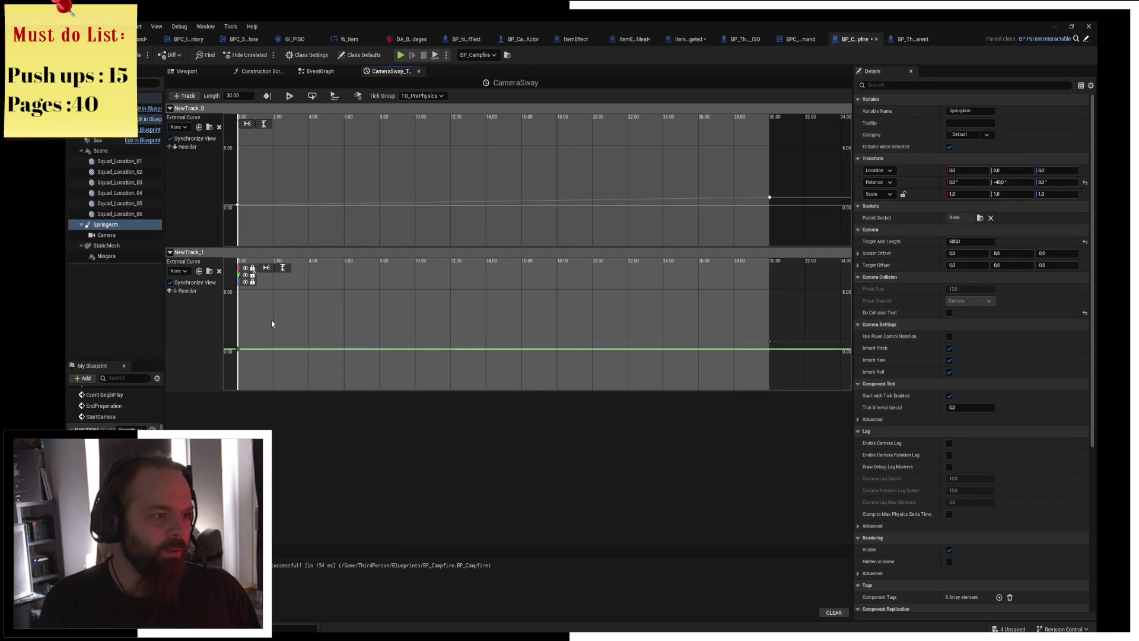
pyautogui.rightClick(294, 330)
pyautogui.click(333, 348)
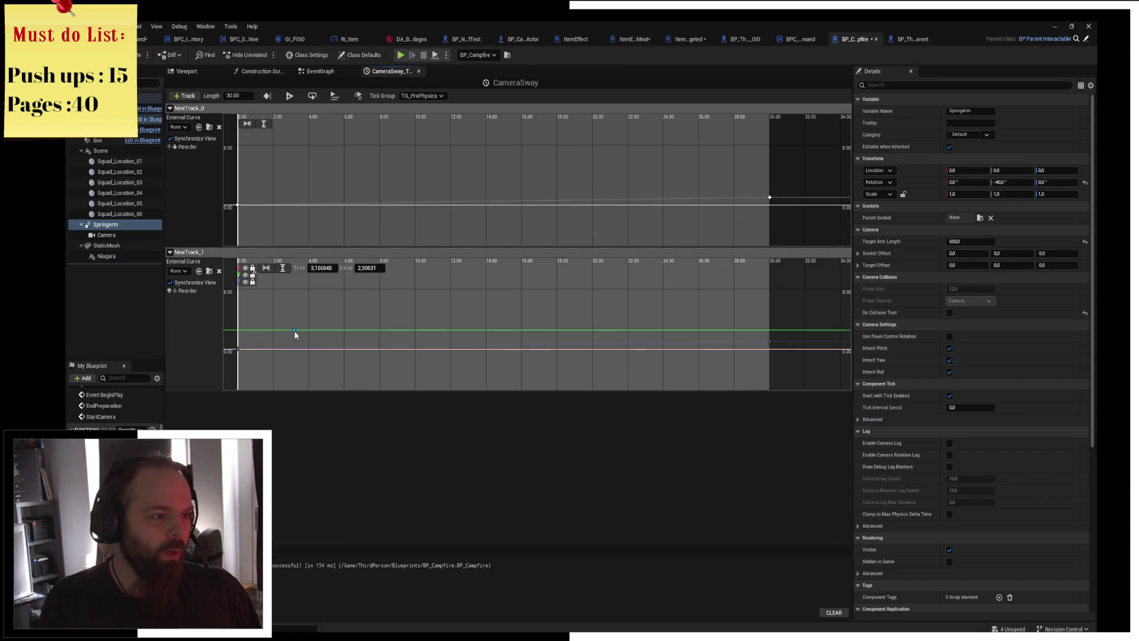
pyautogui.click(323, 268)
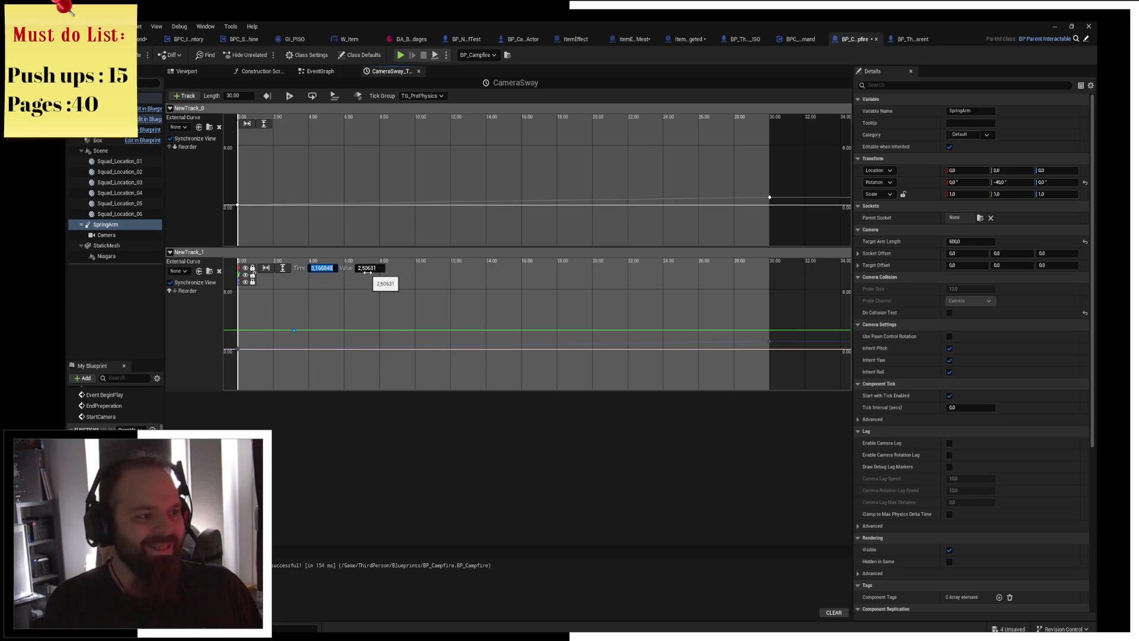
pyautogui.write('4')
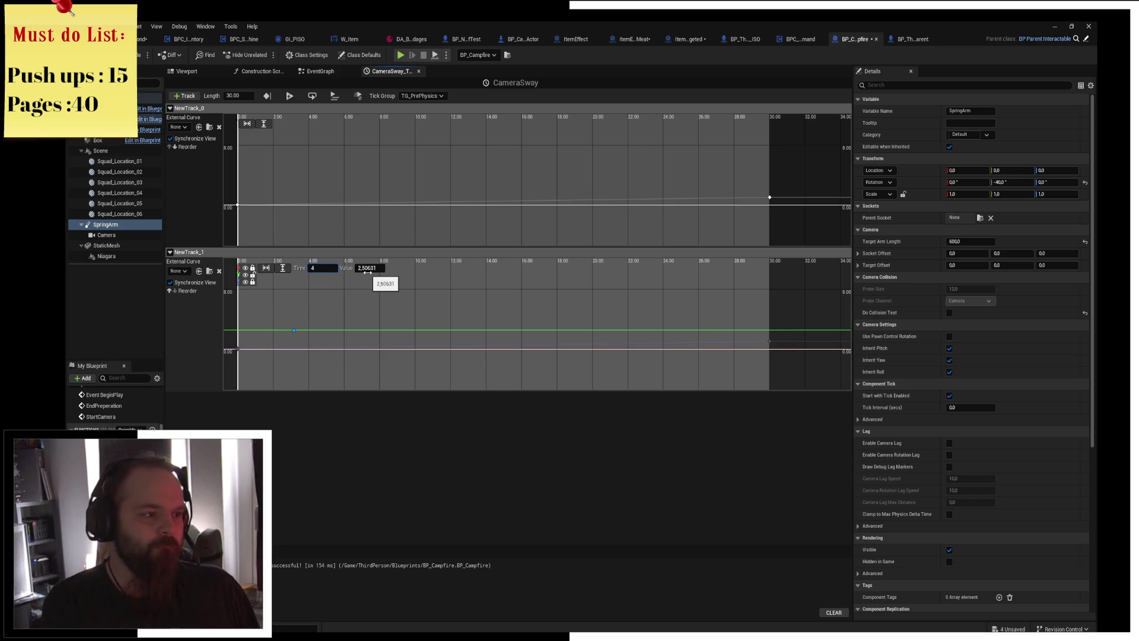